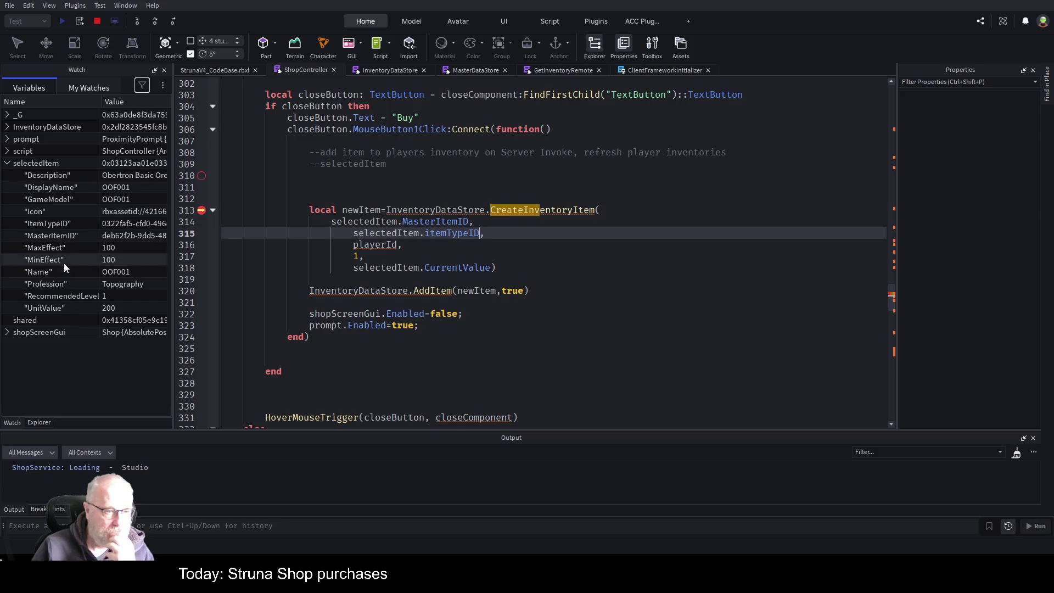
# Step: Replace CurrentValue with UnitValue as the last CreateInventoryItem argument on line 318
pyautogui.doubleClick(464, 268)
pyautogui.write('UnitValu')
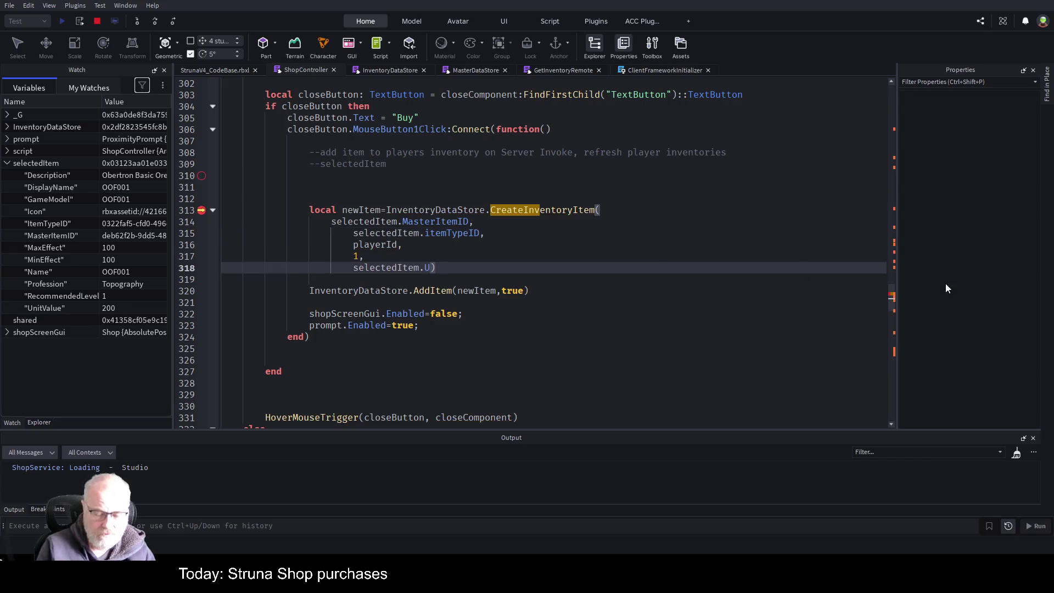
pyautogui.write('e')
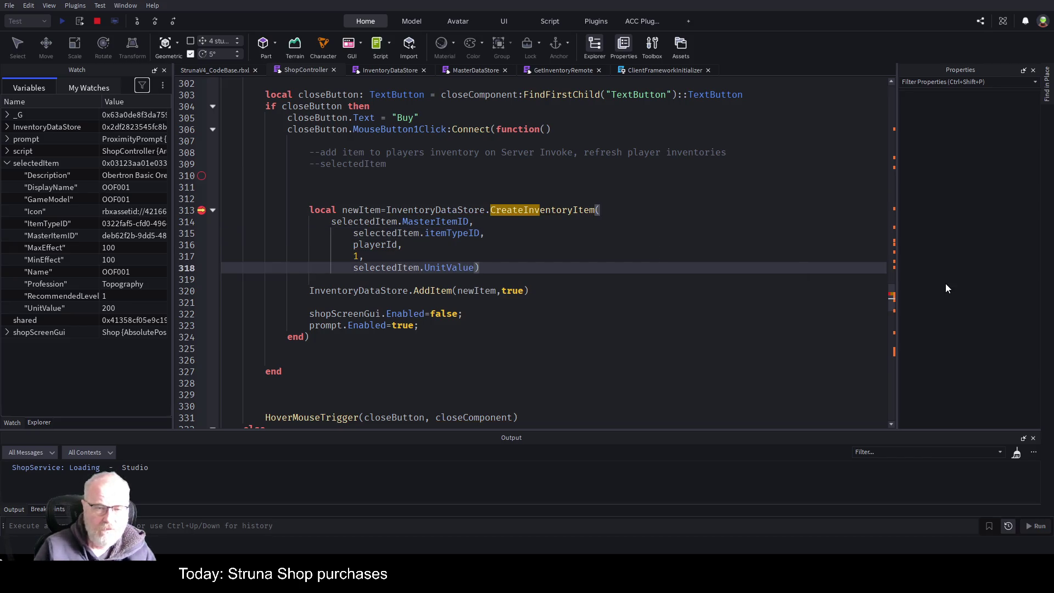
pyautogui.click(513, 254)
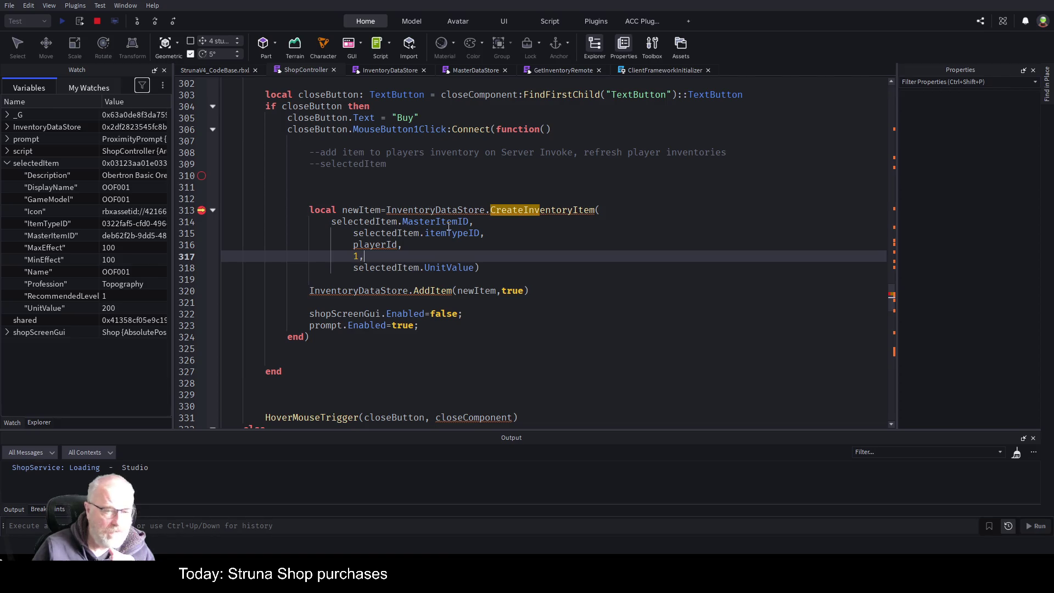
pyautogui.click(639, 353)
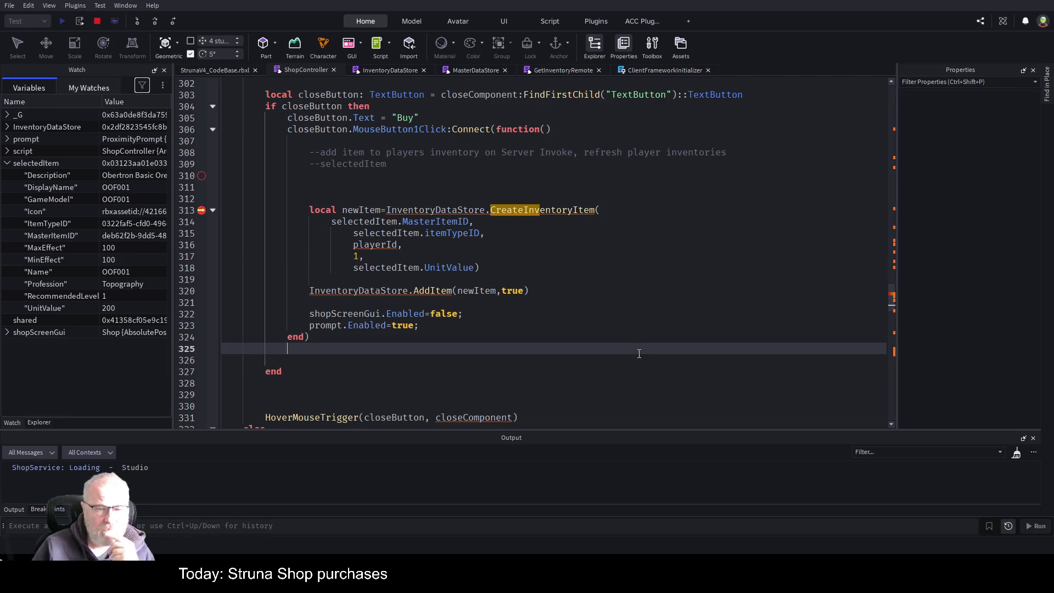
# Step: Expand InventoryDataStore in the Watch panel and stop the paused debug playtest
pyautogui.scroll(4, 470, 225)
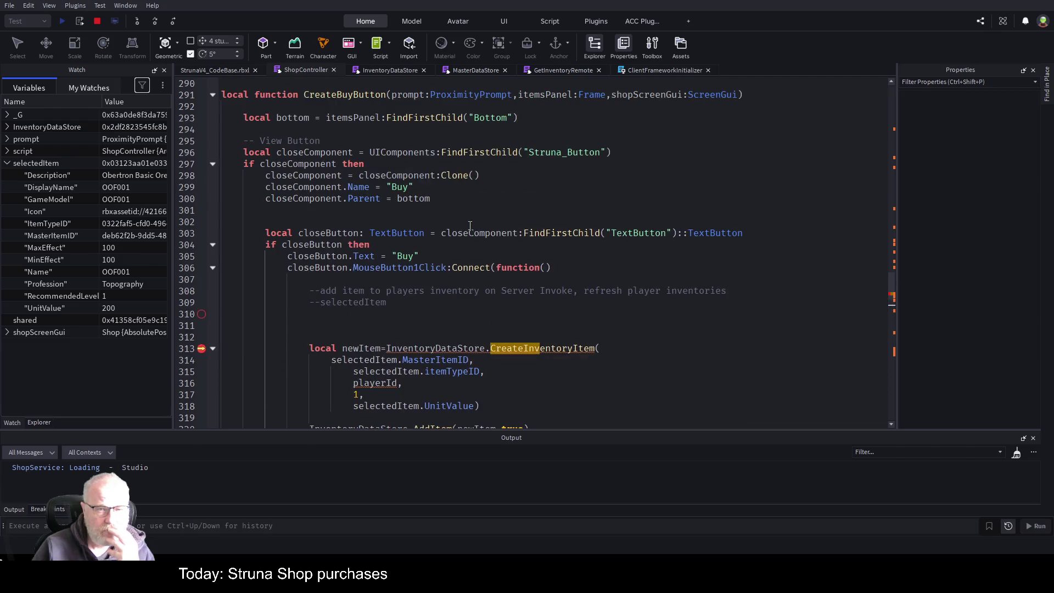
pyautogui.scroll(1, 515, 217)
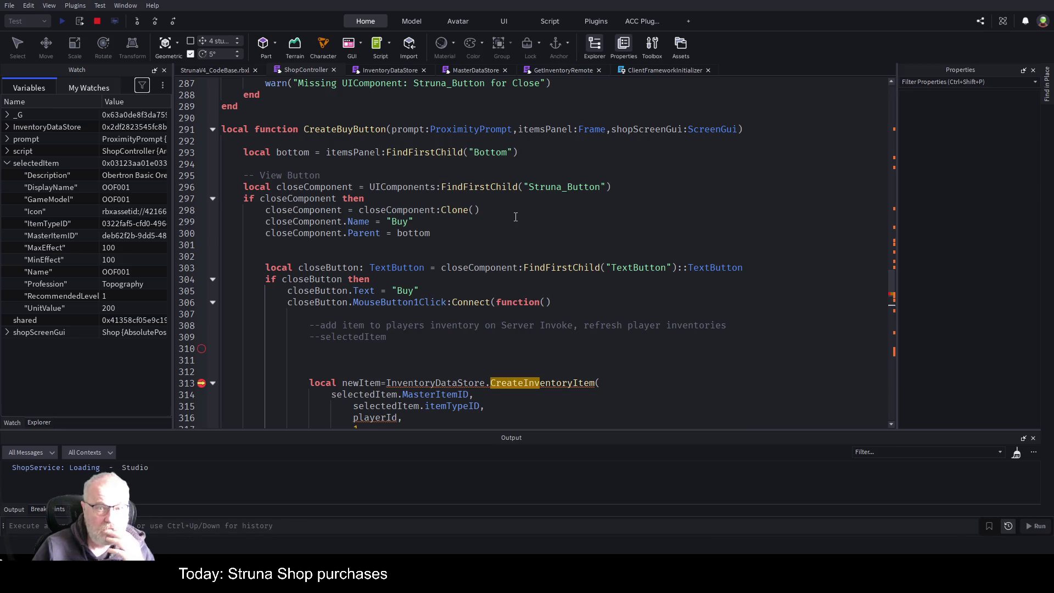
pyautogui.scroll(-2, 516, 217)
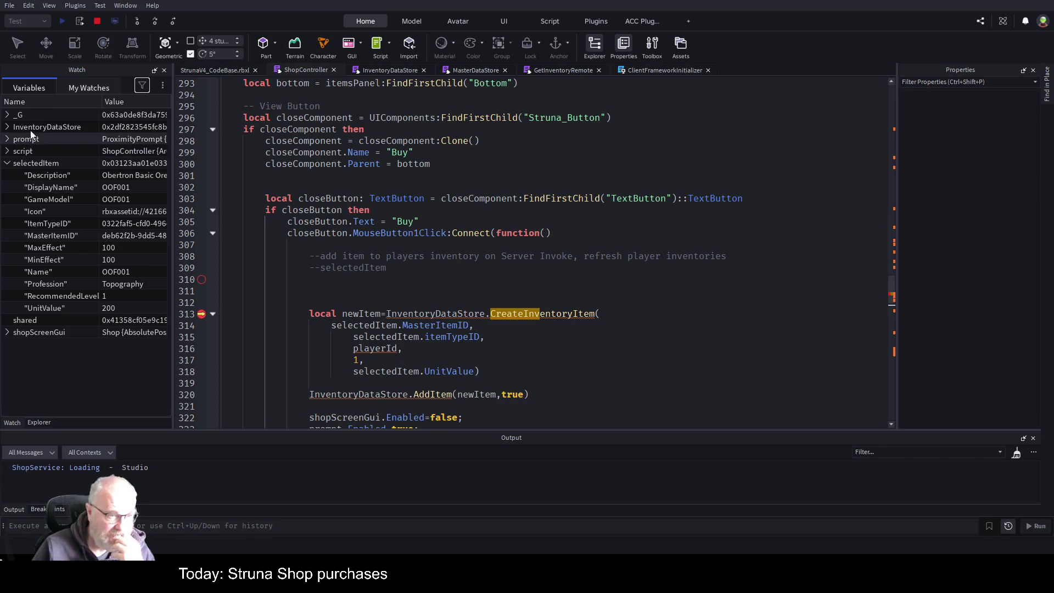
pyautogui.click(10, 127)
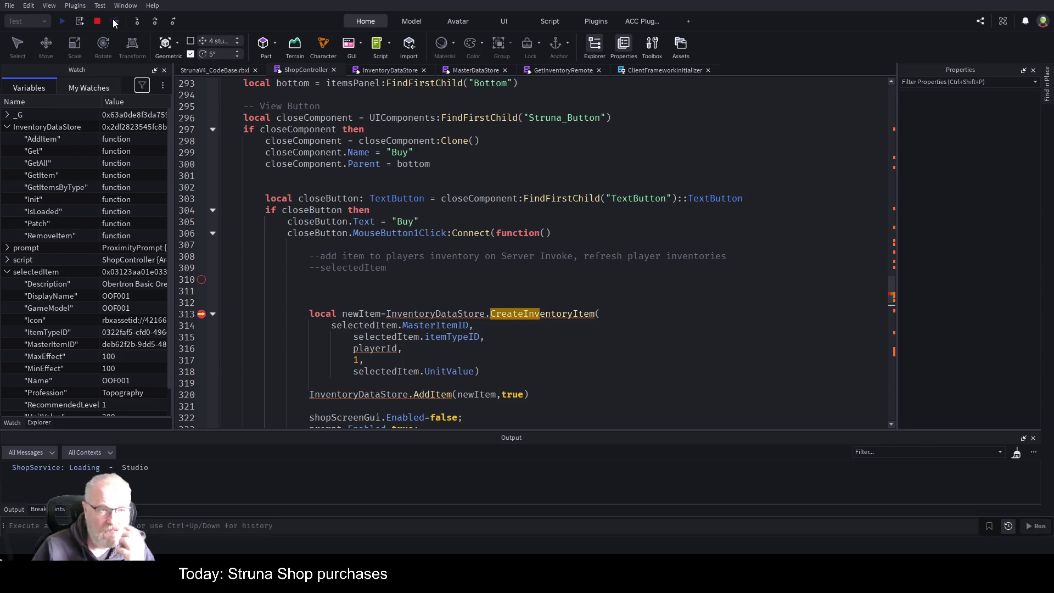
pyautogui.click(96, 21)
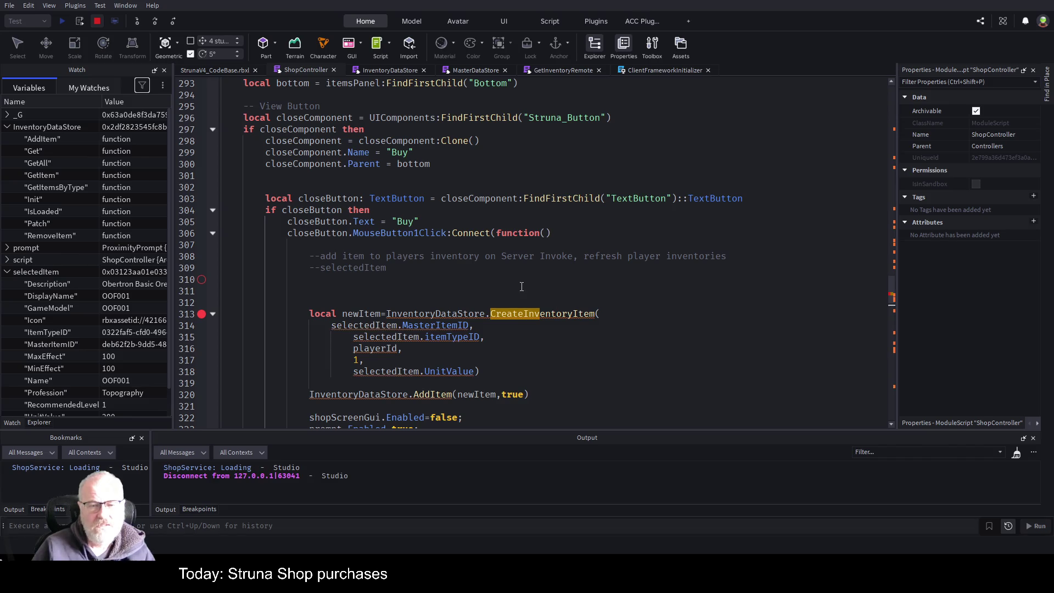
# Step: Review ShopController from the top and select the PlayerStateStore declaration on line 42
pyautogui.scroll(-2, 526, 283)
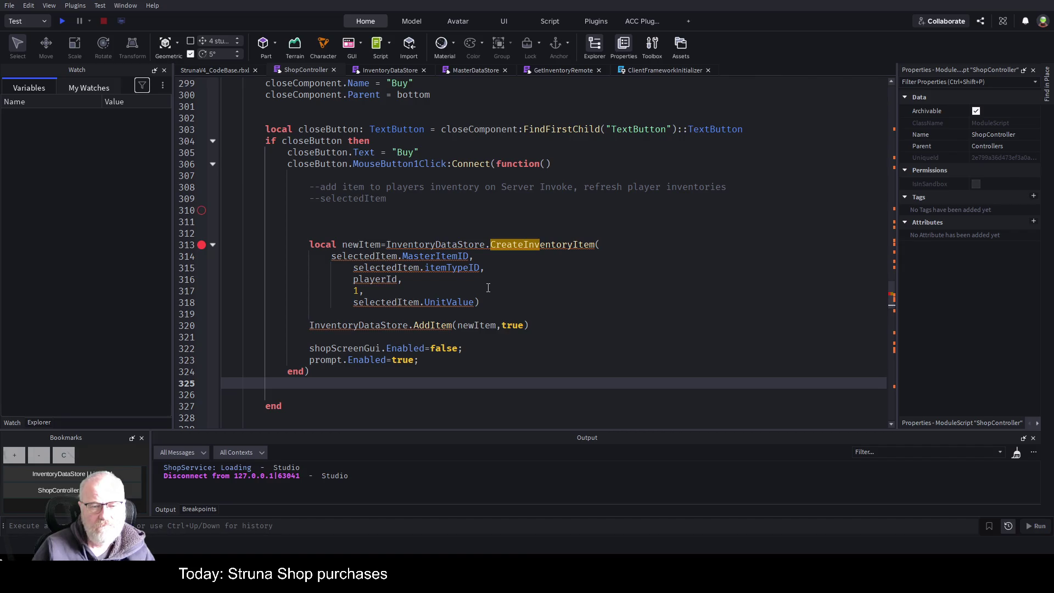
pyautogui.click(489, 287)
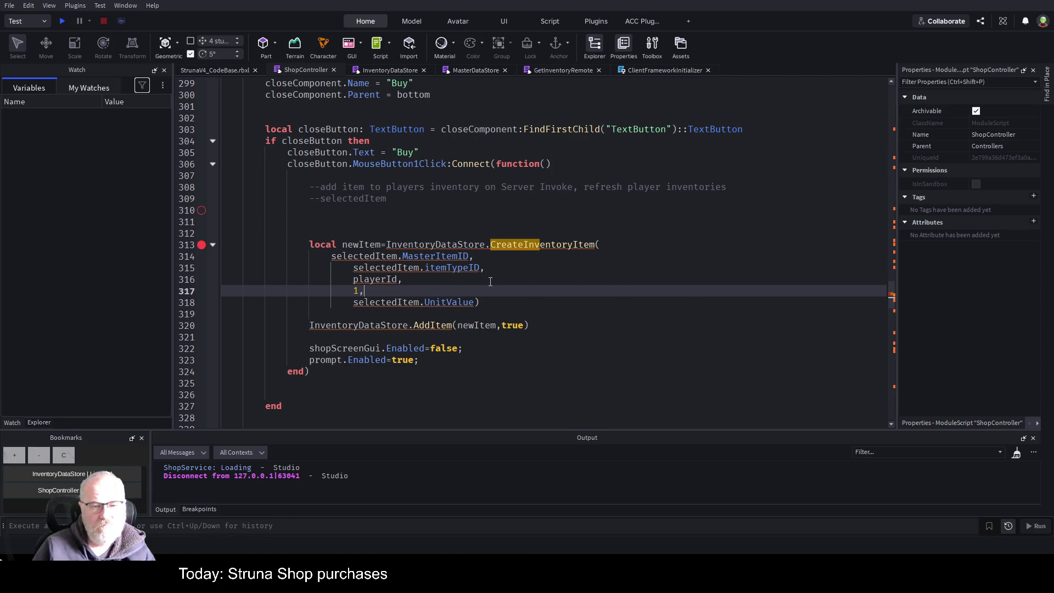
pyautogui.scroll(5, 664, 272)
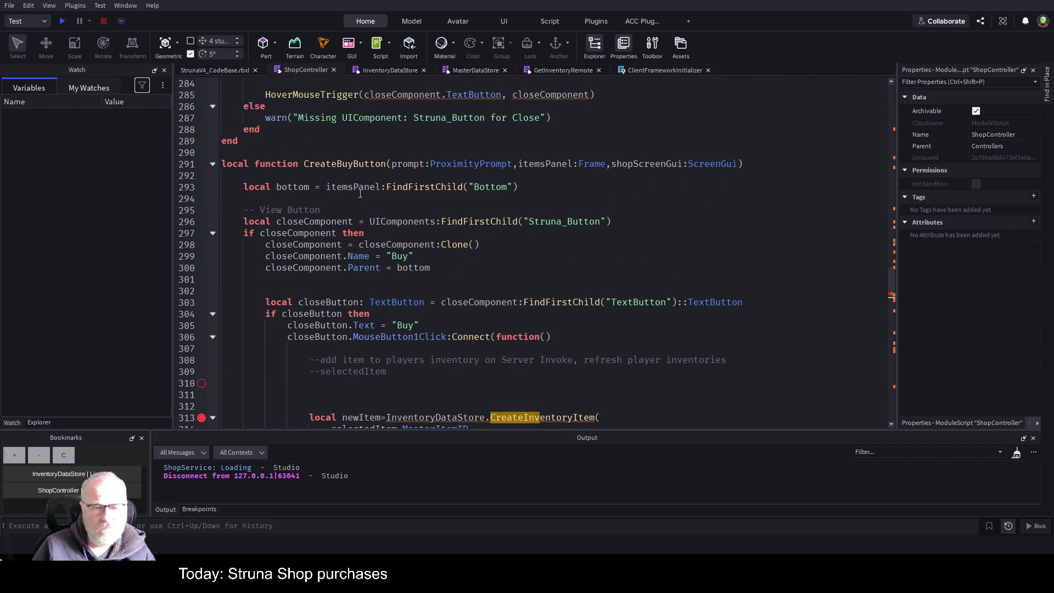
pyautogui.scroll(4, 427, 281)
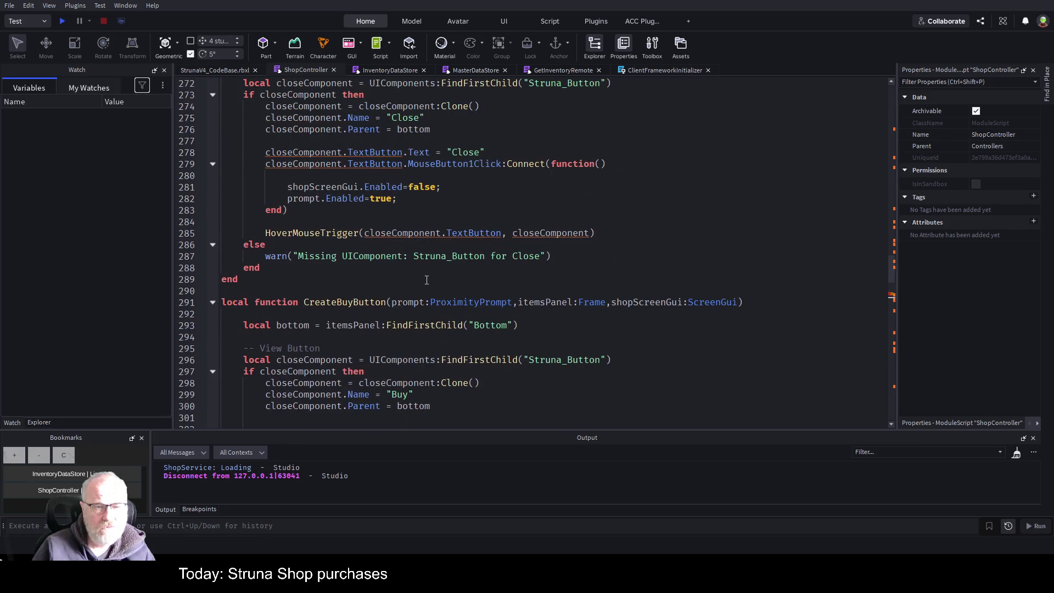
pyautogui.scroll(19, 427, 280)
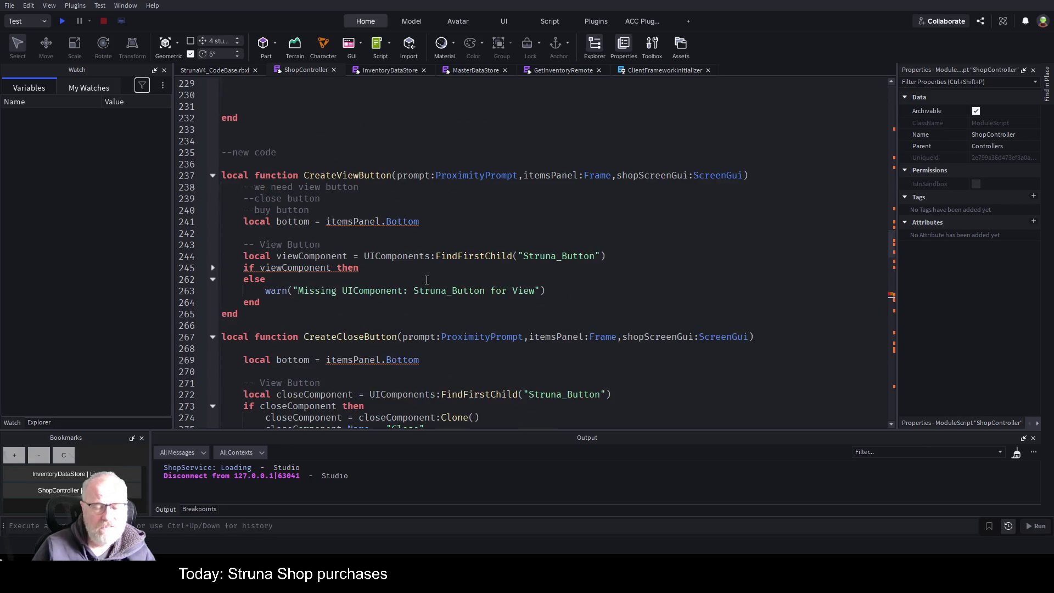
pyautogui.click(527, 314)
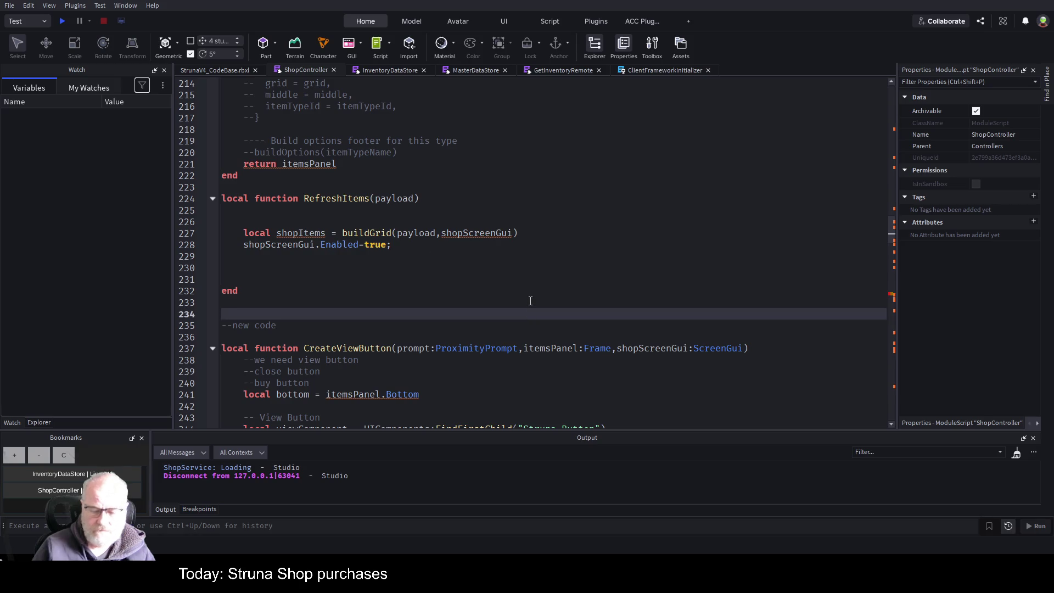
pyautogui.hotkey('ctrl', 'Home')
pyautogui.scroll(-11, 431, 231)
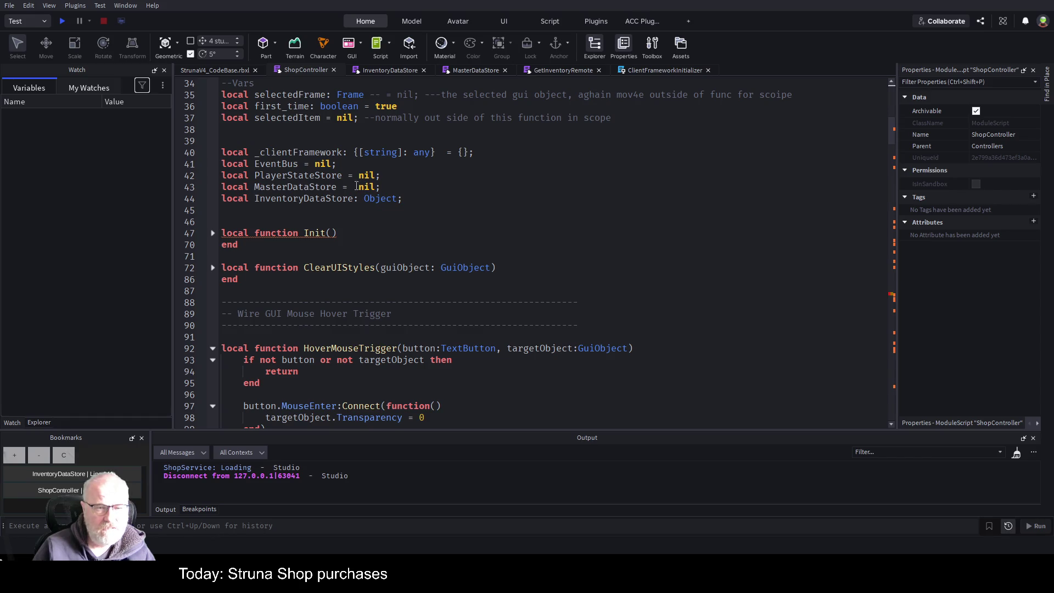
pyautogui.doubleClick(320, 175)
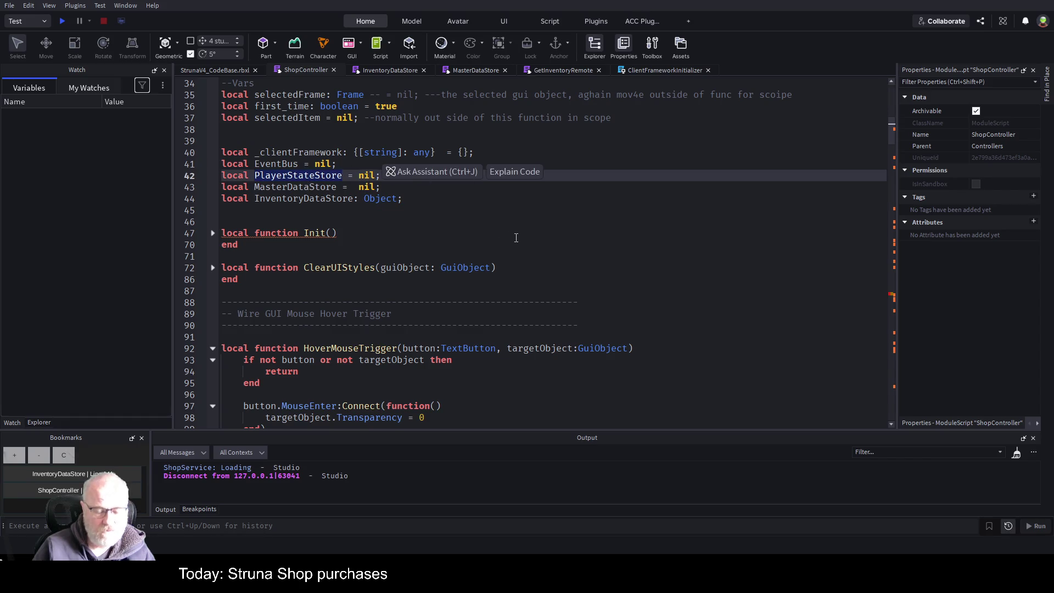
# Step: Replace playerId on line 316 with 'PlayerStateStore.' via autocomplete, then show the Explorer
pyautogui.scroll(-1, 520, 250)
pyautogui.scroll(-20, 520, 251)
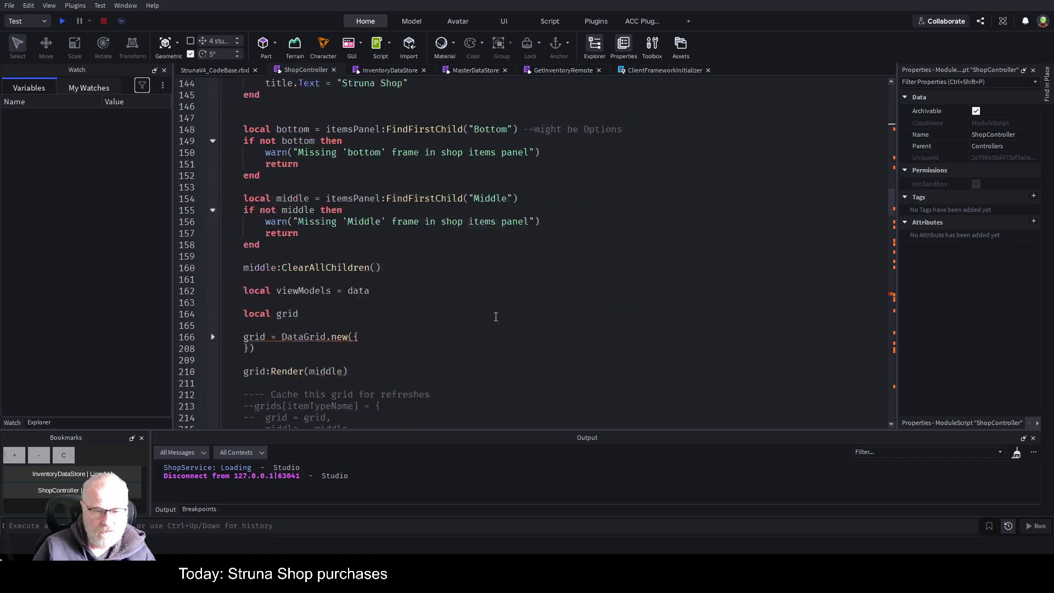
pyautogui.scroll(-20, 488, 330)
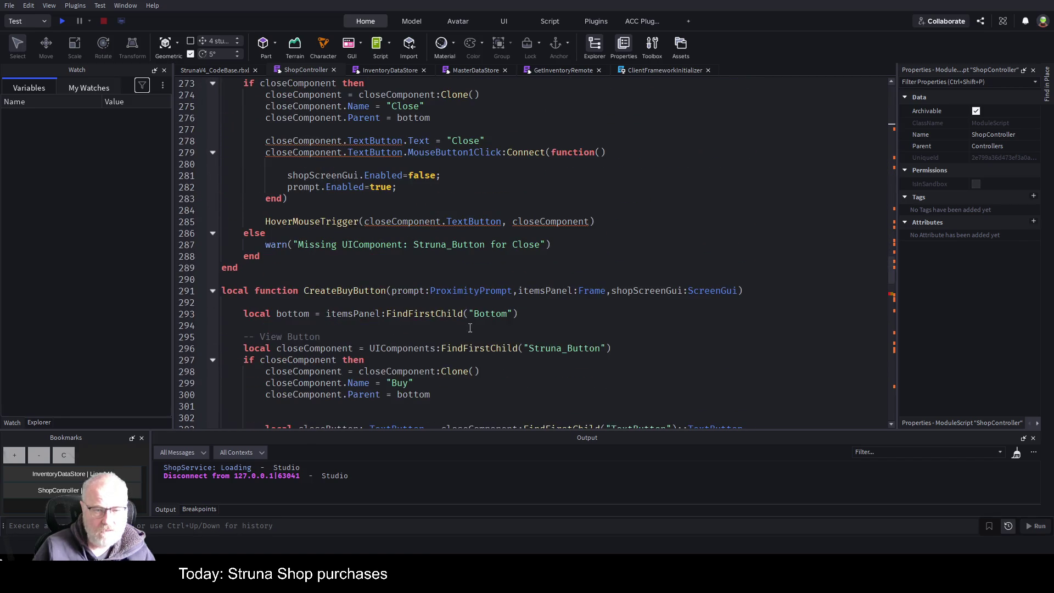
pyautogui.scroll(-4, 463, 329)
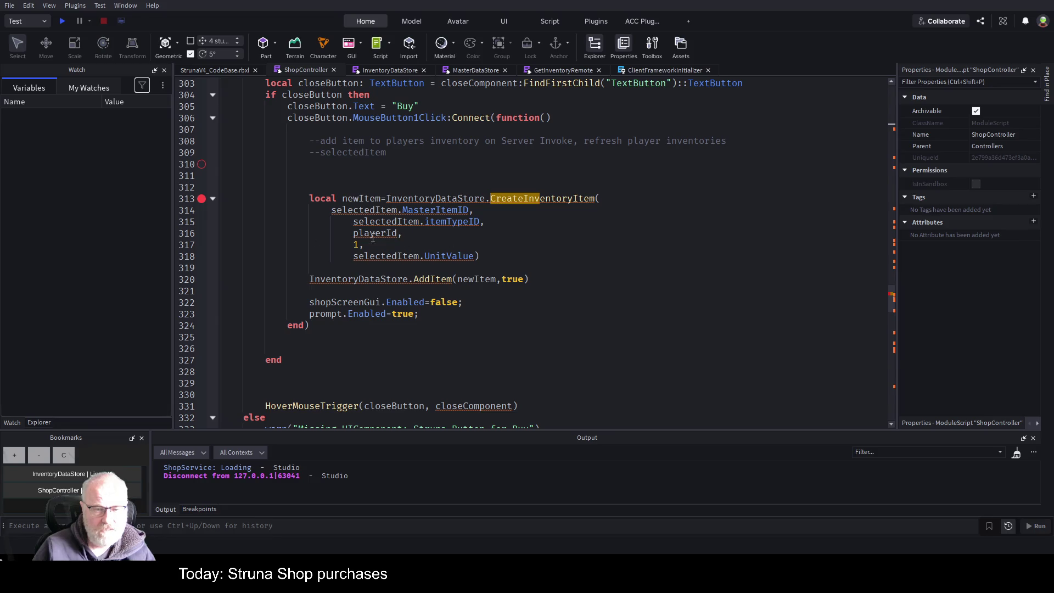
pyautogui.doubleClick(376, 238)
pyautogui.write('Pla')
pyautogui.press('Tab')
pyautogui.write('.')
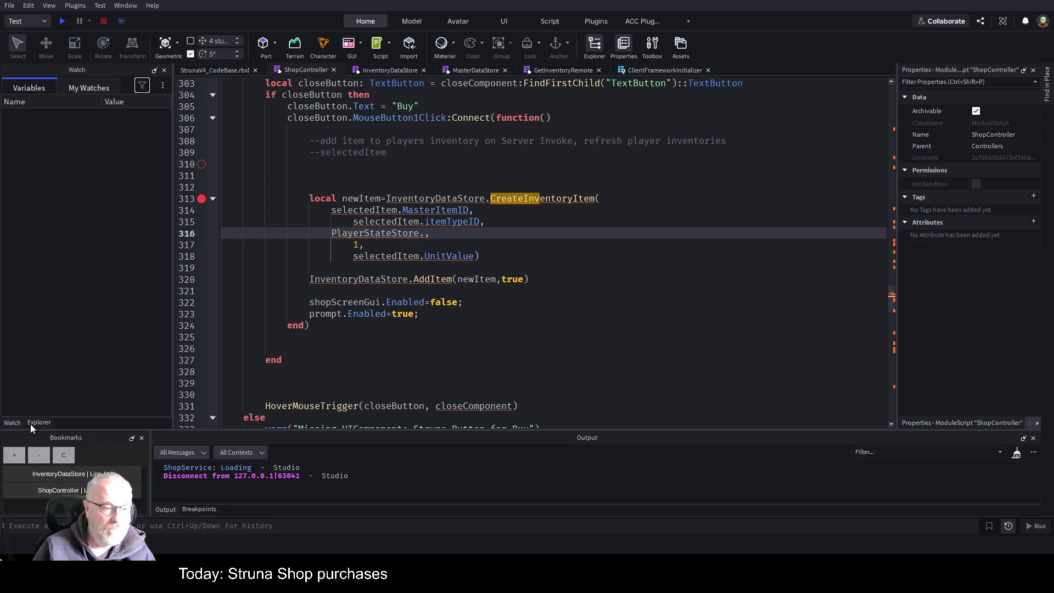
pyautogui.click(33, 423)
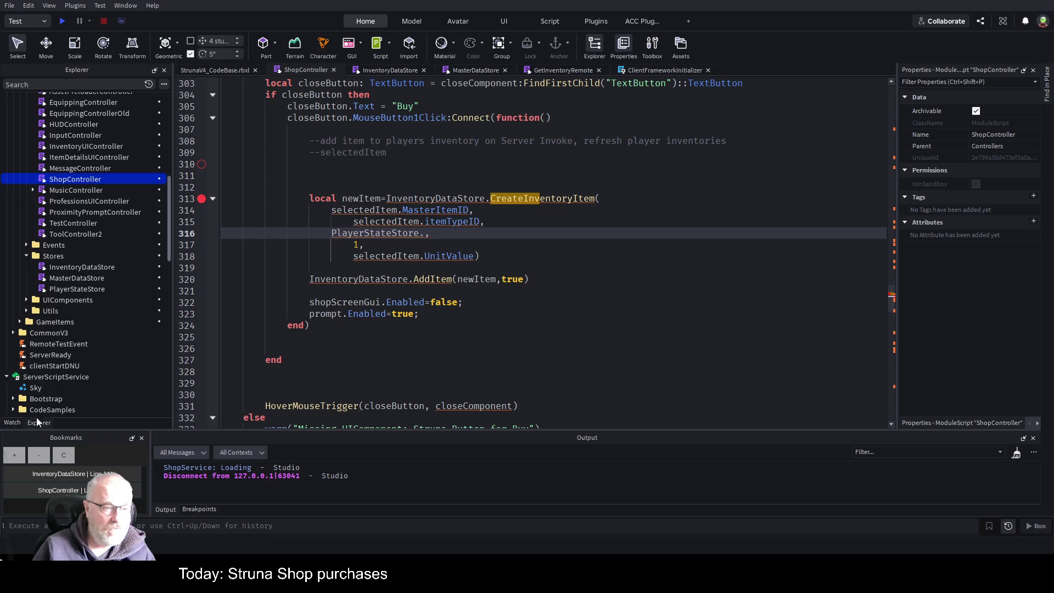
# Step: Open the PlayerStateStore script and scroll to the Get function header in the Getters section
pyautogui.doubleClick(80, 289)
pyautogui.scroll(-10, 475, 286)
pyautogui.scroll(-10, 476, 286)
pyautogui.scroll(-7, 427, 286)
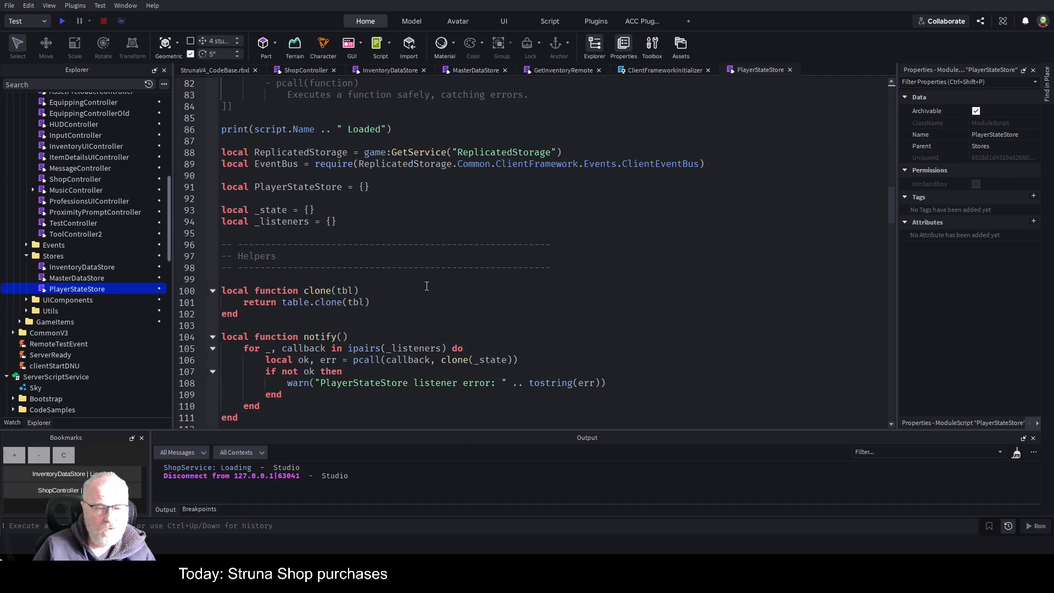
pyautogui.scroll(-6, 427, 286)
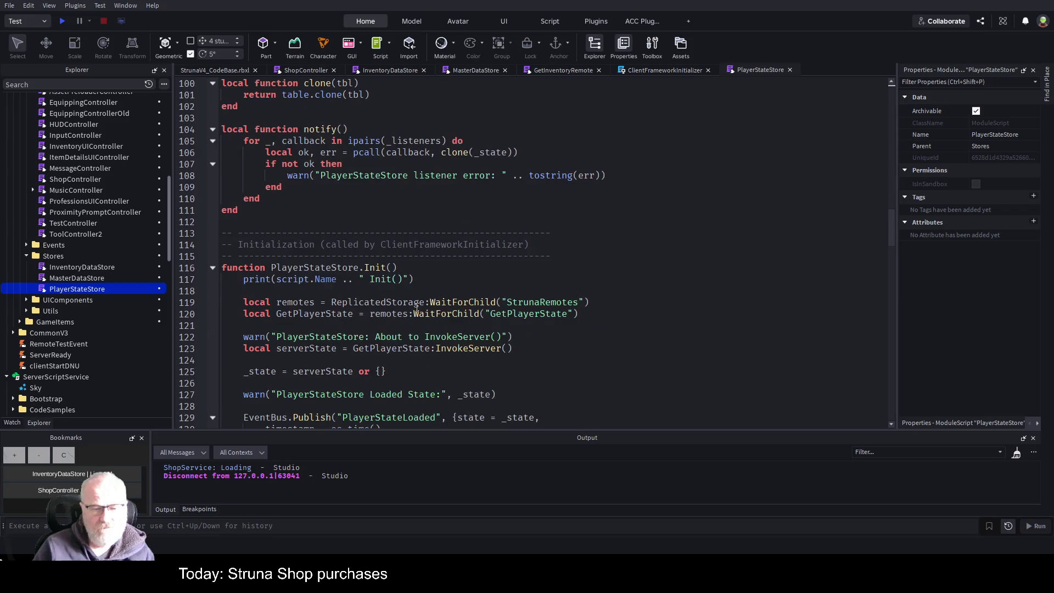
pyautogui.scroll(-8, 428, 313)
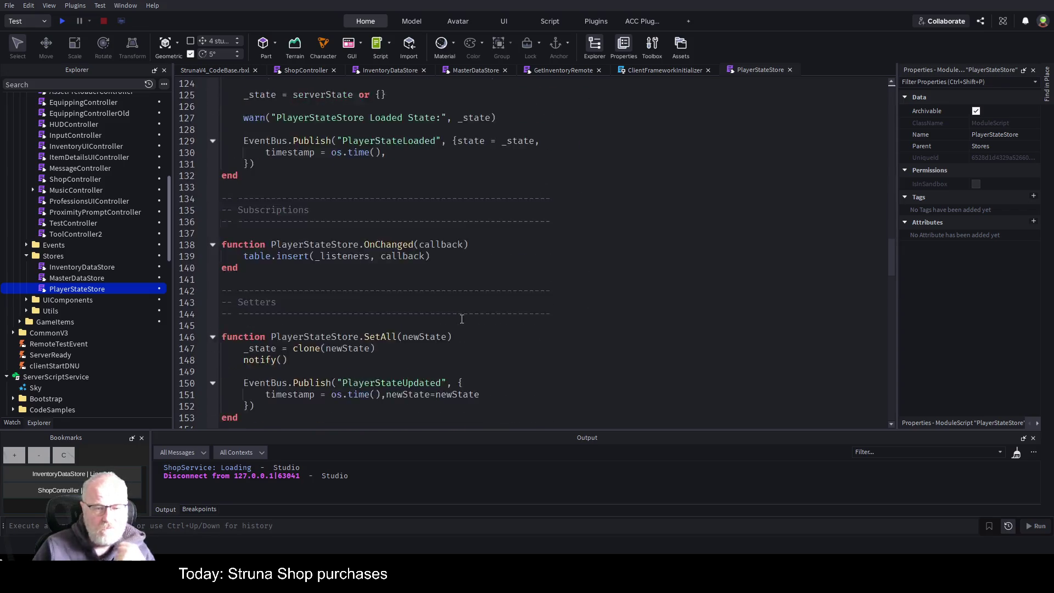
pyautogui.scroll(-6, 462, 319)
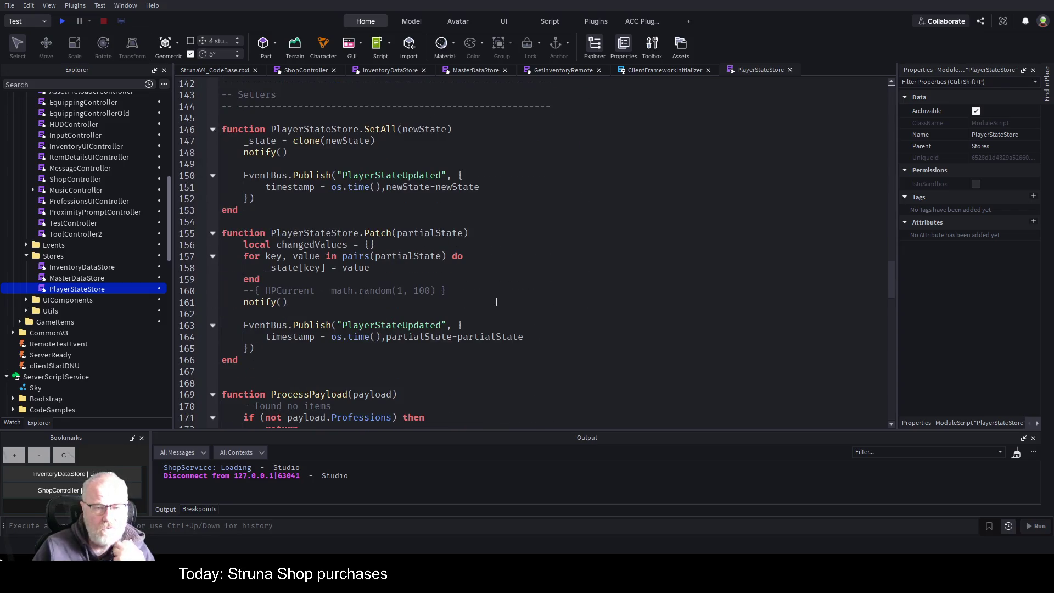
pyautogui.scroll(-3, 496, 302)
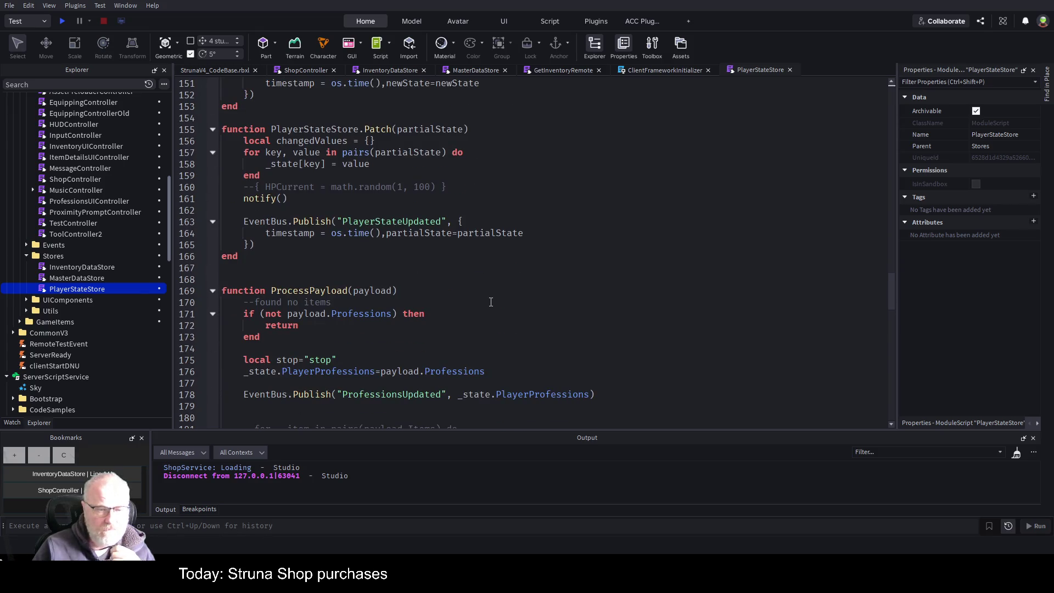
pyautogui.scroll(-12, 491, 302)
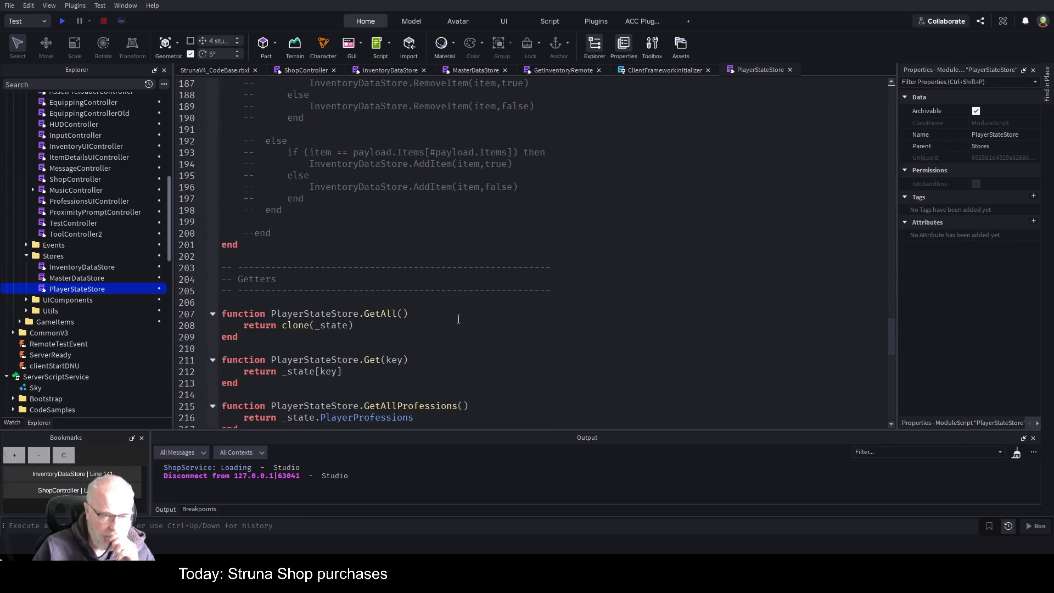
pyautogui.scroll(-2, 393, 297)
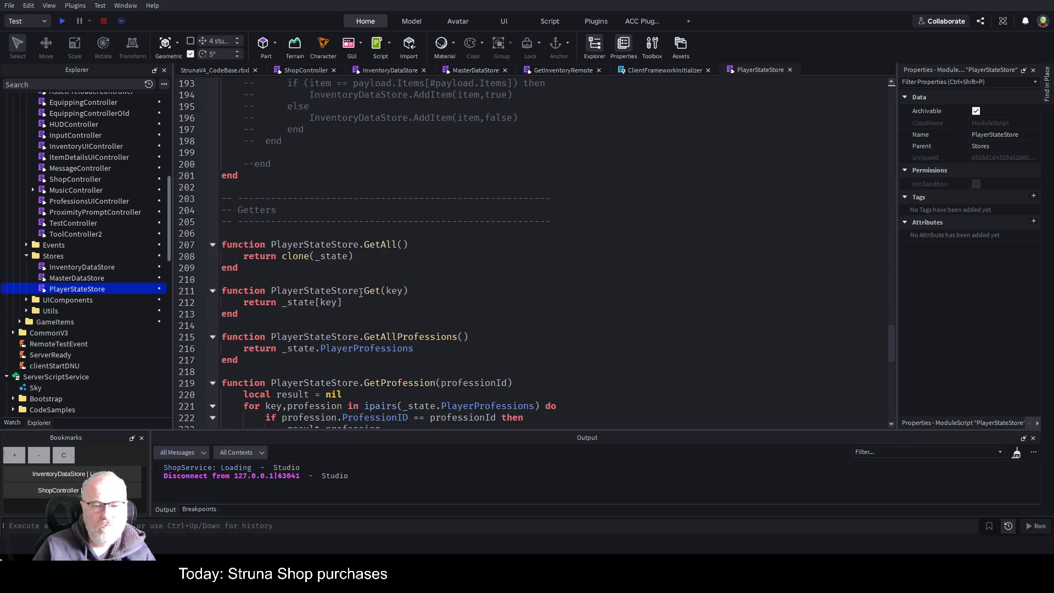
pyautogui.moveTo(359, 291); pyautogui.dragTo(222, 290)
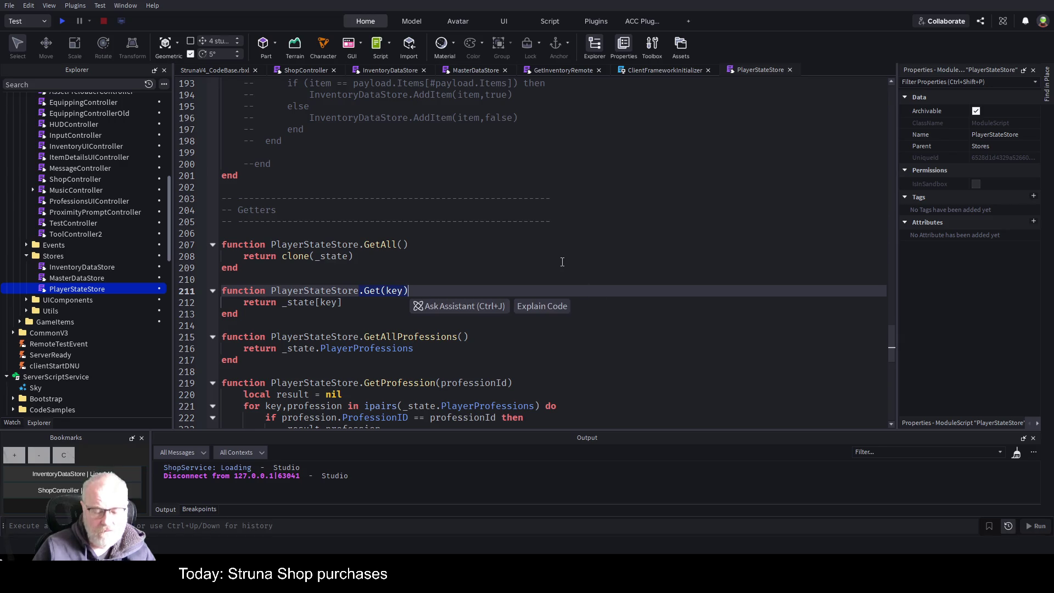
# Step: Select the whole Get(key) function that returns _state[key]
pyautogui.scroll(-4, 441, 259)
pyautogui.scroll(-3, 450, 272)
pyautogui.scroll(5, 463, 285)
pyautogui.scroll(1, 452, 145)
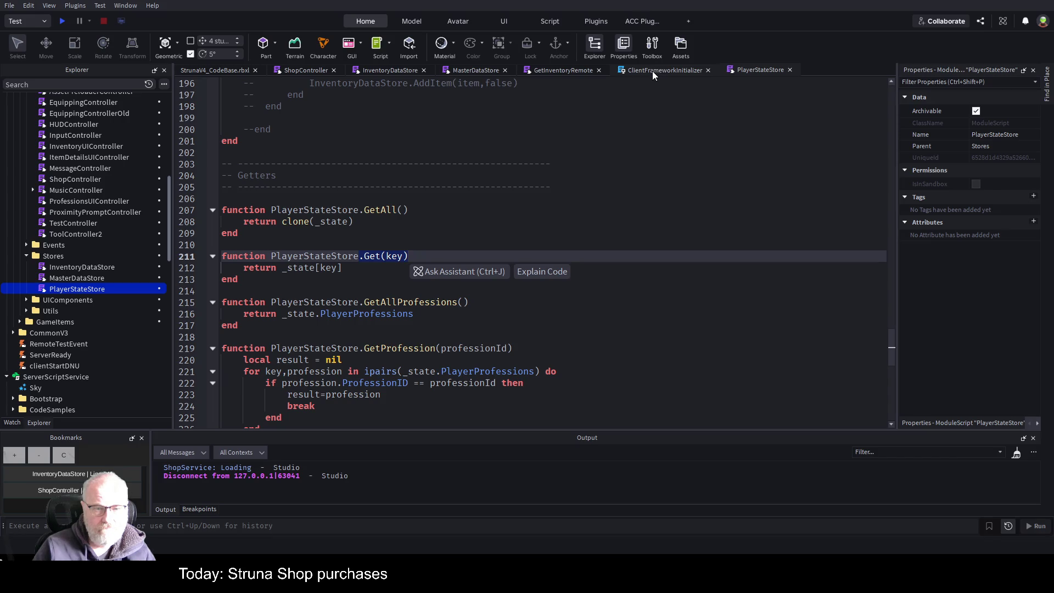
pyautogui.moveTo(270, 285); pyautogui.dragTo(241, 254)
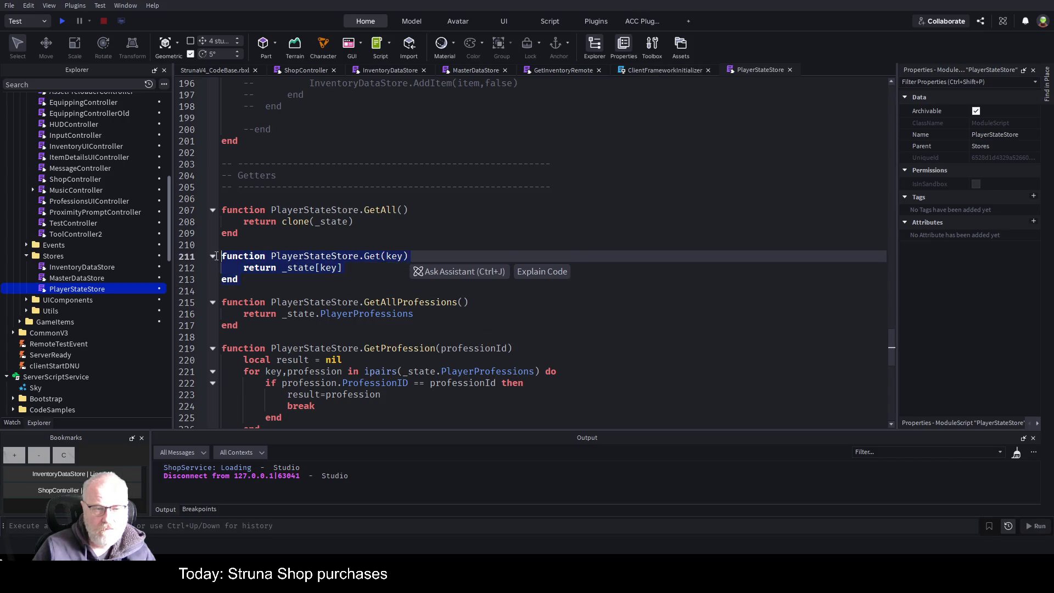
# Step: Duplicate the Get(key) function and rename the copy to PlayerID
pyautogui.hotkey('ctrl', 'c')
pyautogui.click(239, 293)
pyautogui.hotkey('ctrl', 'v')
pyautogui.click(614, 295)
pyautogui.hotkey('ctrl', 'Left')
pyautogui.hotkey('ctrl', 'Left')
pyautogui.hotkey('ctrl', 'shift', 'Left')
pyautogui.write('PlayerID')
pyautogui.press('Down')
# Step: Make PlayerID() take no parameters and return _state["PlayerID"], then save
pyautogui.press('Left')
pyautogui.press('Up')
pyautogui.press('End')
pyautogui.press('Left')
pyautogui.press('BackSpace')
pyautogui.press('BackSpace')
pyautogui.press('BackSpace')
pyautogui.press('Down')
pyautogui.press('Left')
pyautogui.press('BackSpace')
pyautogui.press('BackSpace')
pyautogui.press('BackSpace')
pyautogui.write('"PlayerID')
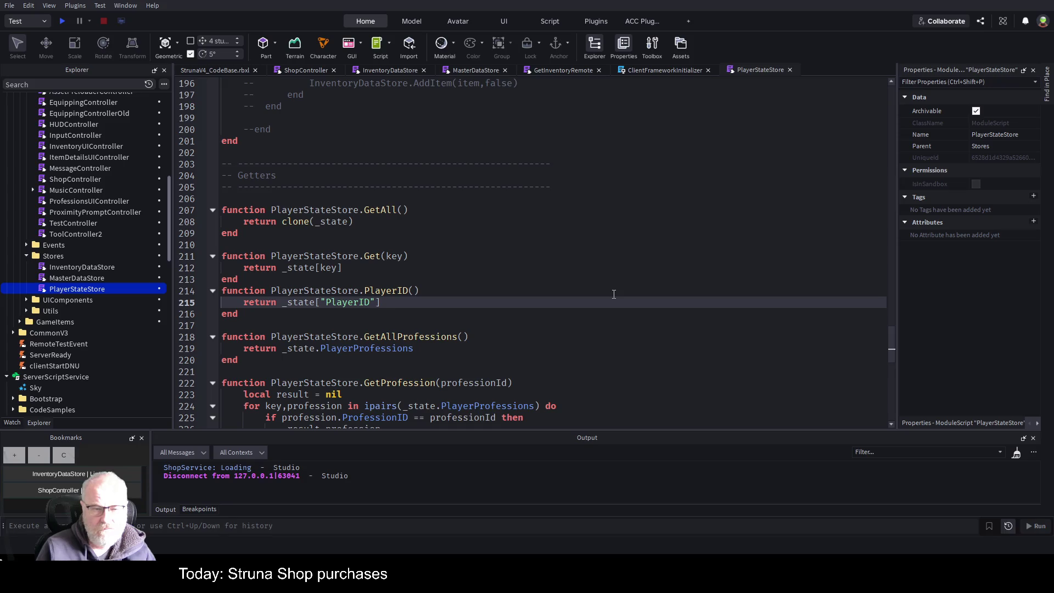
pyautogui.hotkey('ctrl', 's')
pyautogui.moveTo(418, 290); pyautogui.dragTo(359, 291)
pyautogui.hotkey('ctrl', 's')
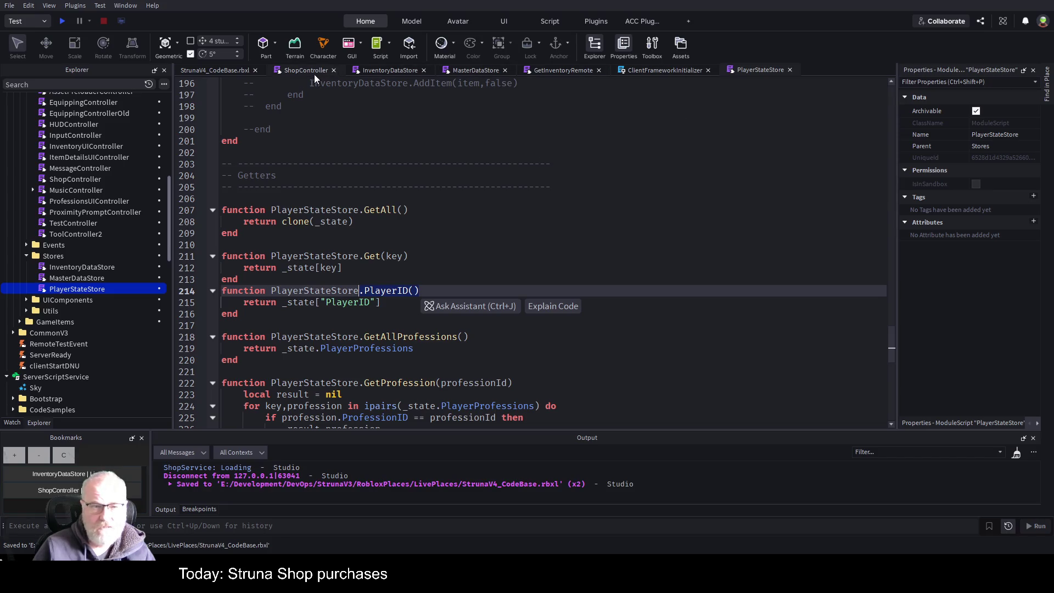
# Step: Append .PlayerID() to PlayerStateStore on ShopController line 316, save, and start a playtest
pyautogui.click(311, 69)
pyautogui.write('.PlayerID(),')
pyautogui.click(607, 243)
pyautogui.hotkey('ctrl', 's')
pyautogui.click(62, 21)
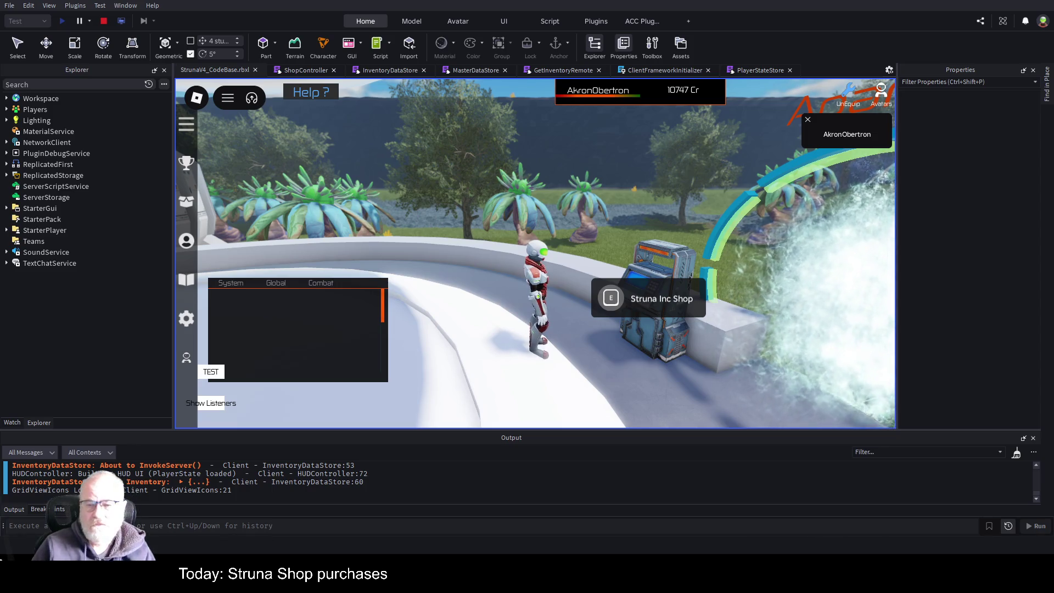
# Step: Open the Struna Inc Shop with E, select OOF001 and buy it to reach the breakpoint
pyautogui.press('e')
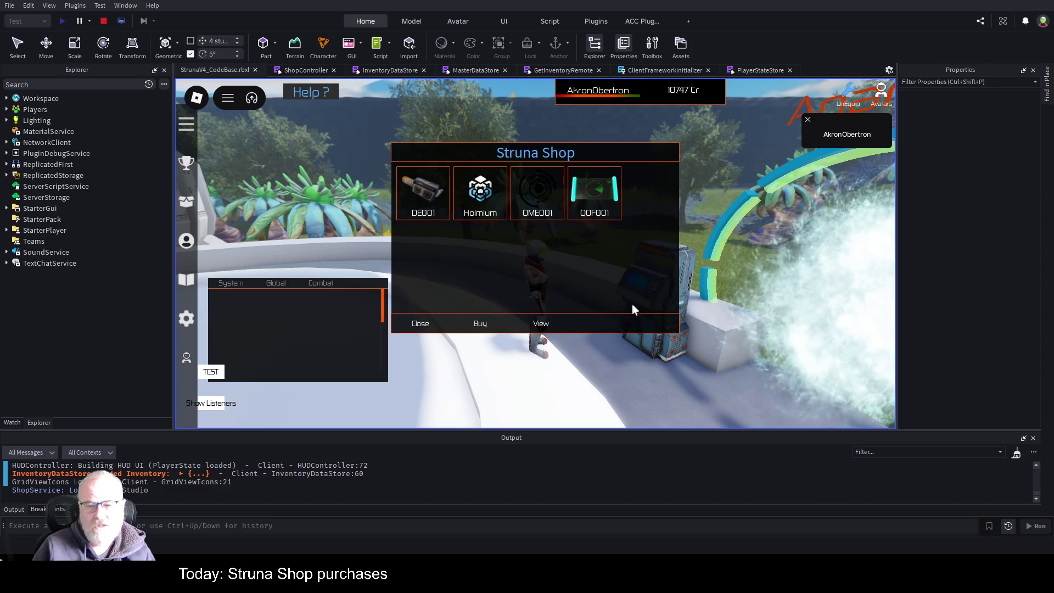
pyautogui.click(593, 204)
pyautogui.click(480, 324)
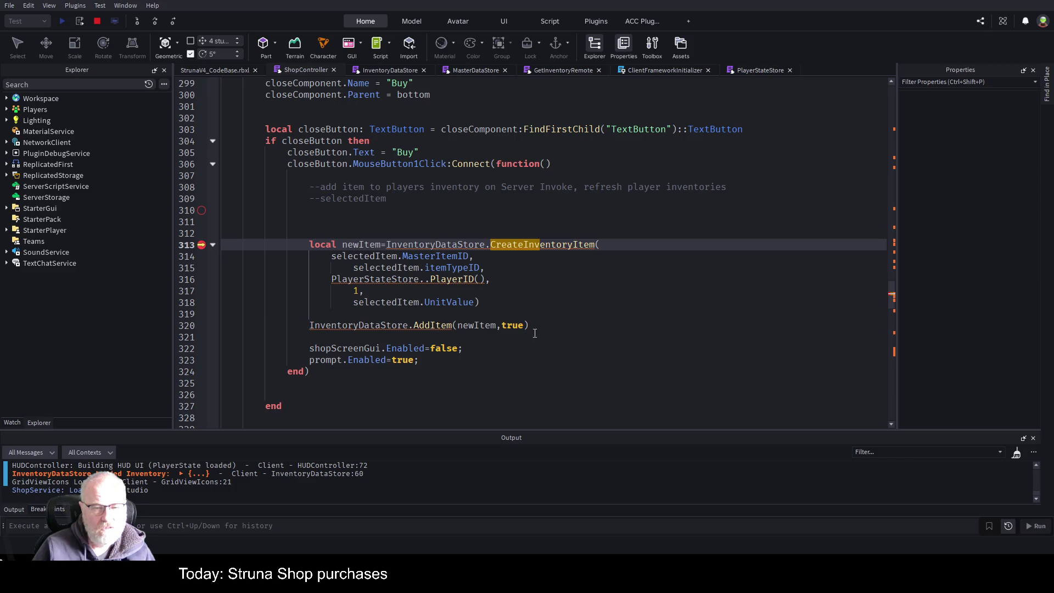
# Step: Step through to the nil-call error at line 316, then stop and restart the playtest
pyautogui.click(155, 19)
pyautogui.click(155, 20)
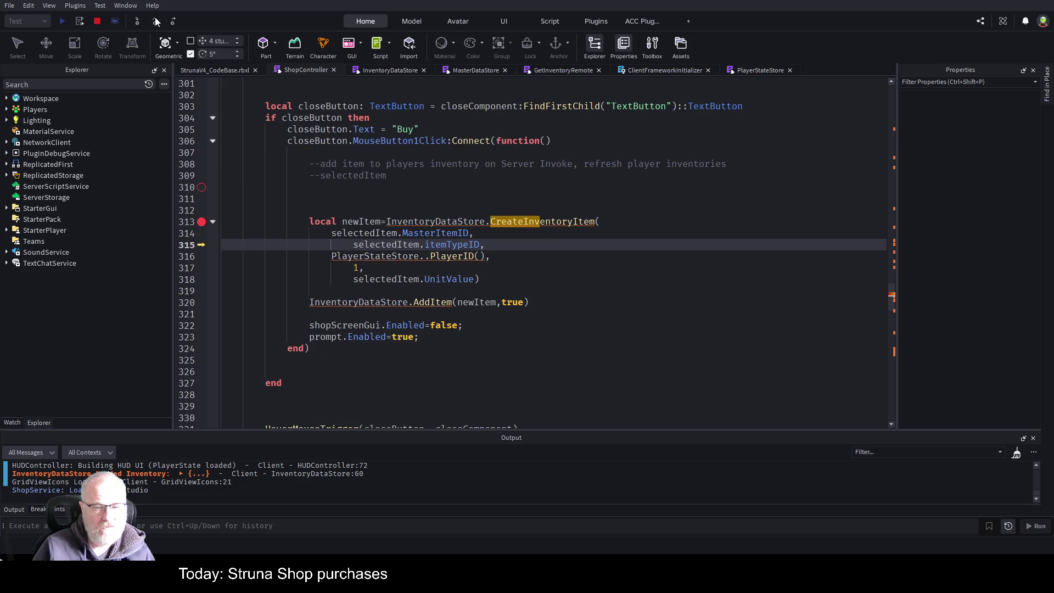
pyautogui.click(156, 19)
pyautogui.click(156, 19)
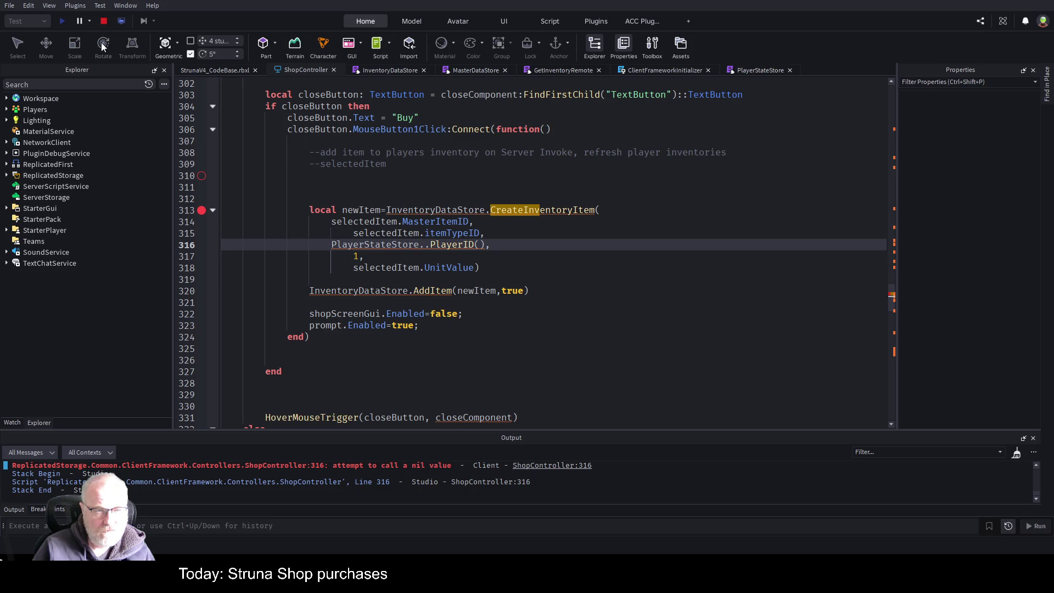
pyautogui.click(103, 20)
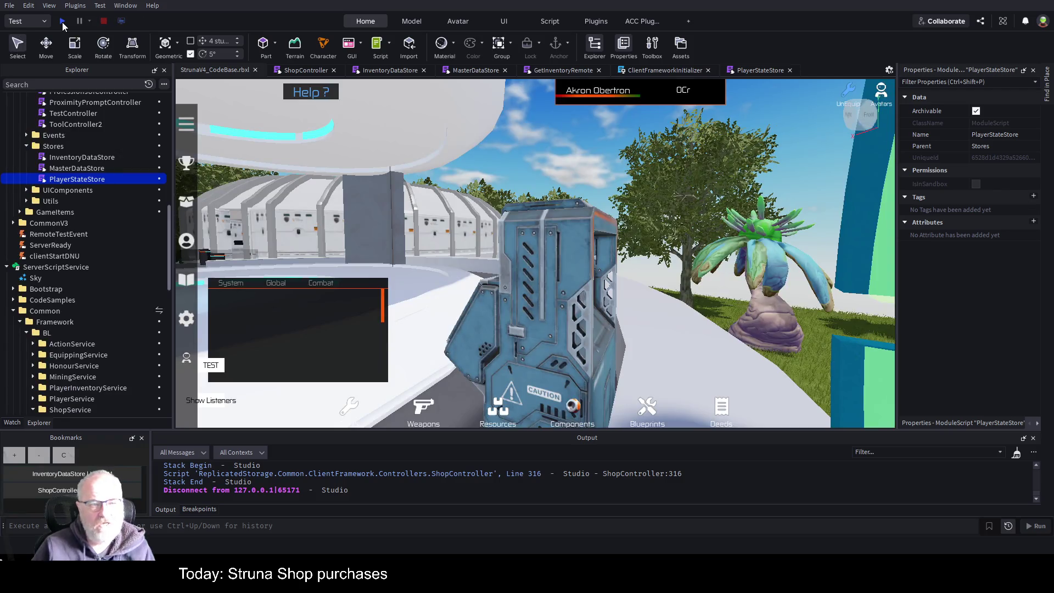
pyautogui.click(63, 22)
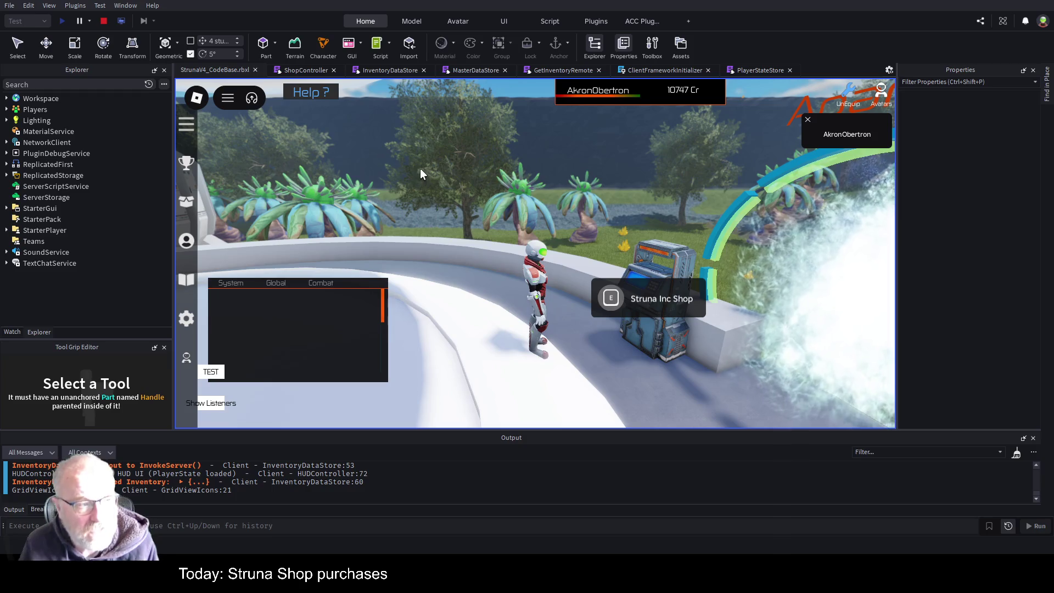
# Step: Open the Struna Inc Shop, select OOF001 and buy it again to pause at line 313
pyautogui.click(608, 299)
pyautogui.click(599, 197)
pyautogui.click(489, 324)
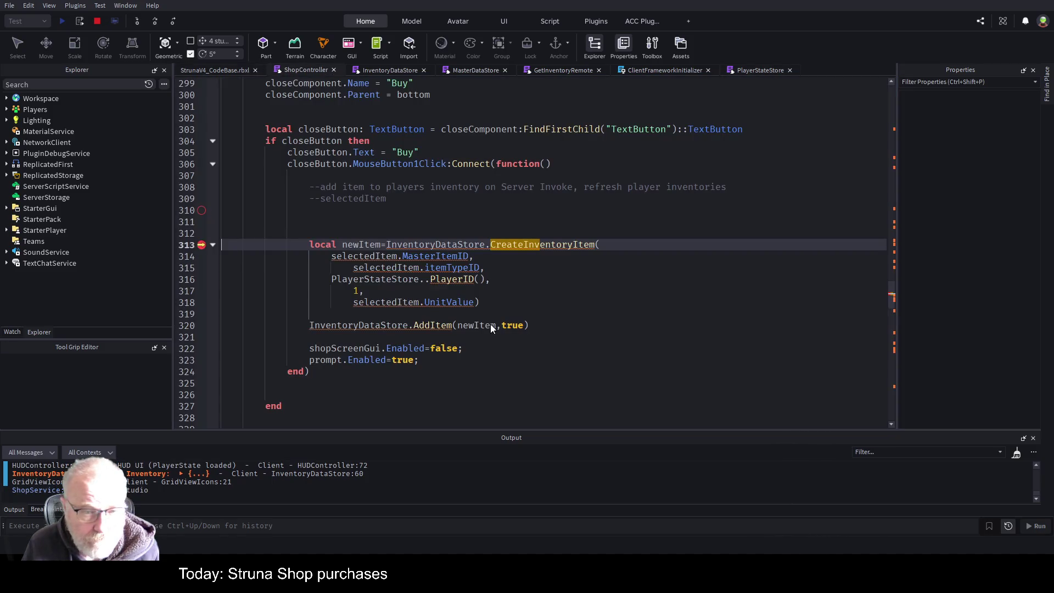
# Step: Expand PlayerStateStore in the Watch panel to confirm it has a PlayerID function
pyautogui.click(12, 331)
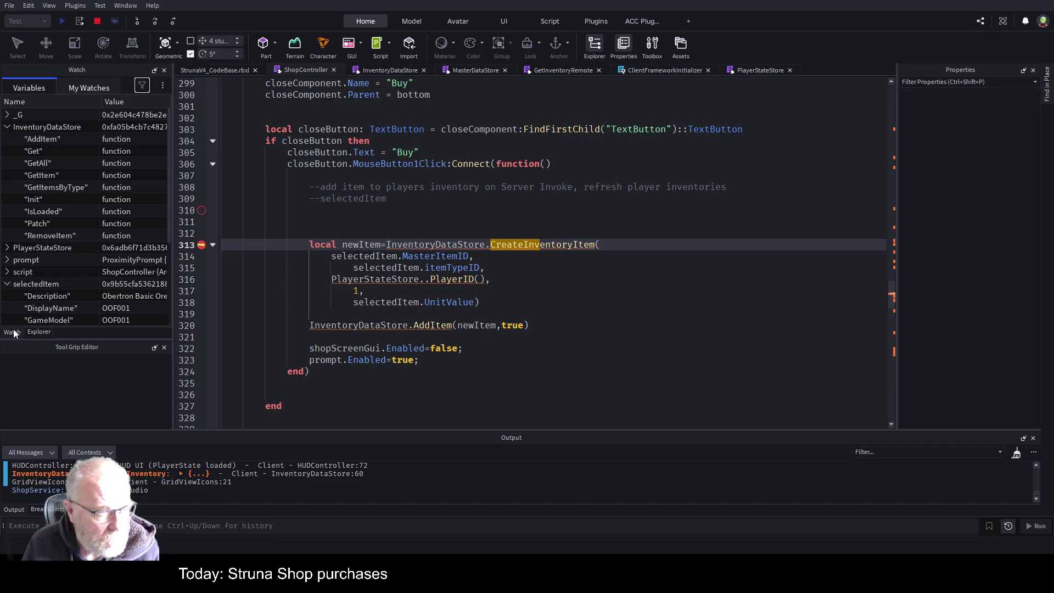
pyautogui.click(7, 128)
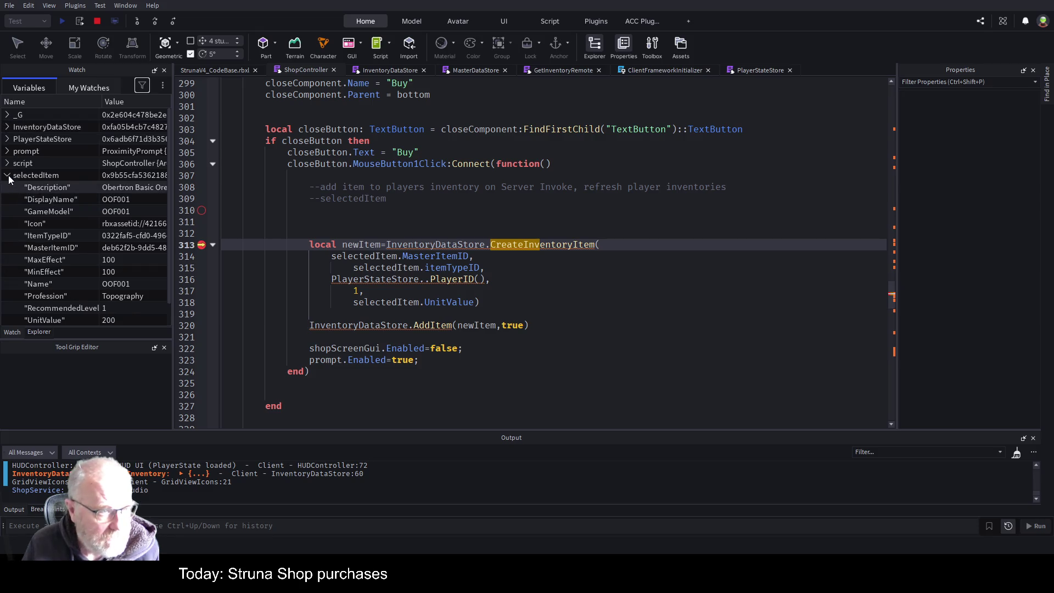
pyautogui.click(7, 176)
pyautogui.click(7, 139)
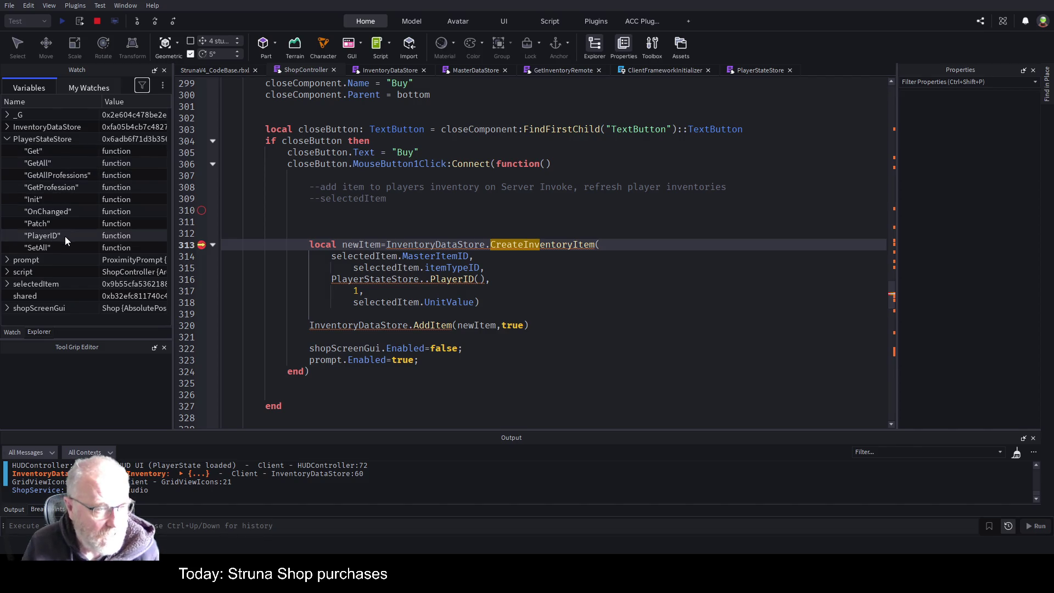
pyautogui.click(459, 281)
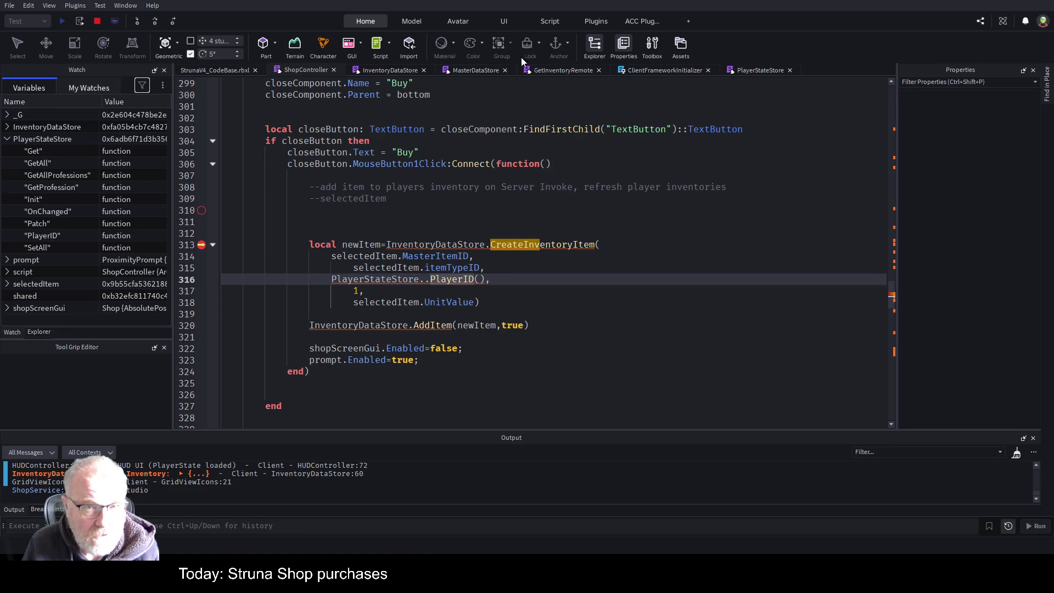
# Step: Set a breakpoint on PlayerStateStore line 215, then step into ShopController's CreateInventoryItem call
pyautogui.click(761, 72)
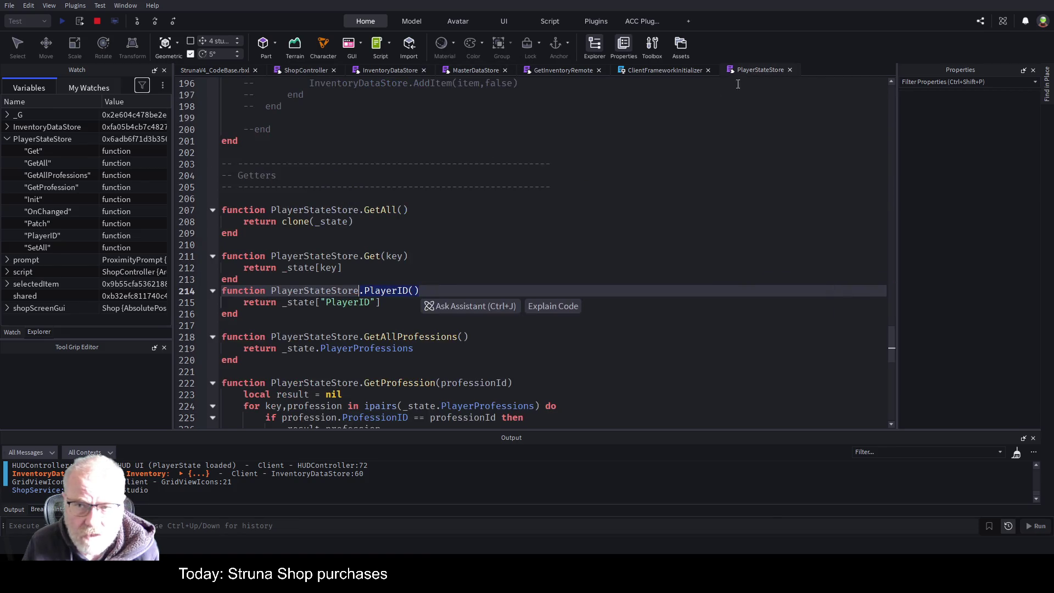
pyautogui.click(203, 304)
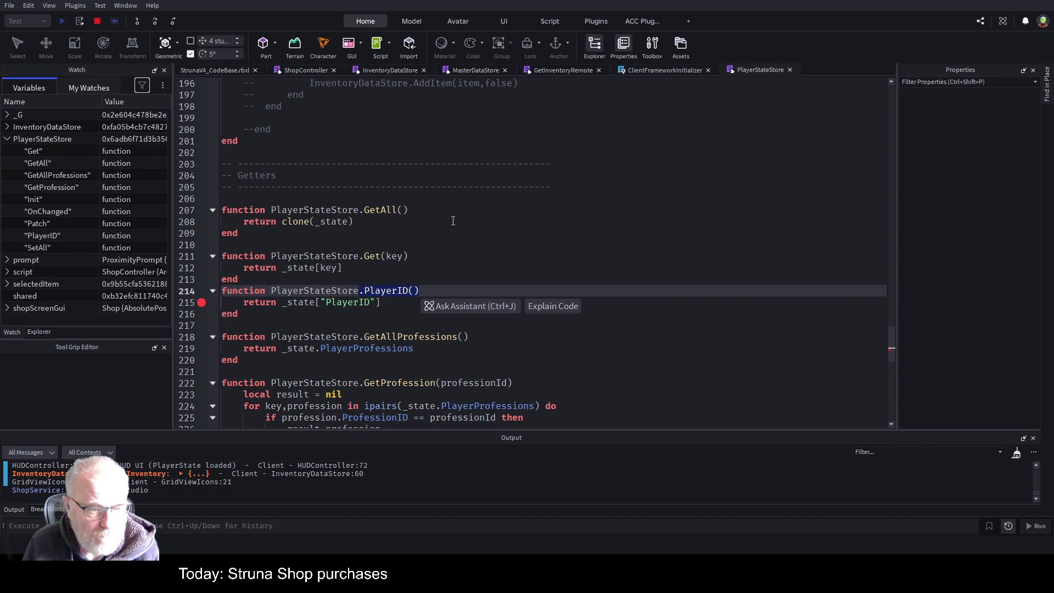
pyautogui.click(217, 71)
pyautogui.click(324, 71)
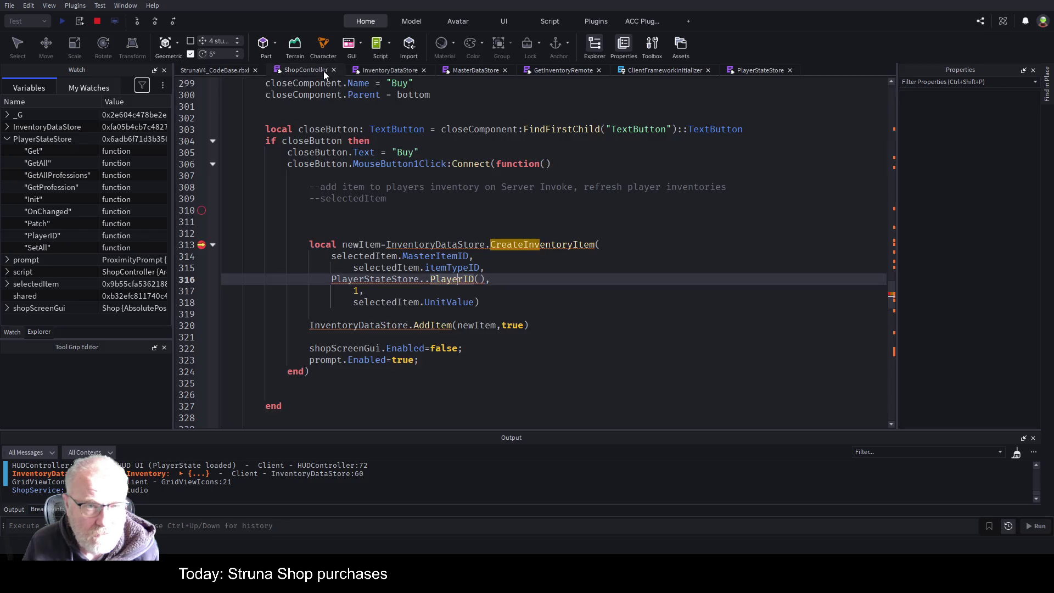
pyautogui.click(137, 21)
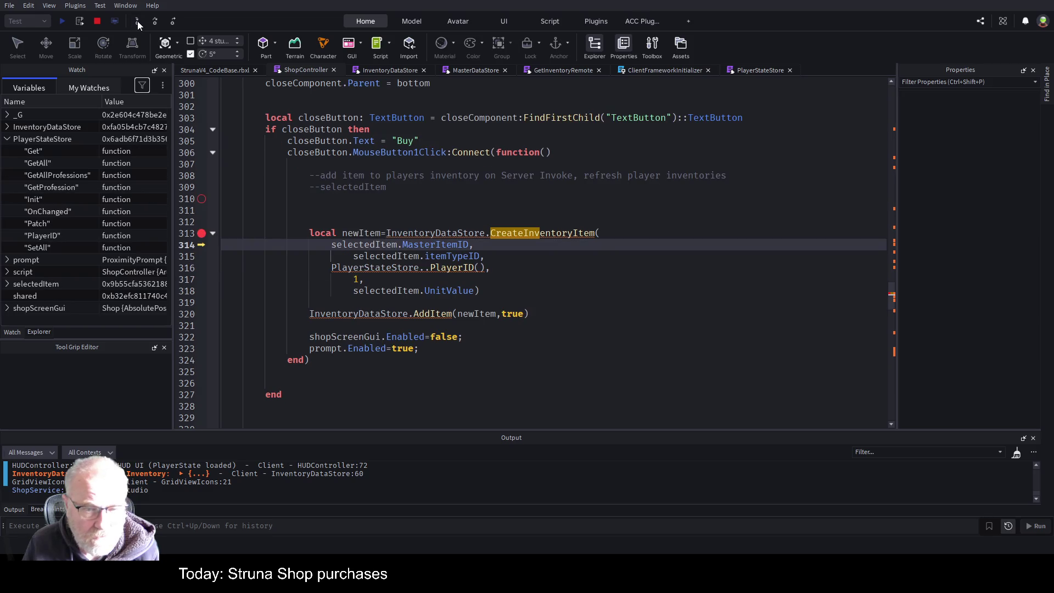
# Step: Step to the line-316 nil-call error, remove the extra dot in PlayerStateStore..PlayerID(), and stop
pyautogui.click(138, 21)
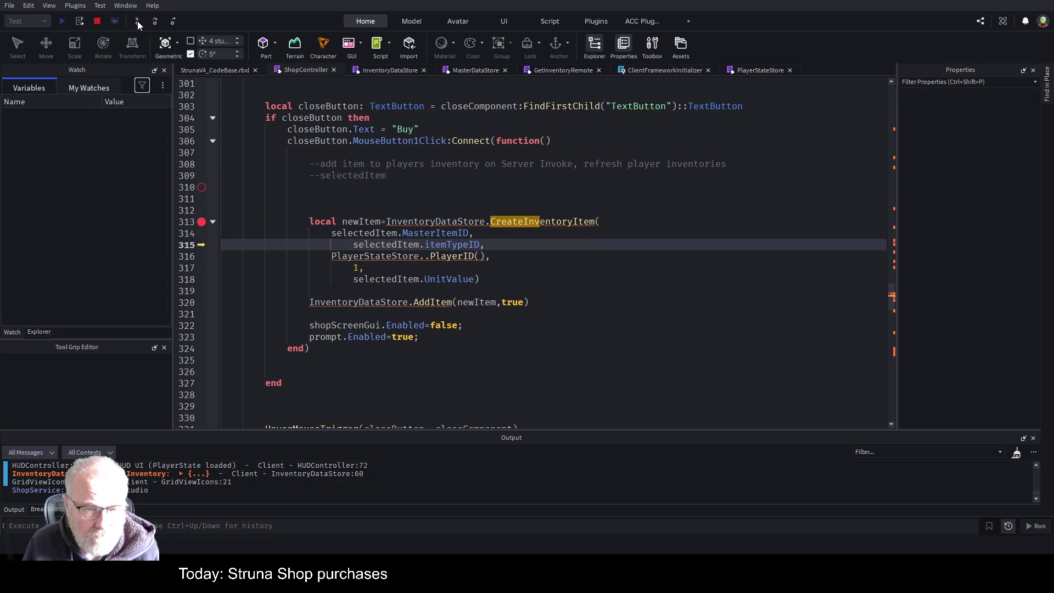
pyautogui.click(137, 21)
pyautogui.click(137, 21)
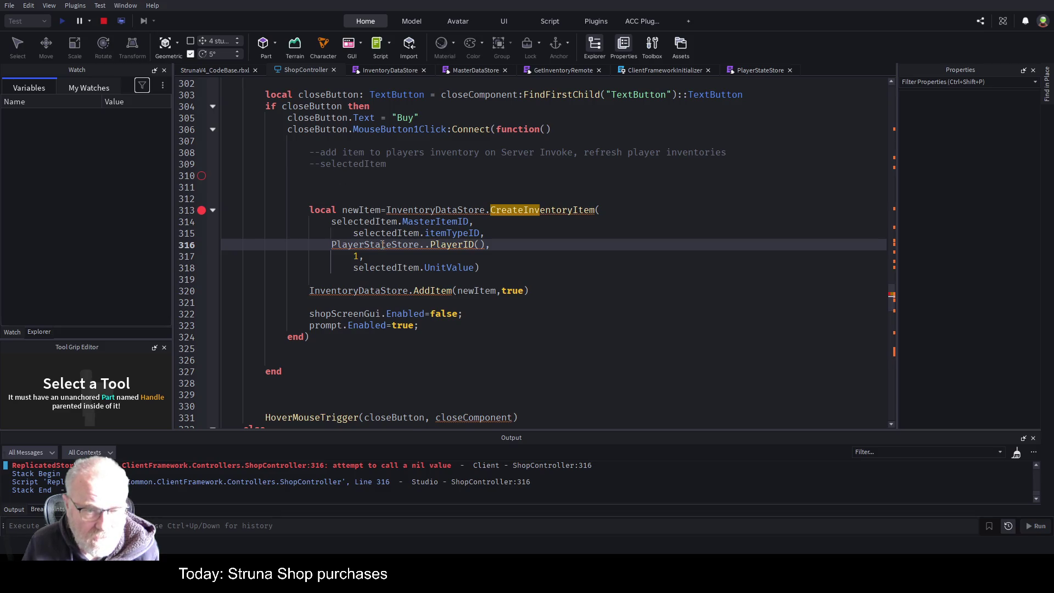
pyautogui.click(431, 244)
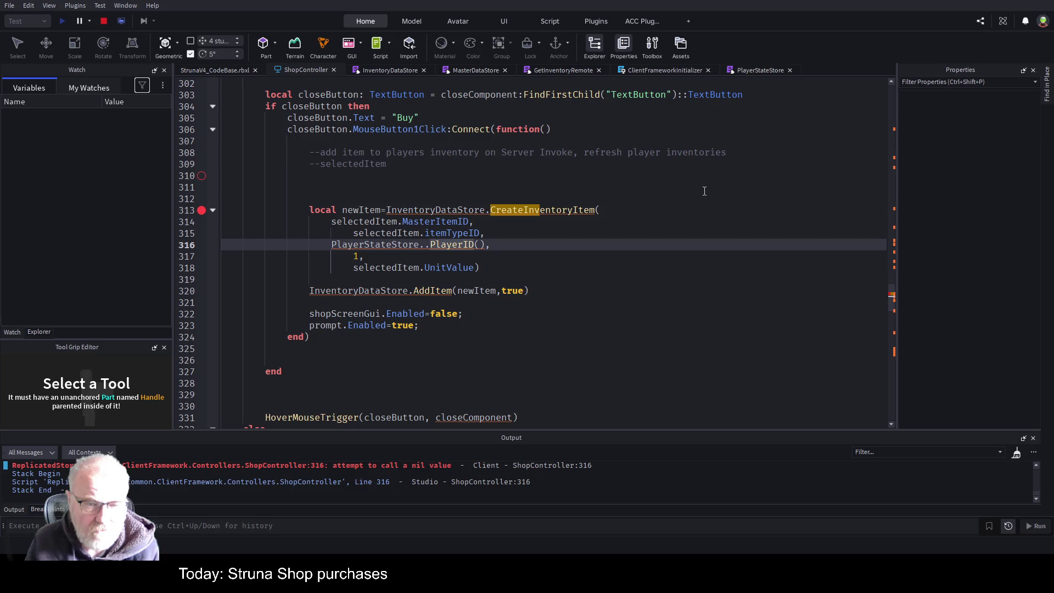
pyautogui.press('BackSpace')
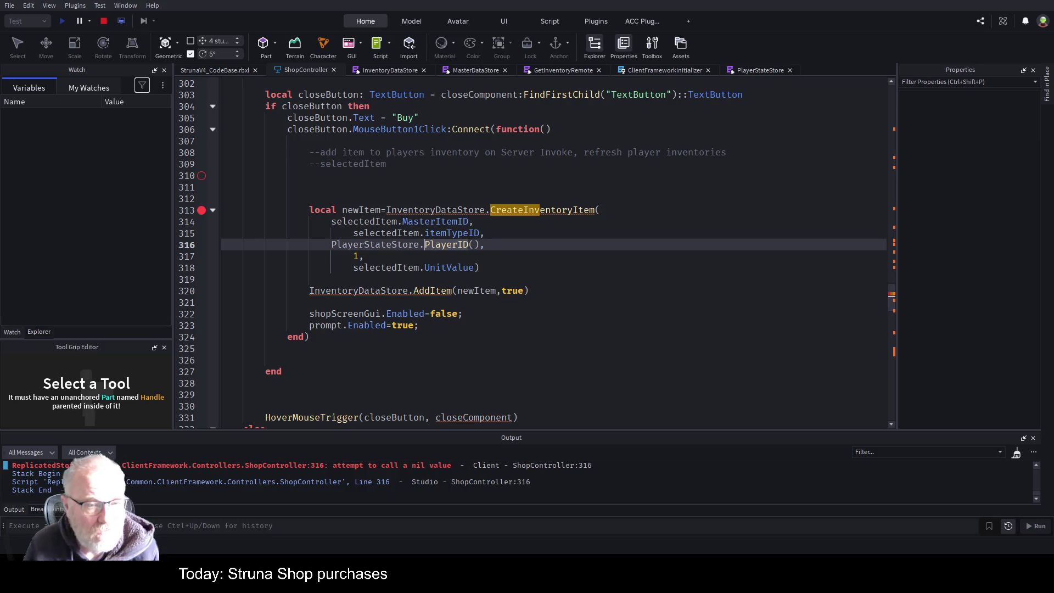
pyautogui.click(101, 22)
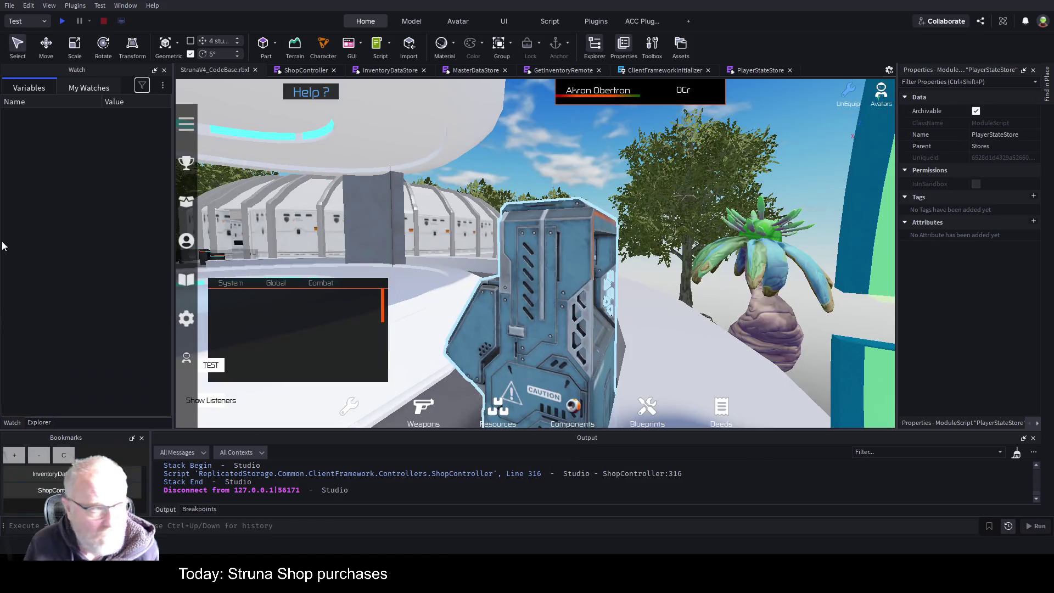
# Step: Save StrunaV4_CodeBase.rbxl with Ctrl+S
pyautogui.hotkey('ctrl', 's')
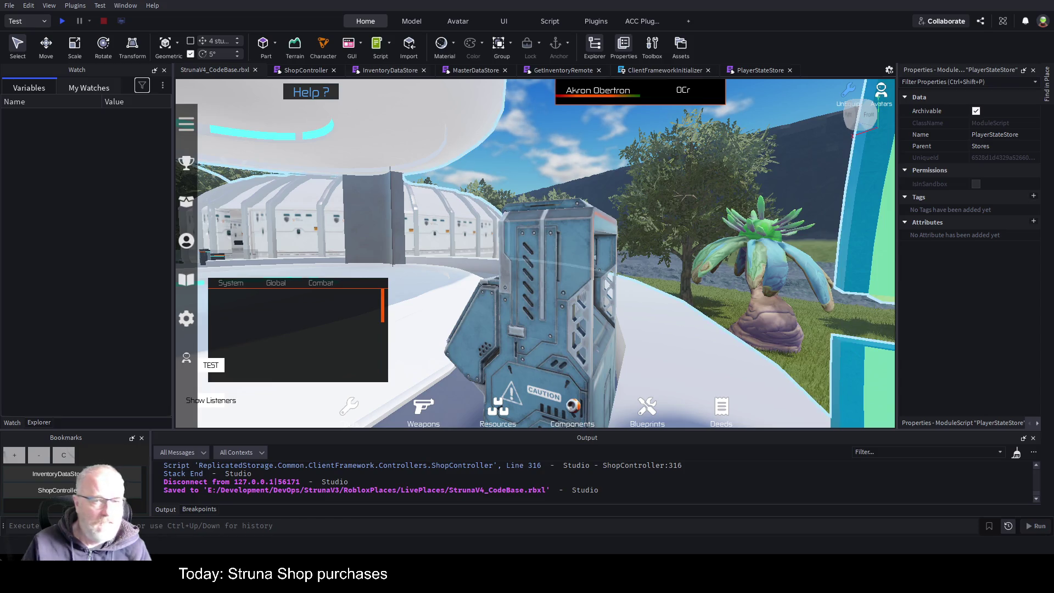
# Step: End InventoryDataStore with 'return InventoryDataStore :: InventoryDataStoreModule' and comment out the old return with '--'
pyautogui.click(390, 70)
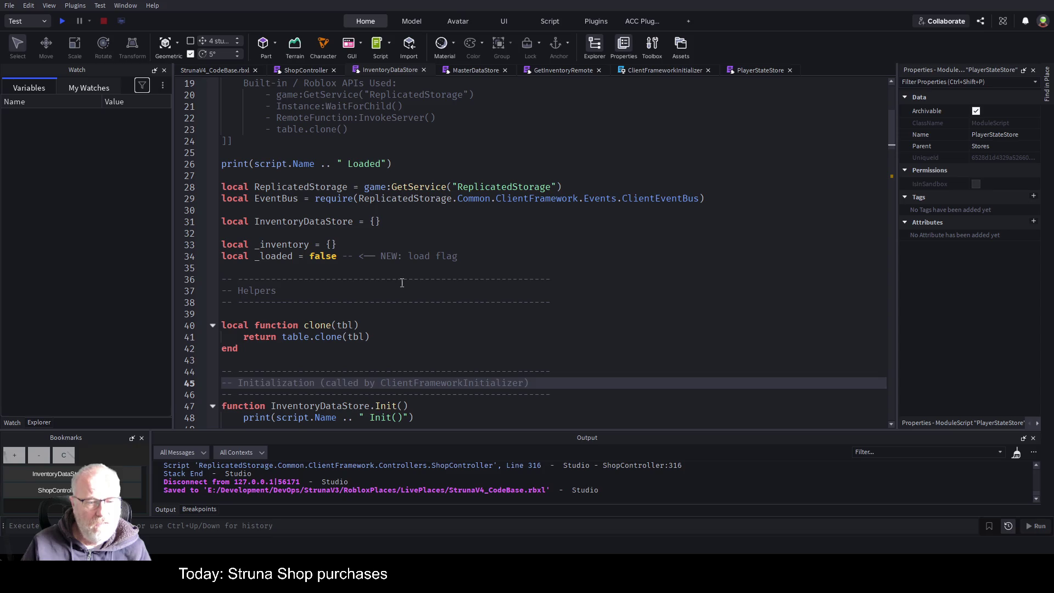
pyautogui.click(397, 282)
pyautogui.hotkey('ctrl', 'End')
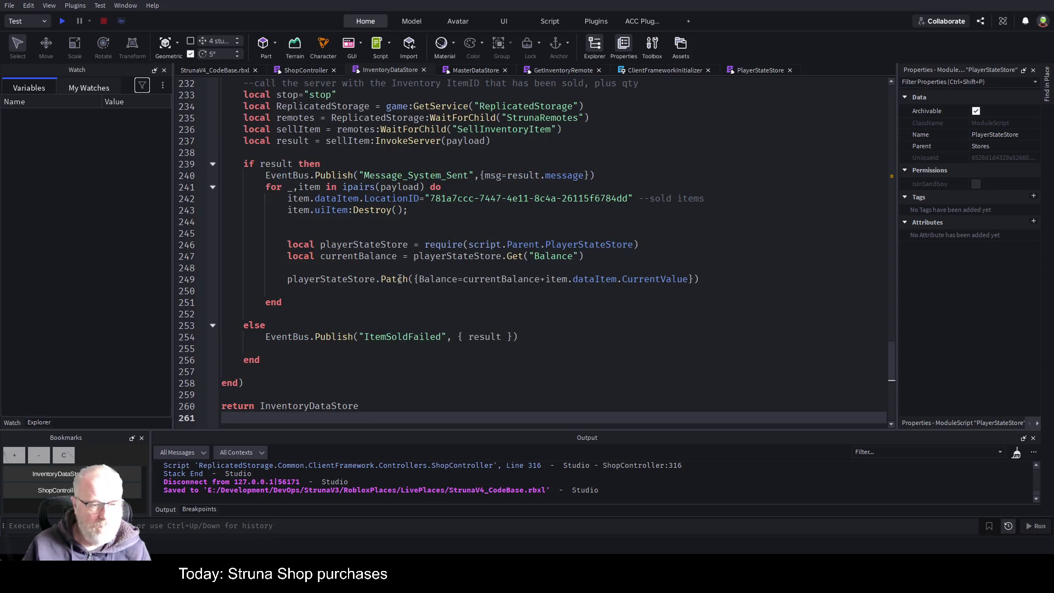
pyautogui.click(315, 406)
pyautogui.doubleClick(315, 406)
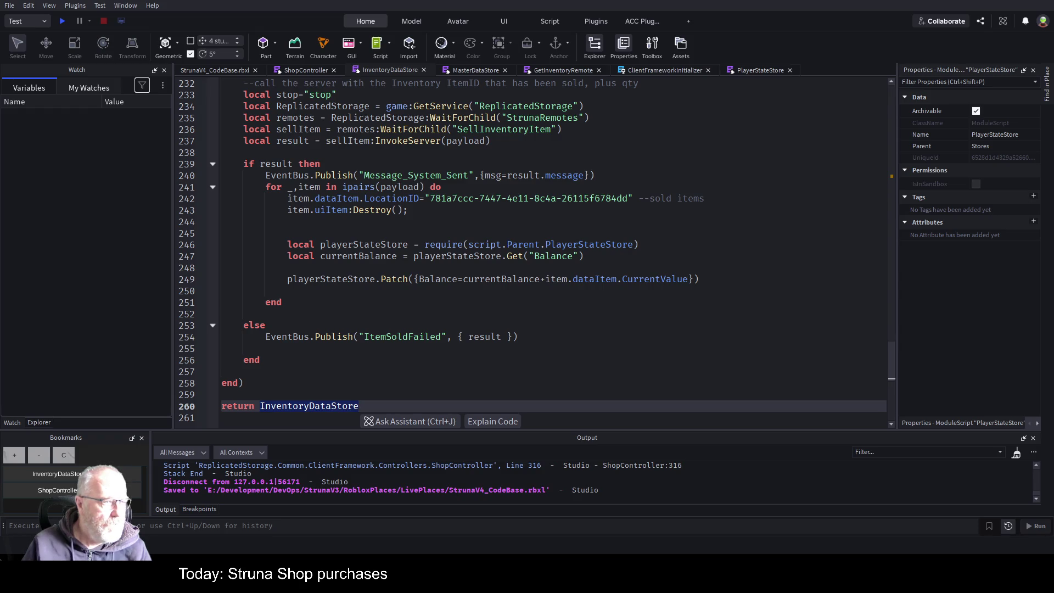
pyautogui.press('Right')
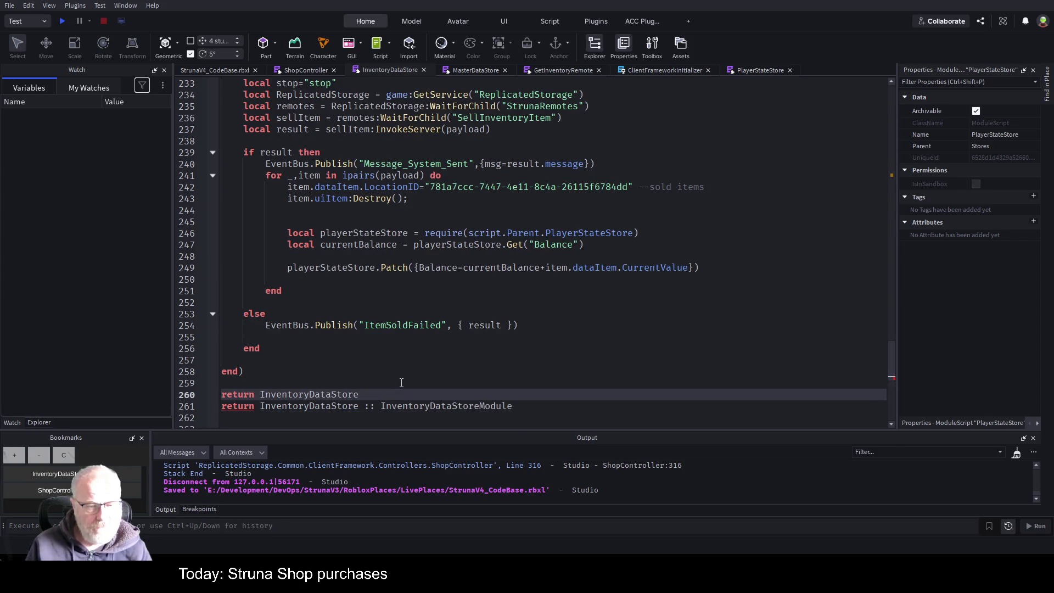
pyautogui.press('Home')
pyautogui.write('--')
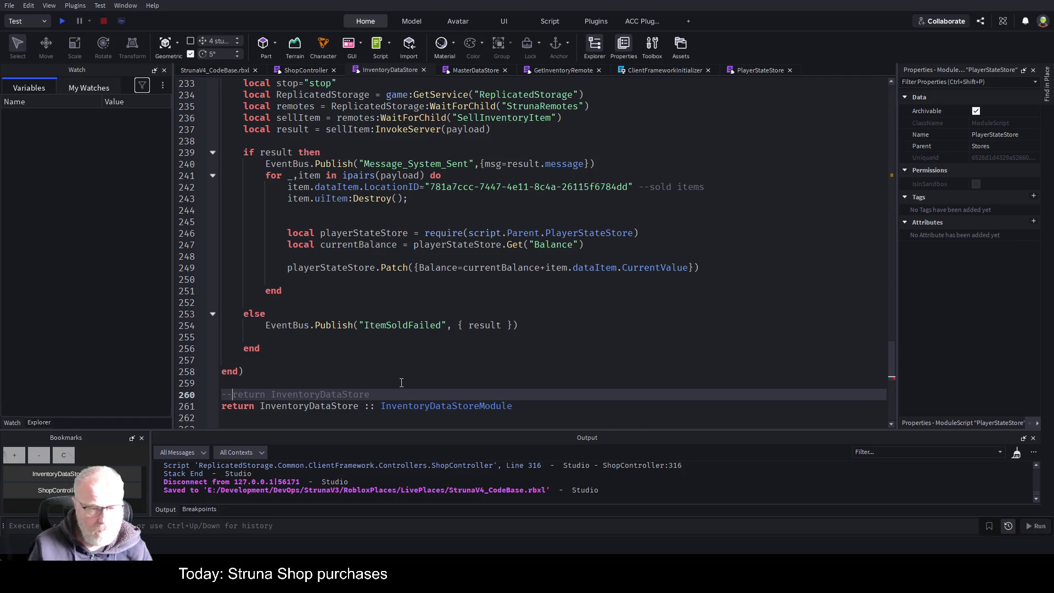
pyautogui.click(400, 361)
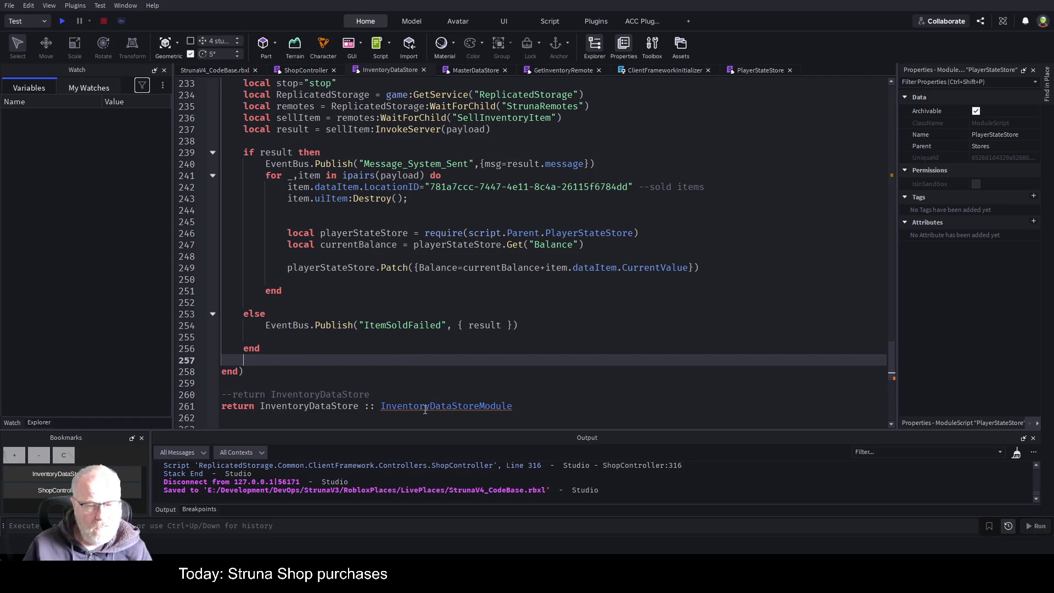
pyautogui.click(512, 407)
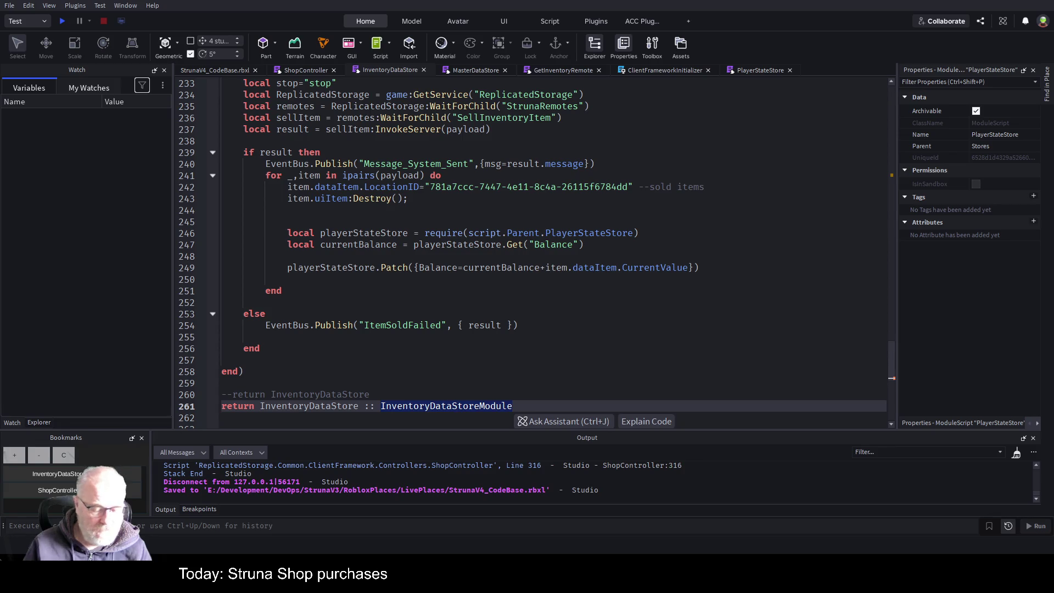
pyautogui.click(225, 383)
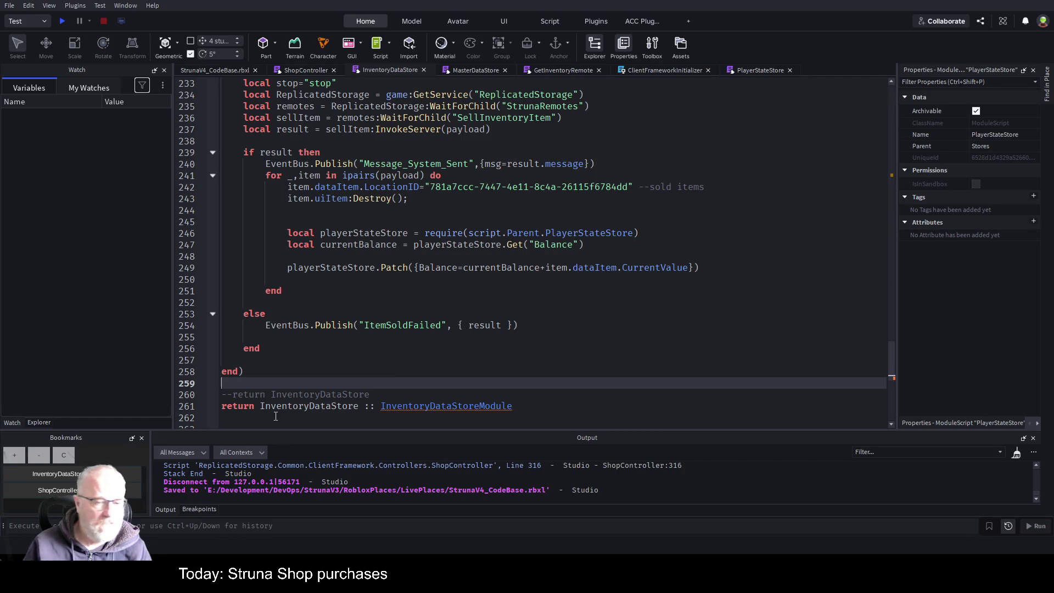
pyautogui.hotkey('ctrl', 'Home')
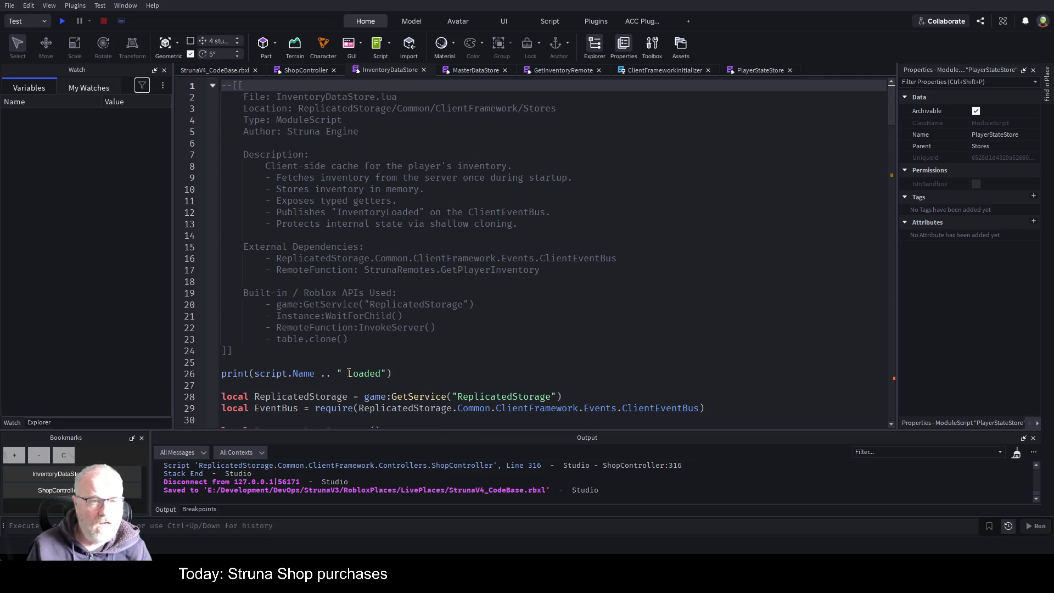
# Step: Paste the InventoryItem and InventoryDataStoreModule export types below InventoryDataStore's header comment
pyautogui.press('Down')
pyautogui.press('Down')
pyautogui.press('Down')
pyautogui.press('Down')
pyautogui.press('Down')
pyautogui.press('Down')
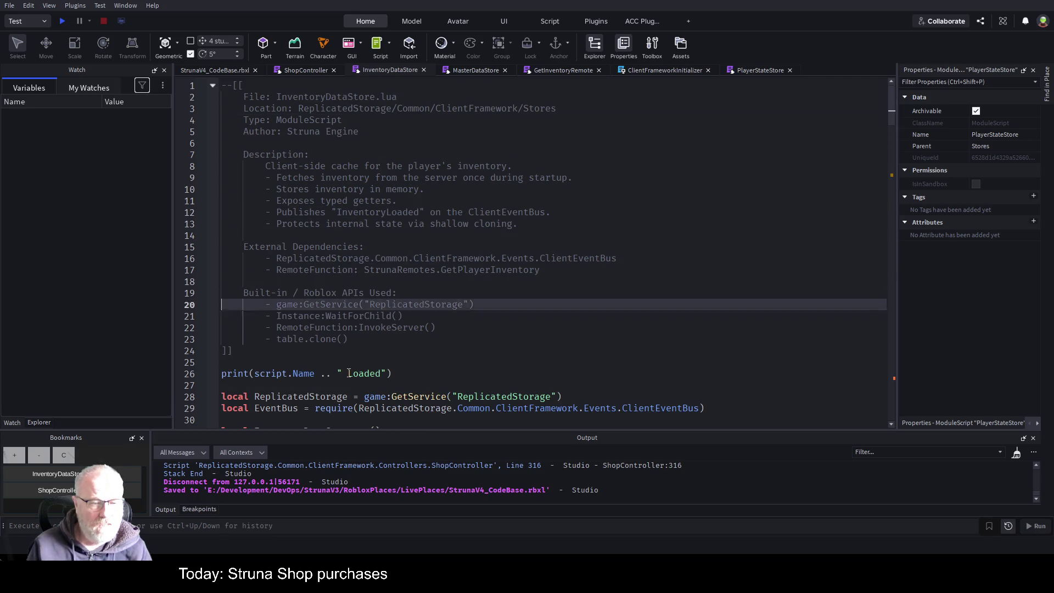
pyautogui.press('Up')
pyautogui.press('Return')
pyautogui.press('Return')
pyautogui.press('Return')
pyautogui.press('Up')
pyautogui.press('Up')
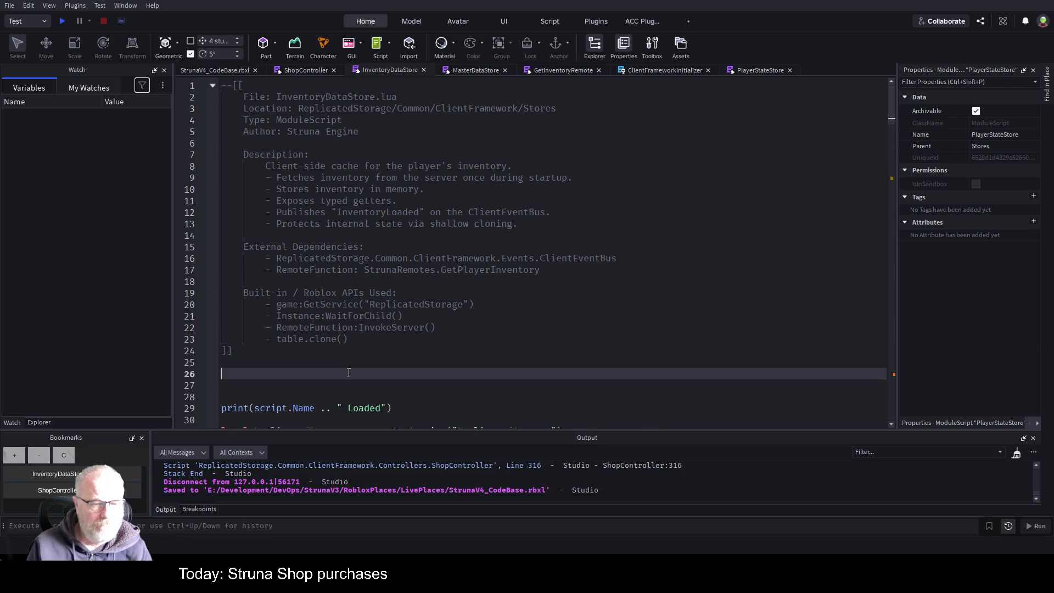
pyautogui.write('export type InventoryDataStoreModule = { \tInit: () -> (), \tIsLoaded: () -> boolean, \tGetAll: () -> {InventoryItem}, \tGet: () -> {InventoryItem}, \tGetItem: (string) -> InventoryItem?, \tGetItemsByType: (string) -> {InventoryItem}, \tPatch: ({[string]: any}) -> (), \tAddItem: (InventoryItem, boolean) -> (), \tRemoveItem: (InventoryItem, boolean) -> (), }')
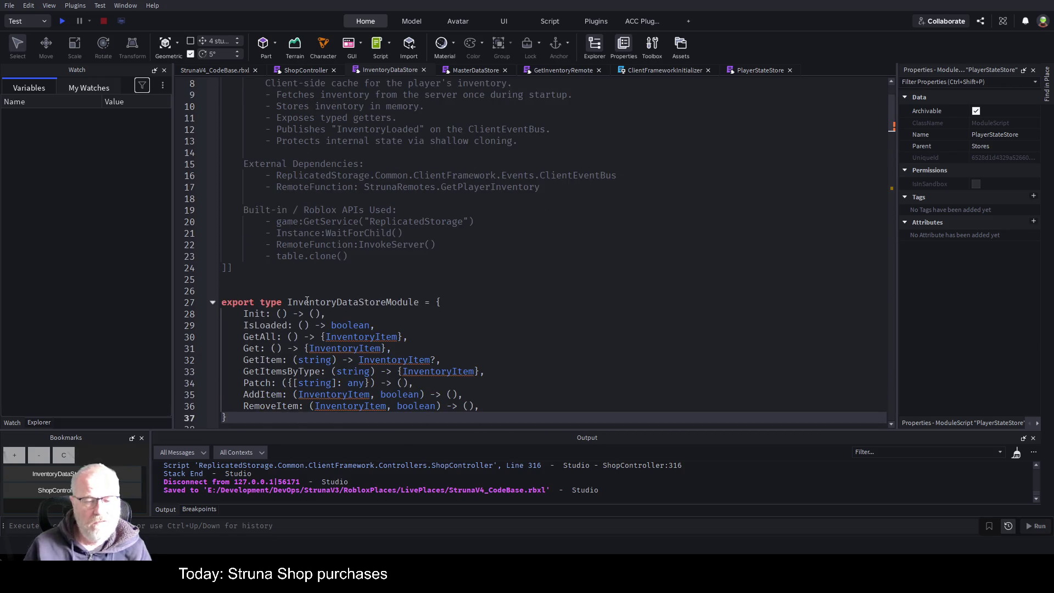
pyautogui.scroll(-1, 481, 289)
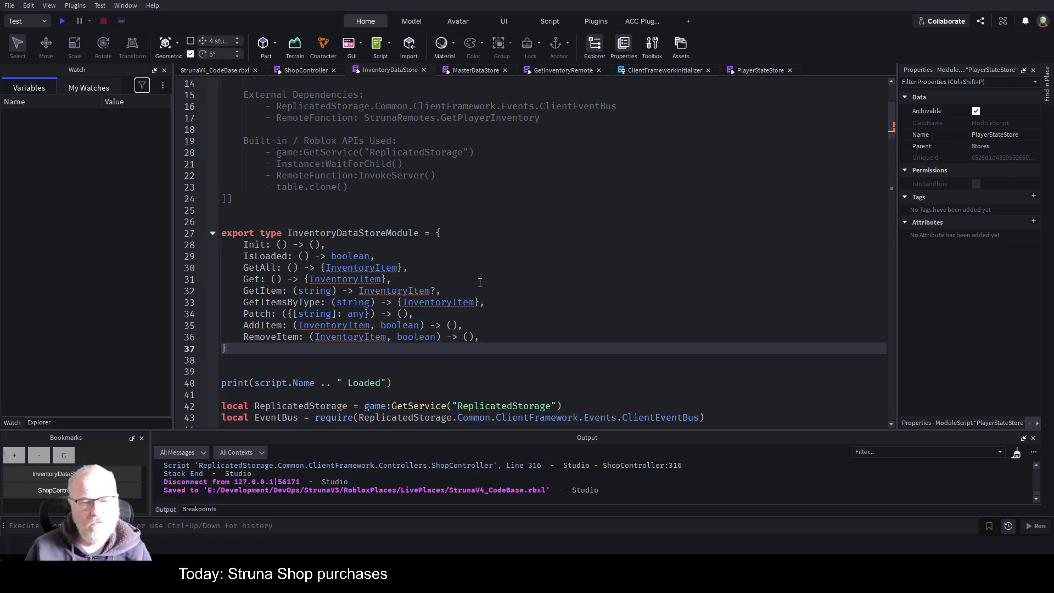
pyautogui.doubleClick(360, 233)
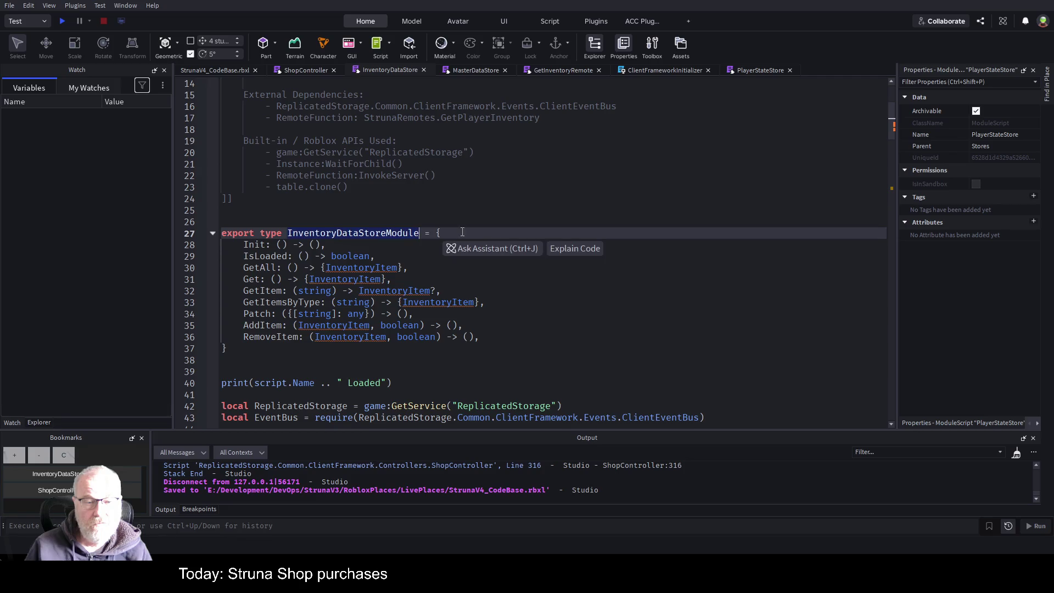
pyautogui.click(595, 313)
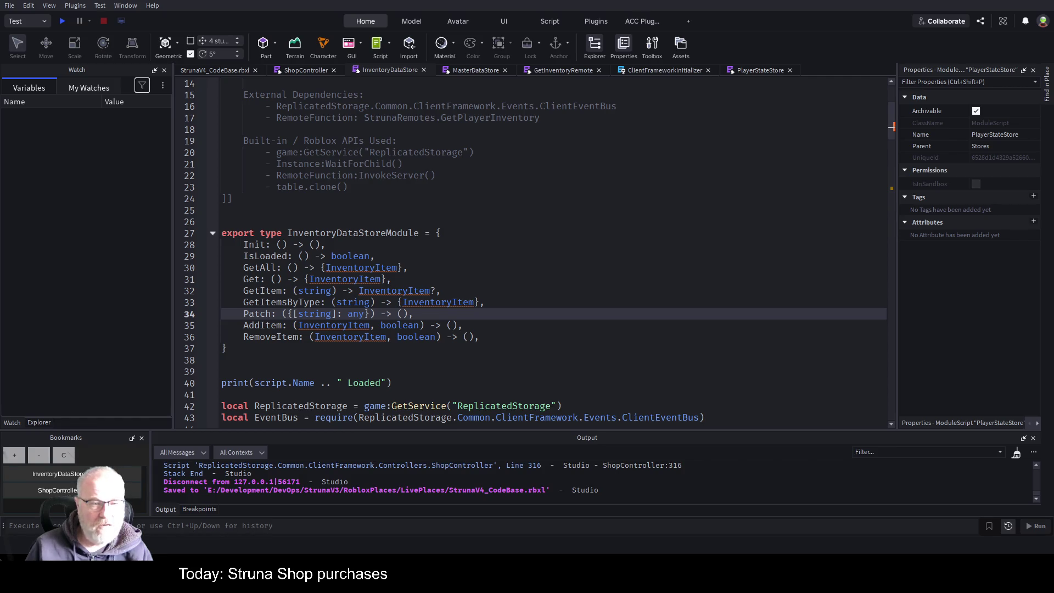
pyautogui.hotkey('ctrl', 'z')
pyautogui.hotkey('ctrl', 'z')
pyautogui.click(578, 303)
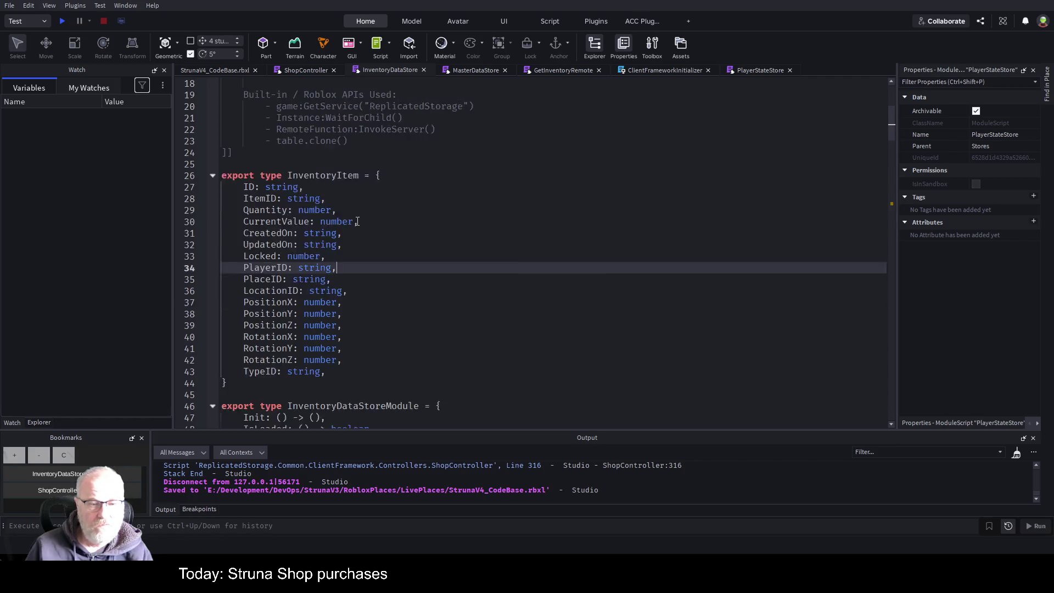
pyautogui.scroll(-2, 358, 221)
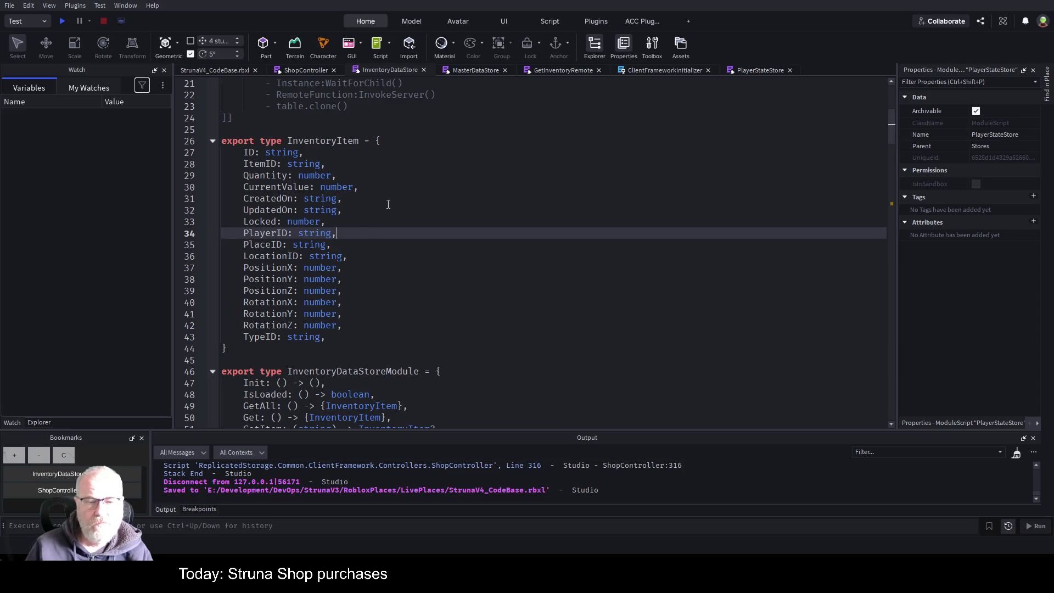
pyautogui.scroll(-3, 388, 205)
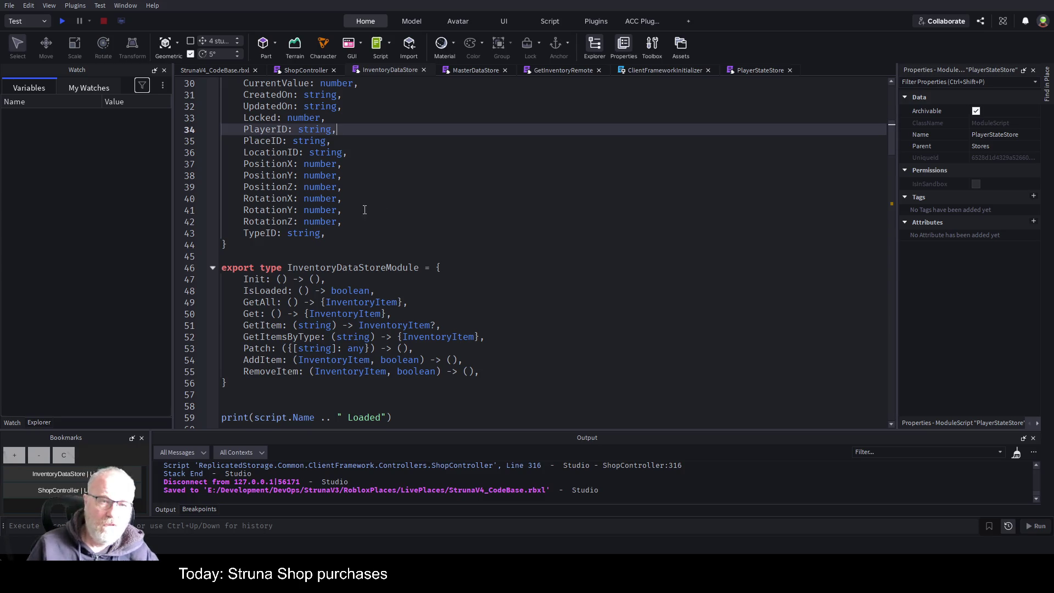
# Step: Save the place and start a playtest
pyautogui.hotkey('ctrl', 's')
pyautogui.scroll(-3, 373, 191)
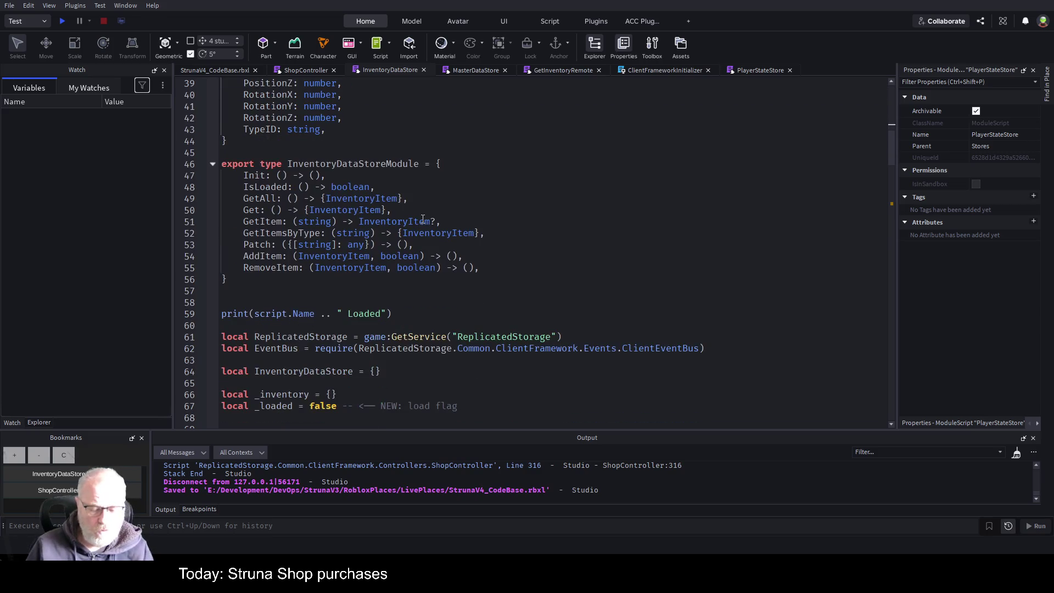
pyautogui.scroll(-3, 413, 241)
pyautogui.scroll(-1, 413, 241)
pyautogui.click(409, 324)
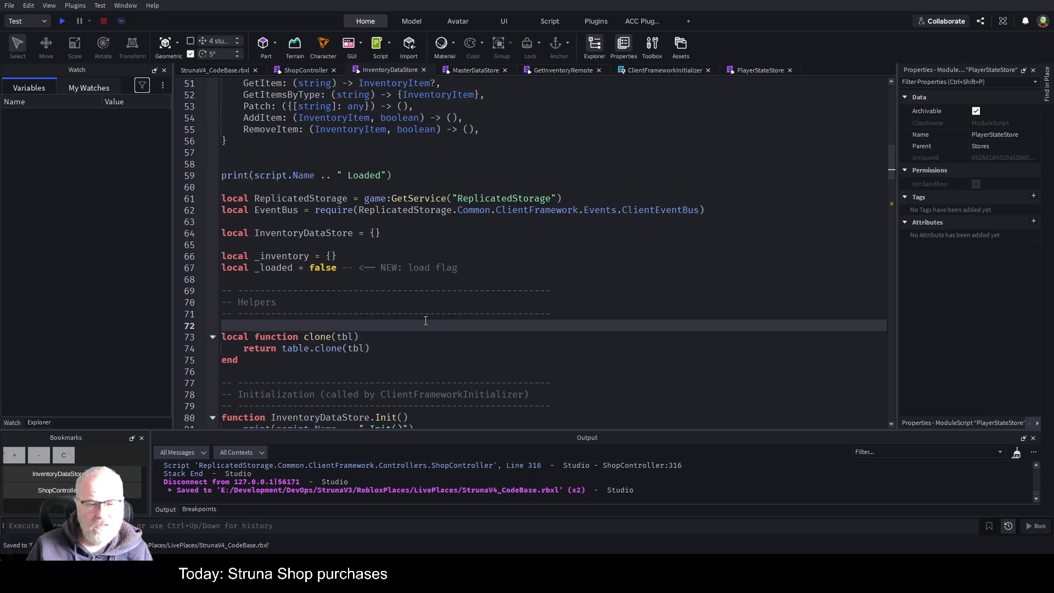
pyautogui.hotkey('ctrl', 'End')
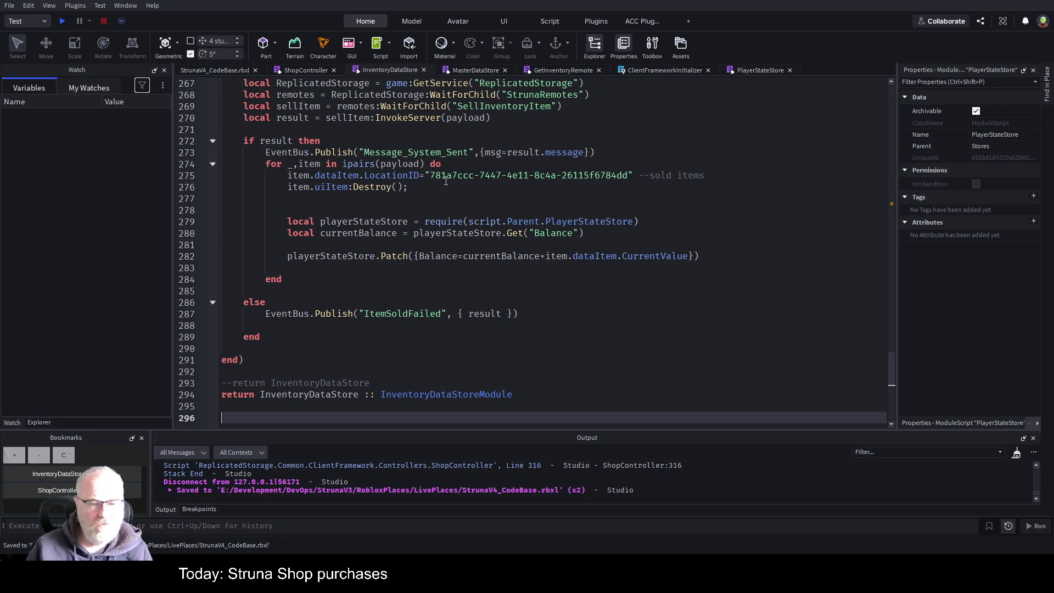
pyautogui.click(589, 221)
pyautogui.hotkey('ctrl', 's')
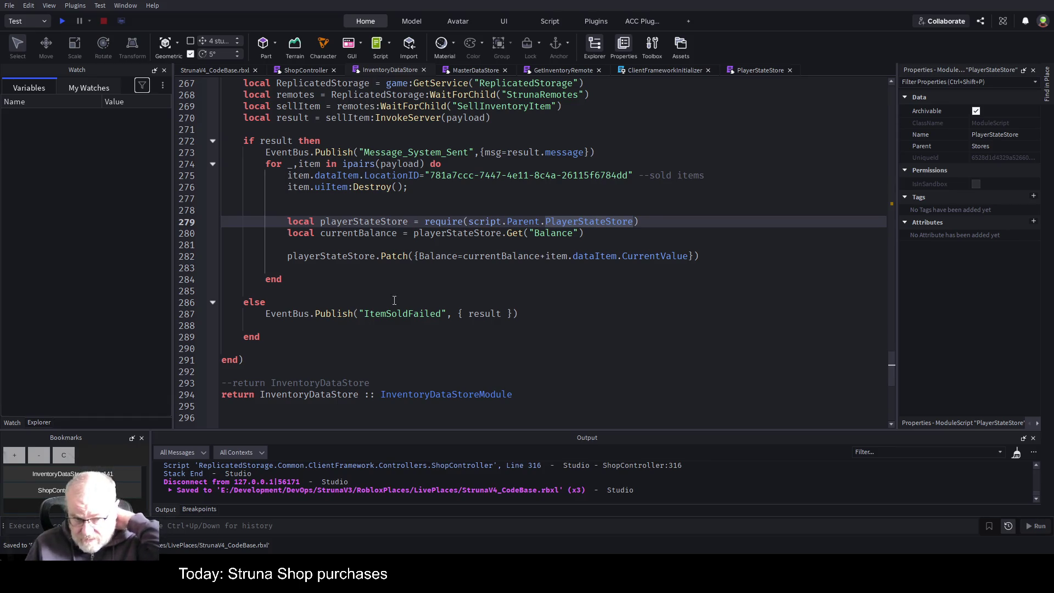
pyautogui.click(64, 21)
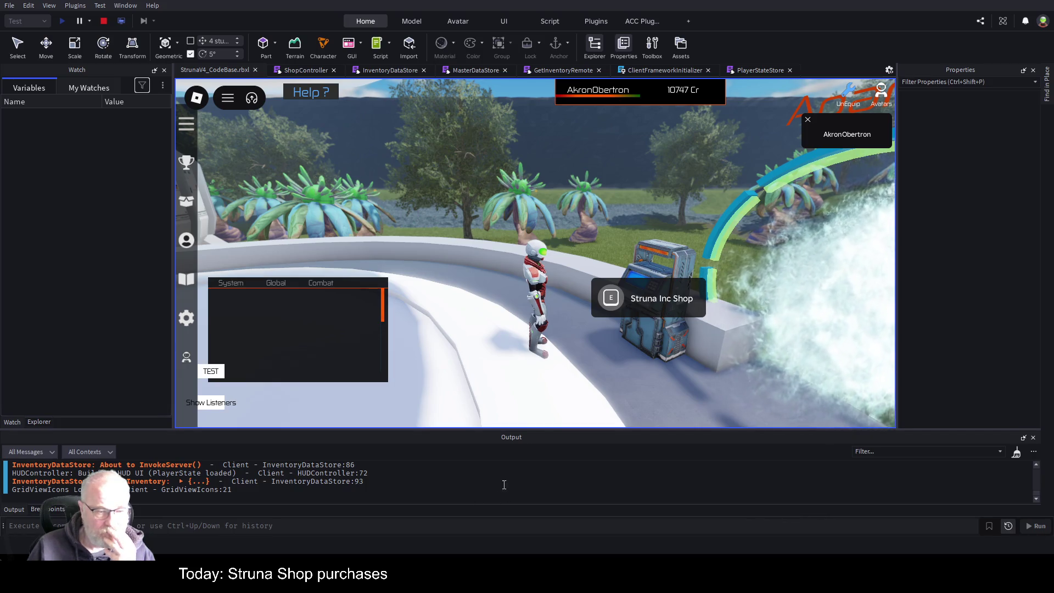
# Step: Clear the output, check the Struna Inc Shop, then equip and use the OOF001 tool on the grass
pyautogui.hotkey('ctrl', 'k')
pyautogui.click(612, 299)
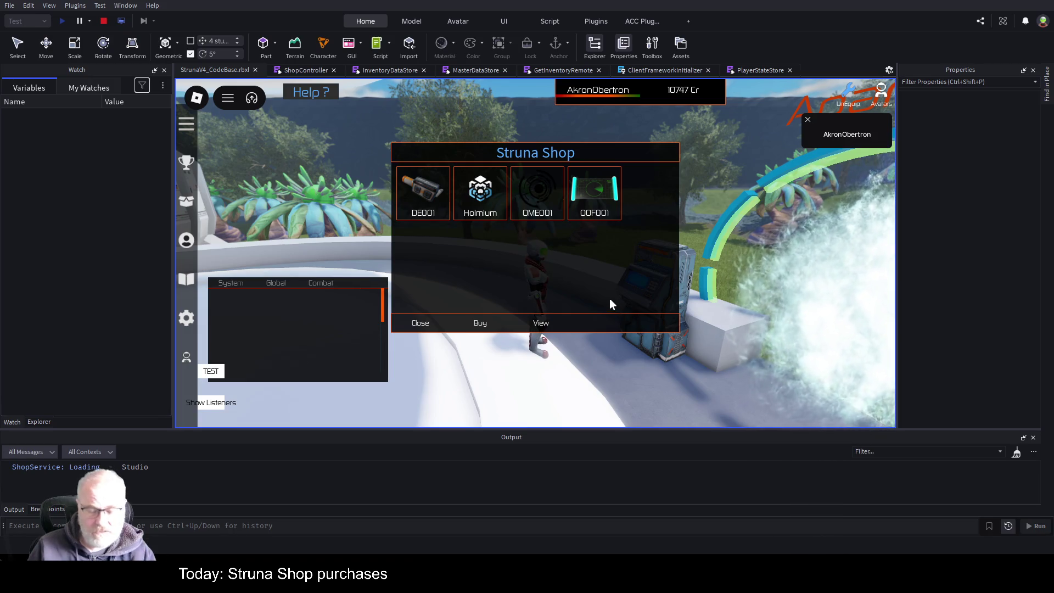
pyautogui.click(420, 324)
pyautogui.click(481, 195)
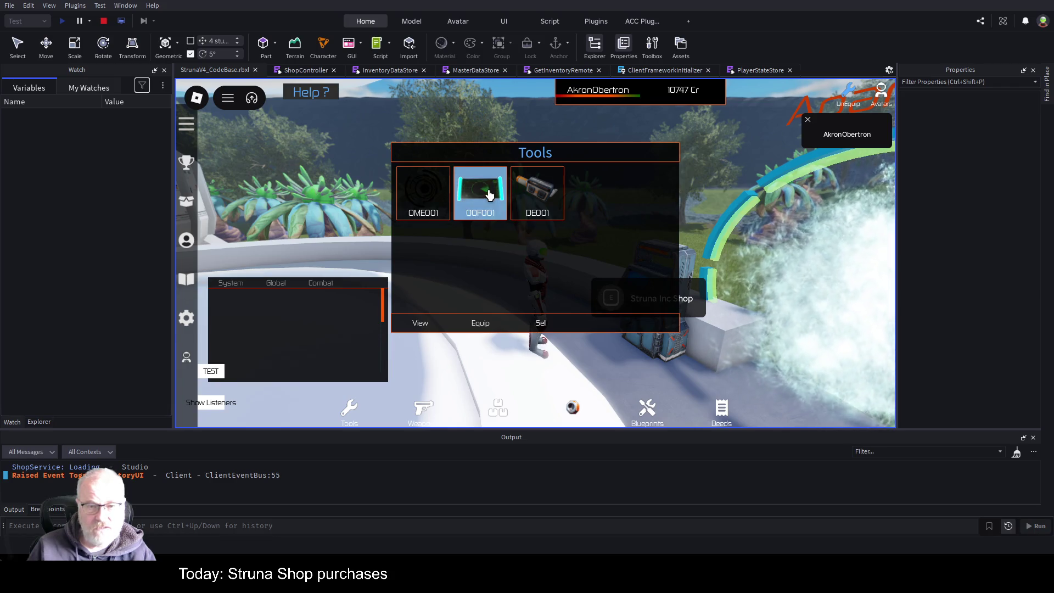
pyautogui.click(471, 327)
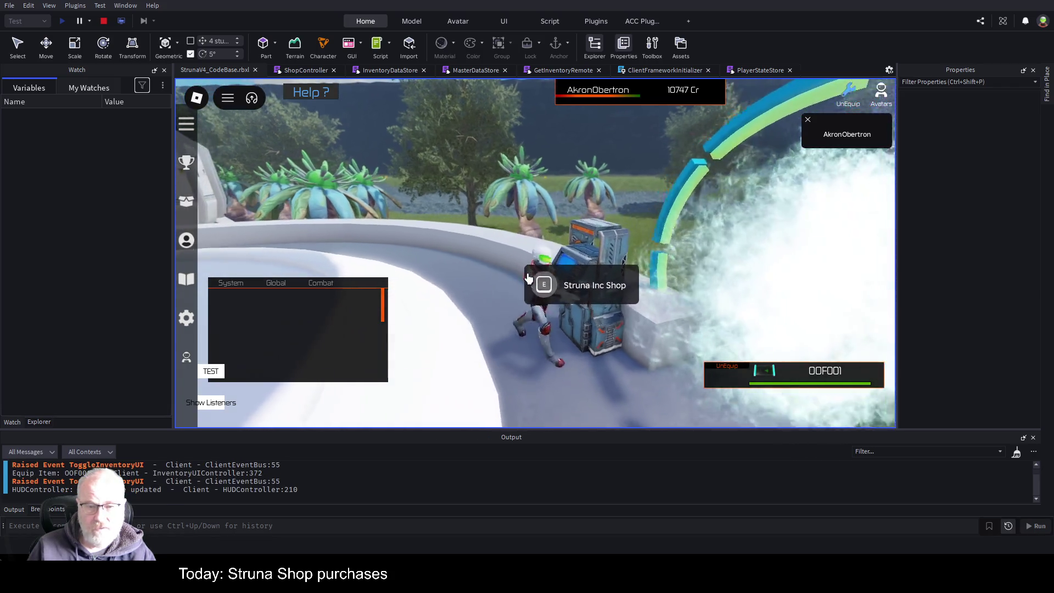
pyautogui.press('w')
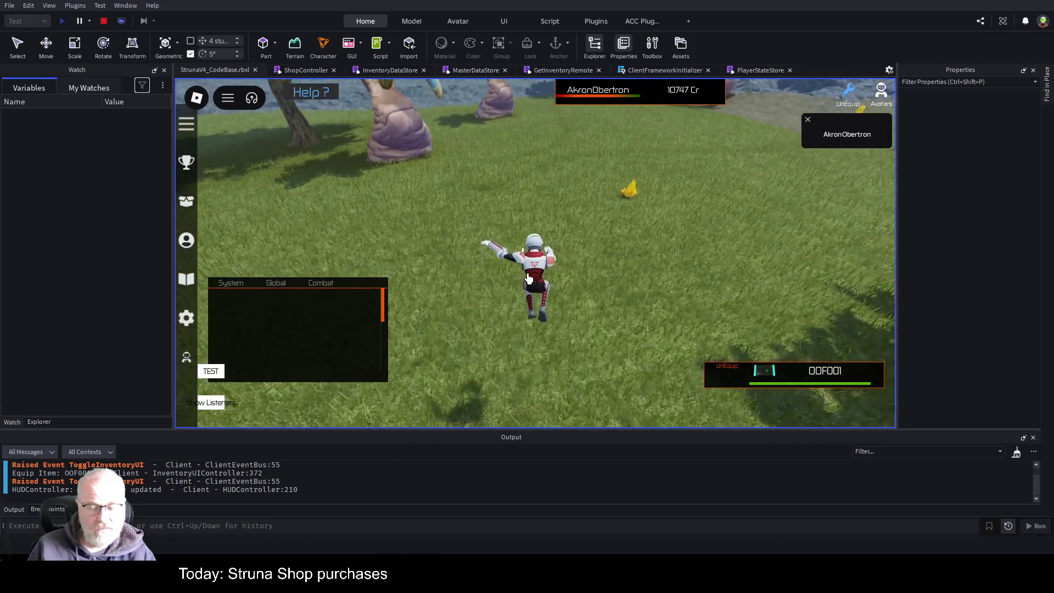
pyautogui.click(608, 242)
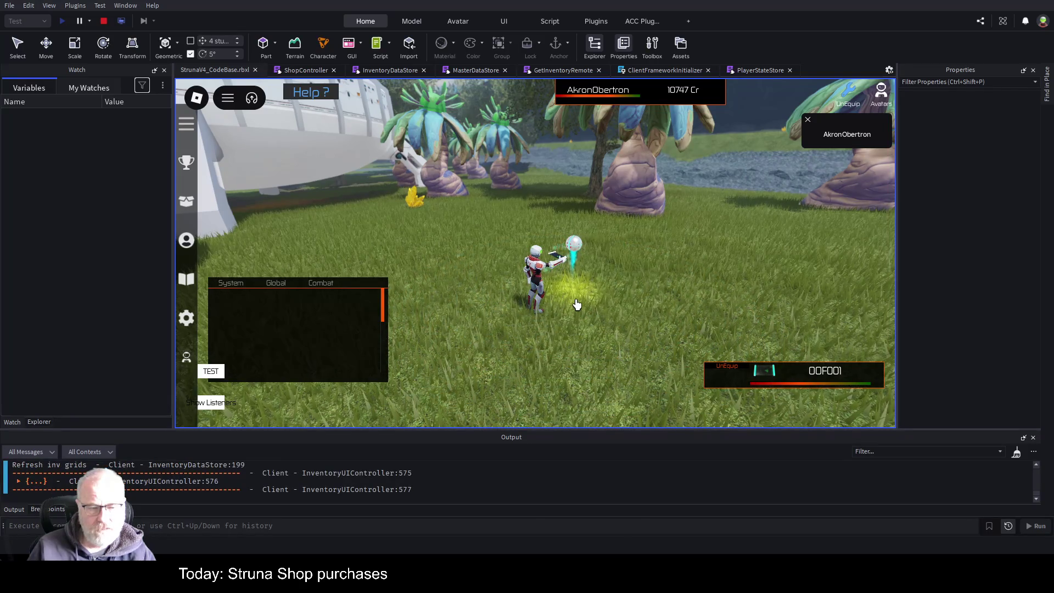
# Step: Equip OME001, extract 1 Manganese, unequip it, and return to the InventoryDataStore script
pyautogui.press('i')
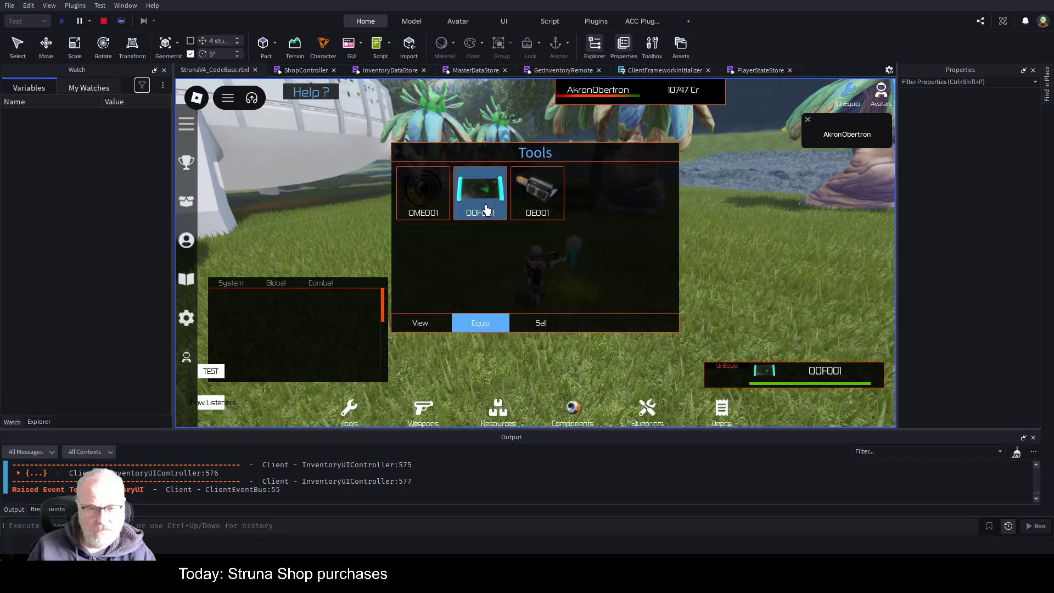
pyautogui.click(423, 192)
pyautogui.click(464, 326)
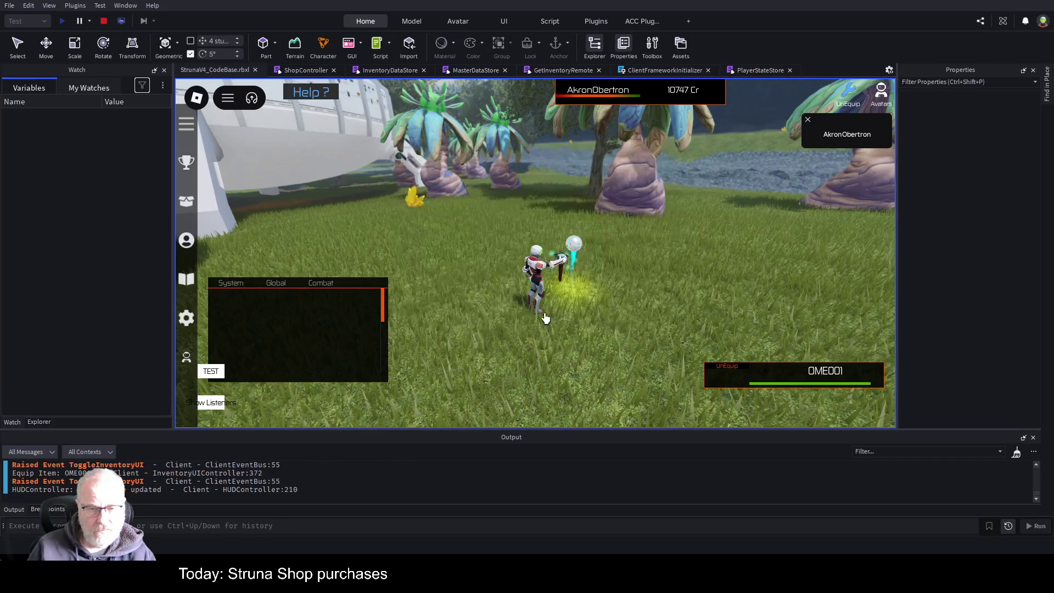
pyautogui.click(596, 314)
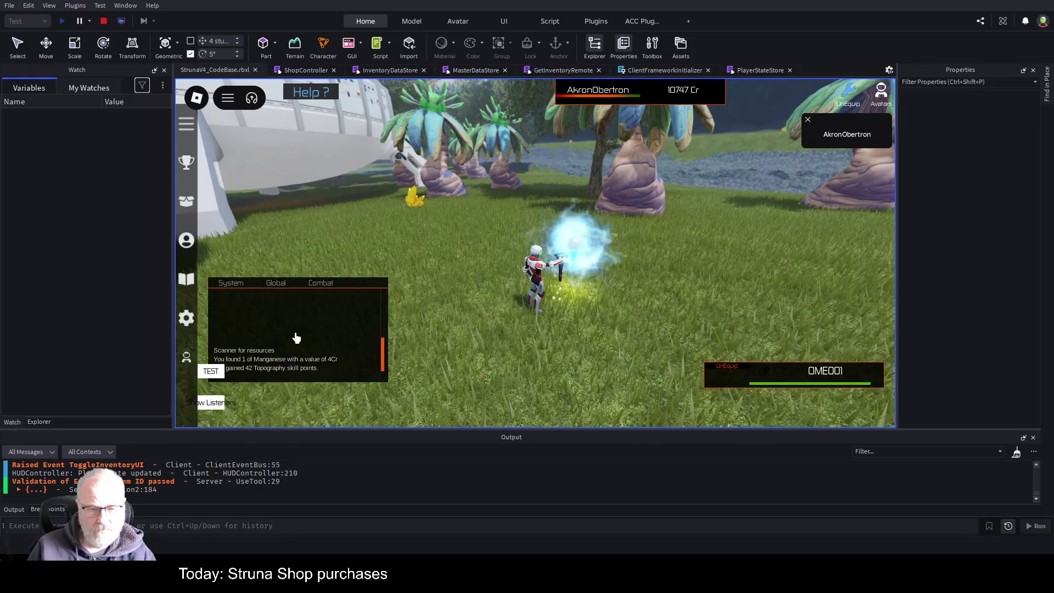
pyautogui.click(595, 318)
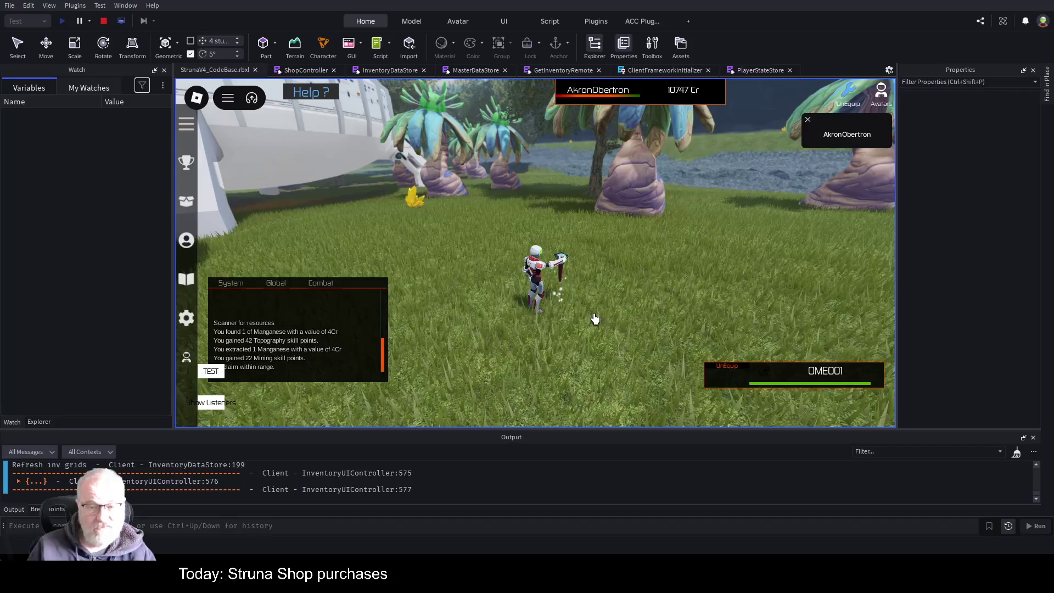
pyautogui.press('1')
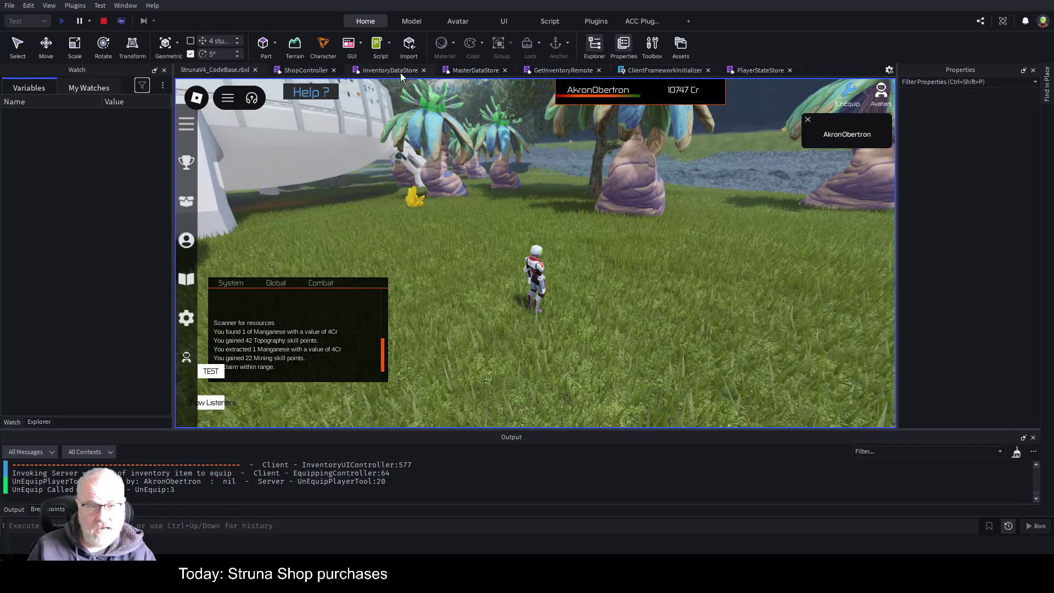
pyautogui.click(400, 73)
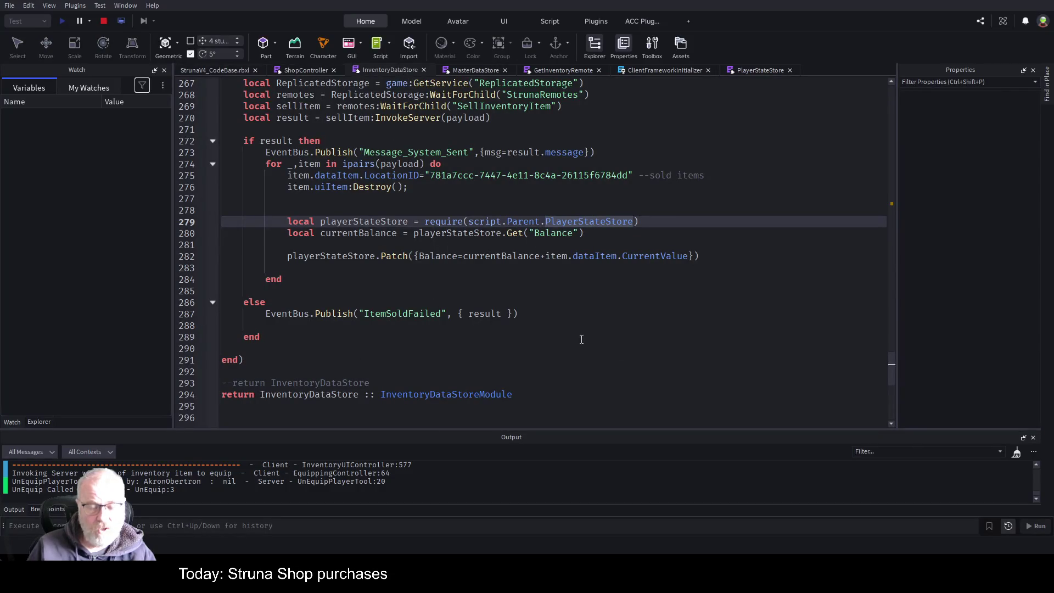
# Step: Replace the Object type on ShopController line 44 with a partial 'InventoryData' annotation
pyautogui.click(395, 364)
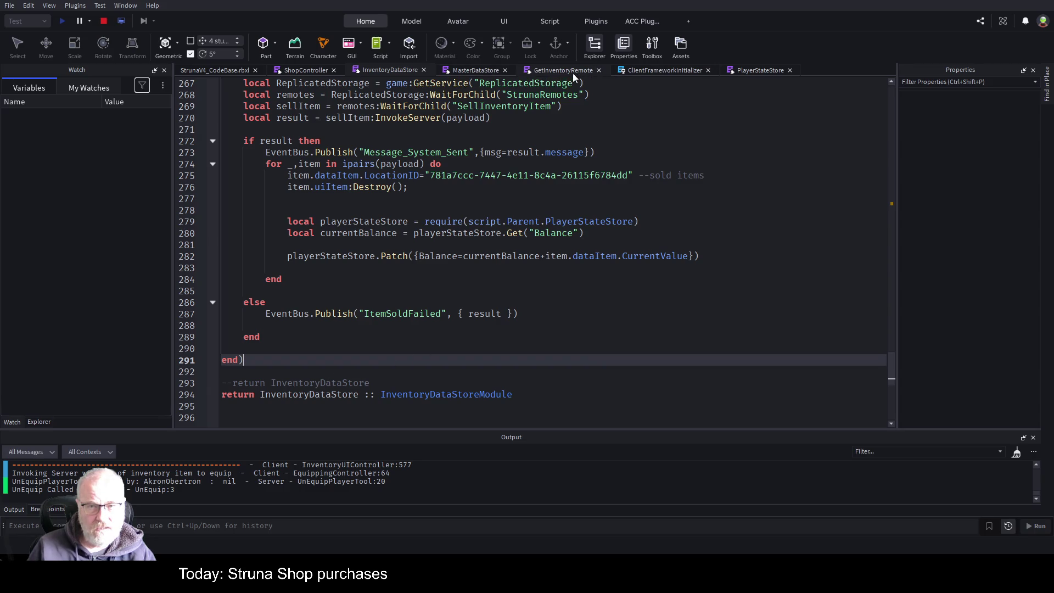
pyautogui.click(301, 70)
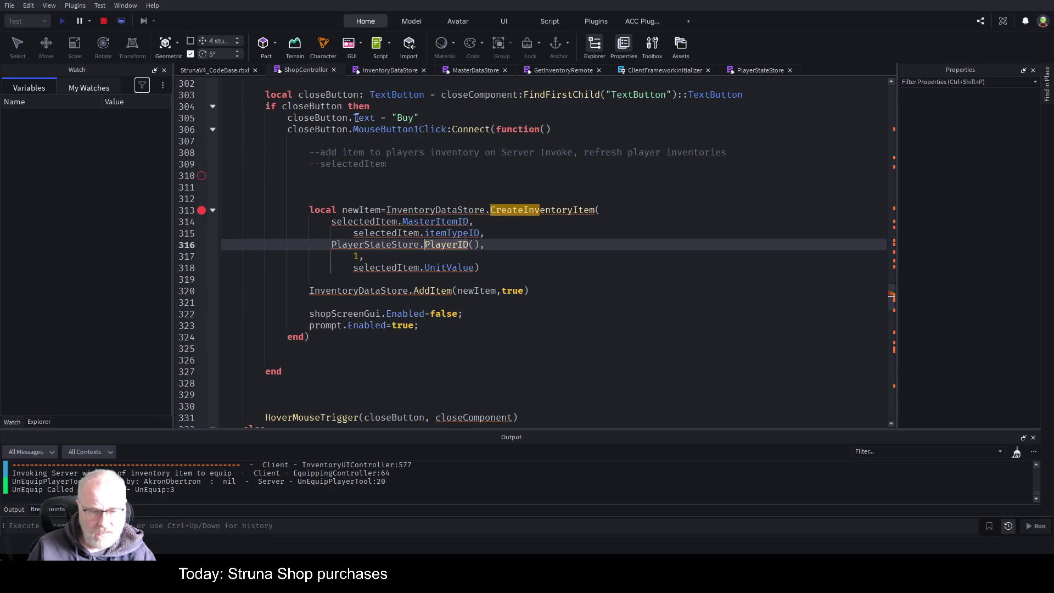
pyautogui.click(392, 262)
pyautogui.hotkey('ctrl', 'Home')
pyautogui.scroll(-8, 392, 262)
pyautogui.doubleClick(380, 302)
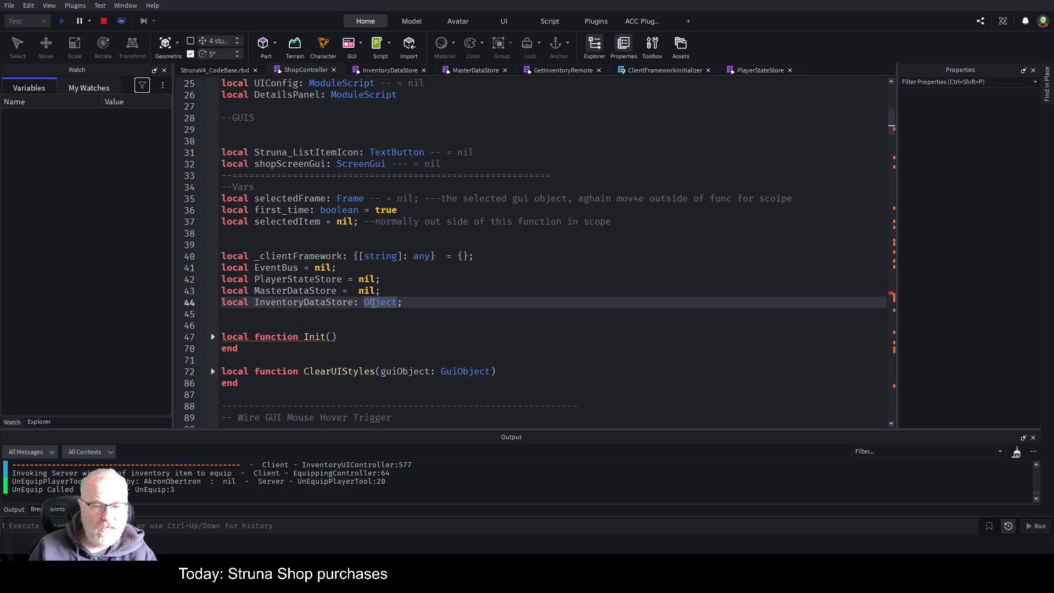
pyautogui.write('I(')
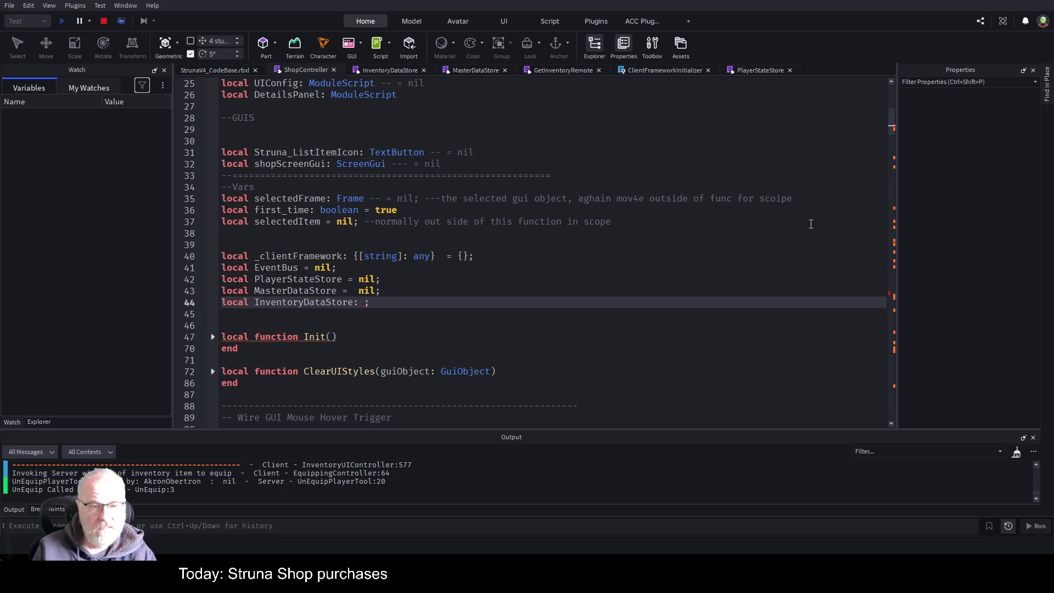
pyautogui.press('BackSpace')
pyautogui.write('nv')
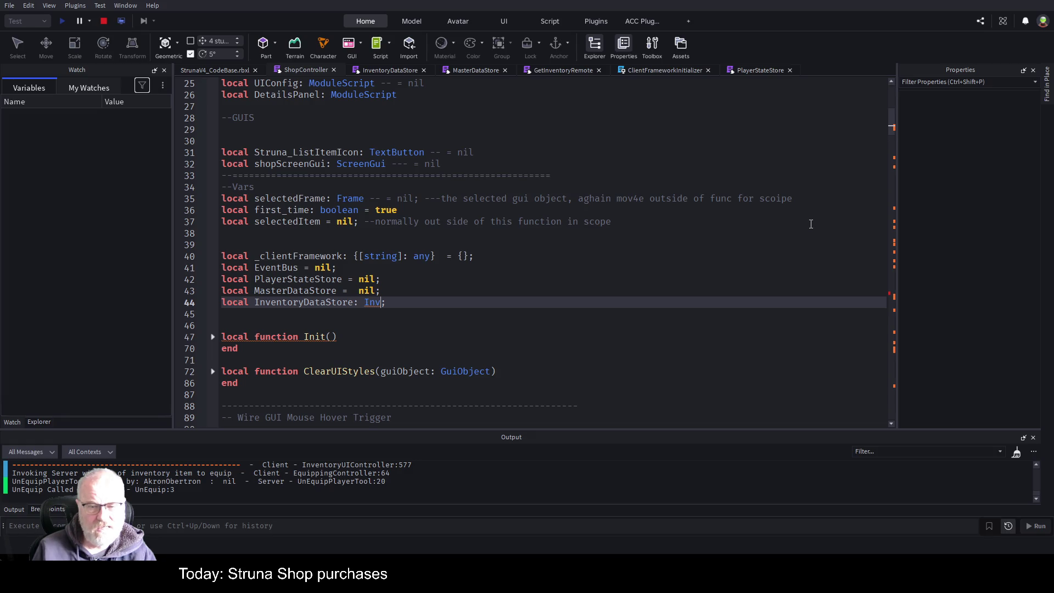
pyautogui.write('ent')
pyautogui.write('oryData')
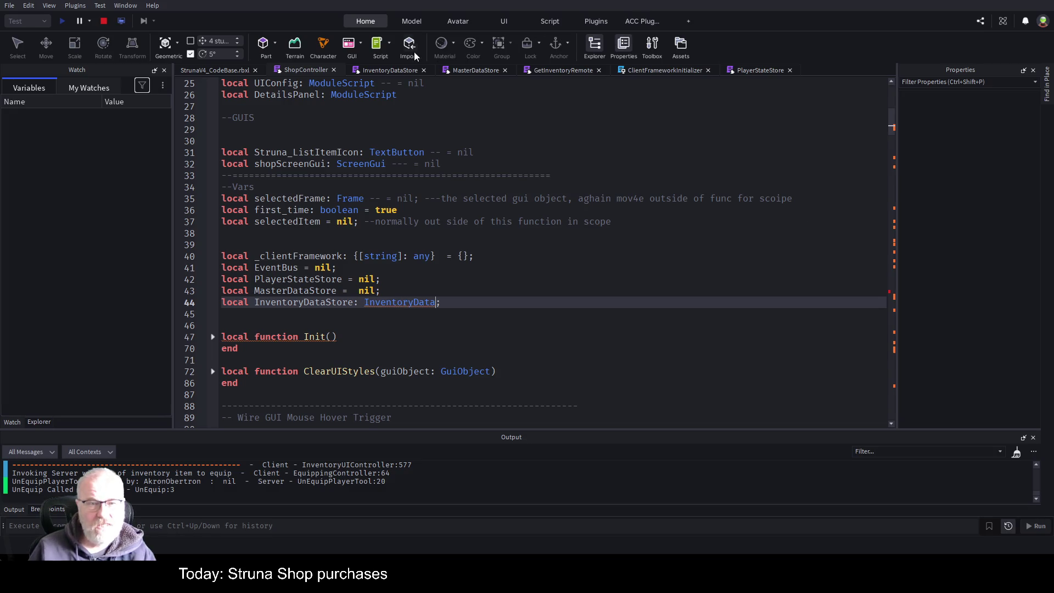
# Step: Check InventoryDataStore's InventoryDataStoreModule return type and stop the playtest
pyautogui.click(377, 70)
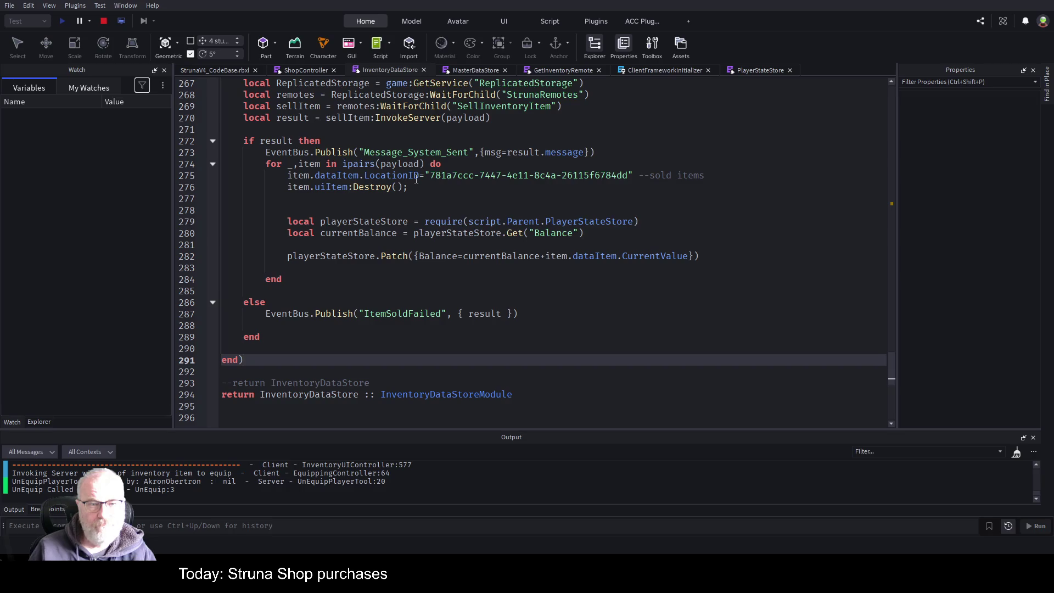
pyautogui.doubleClick(446, 394)
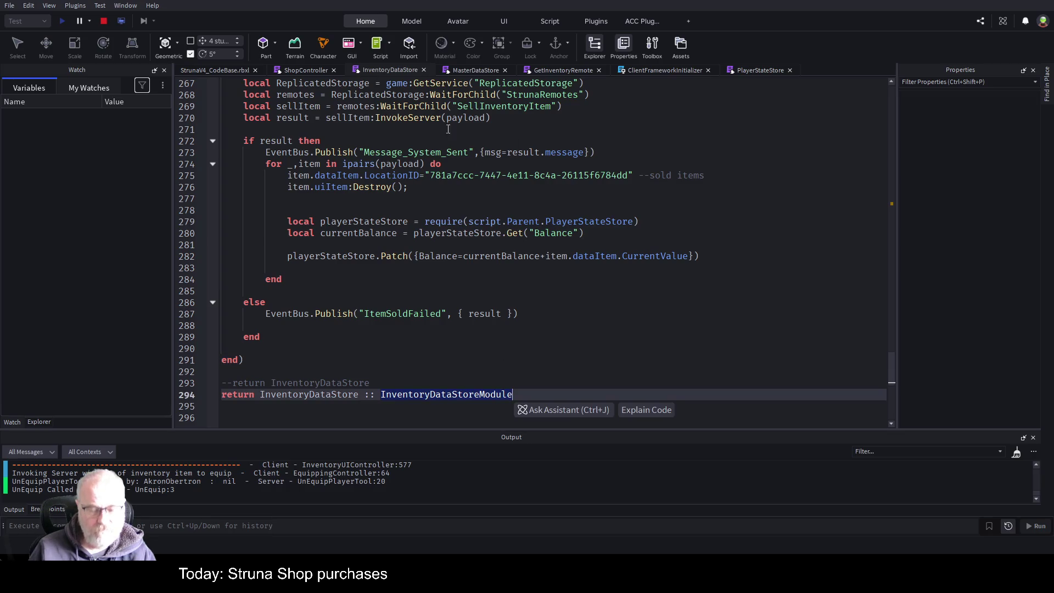
pyautogui.click(104, 22)
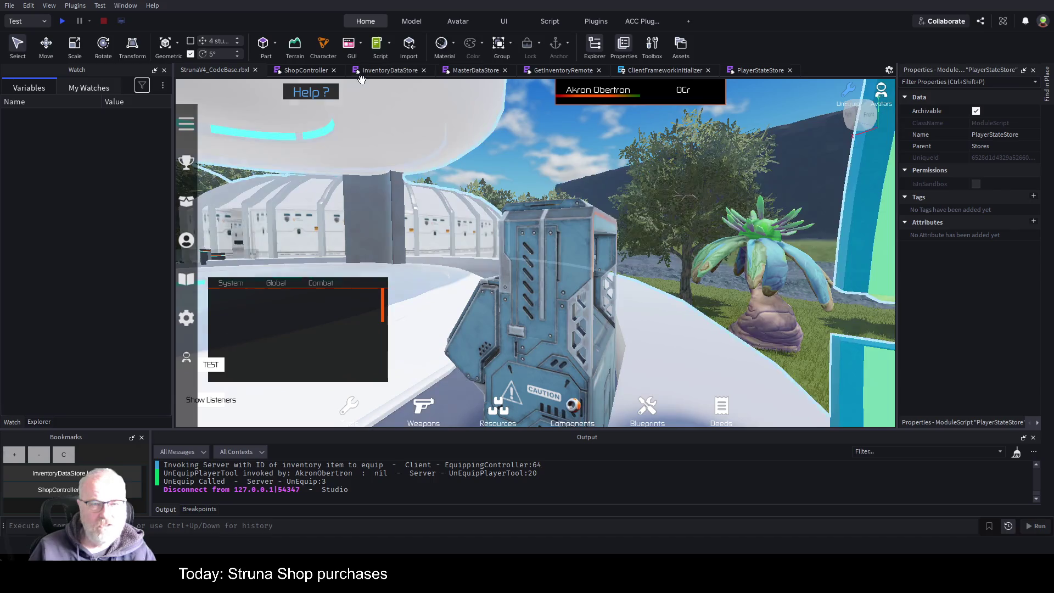
# Step: Complete line 44's annotation to InventoryDataStoreModule, then compare it with InventoryDataStore's typed return
pyautogui.click(305, 69)
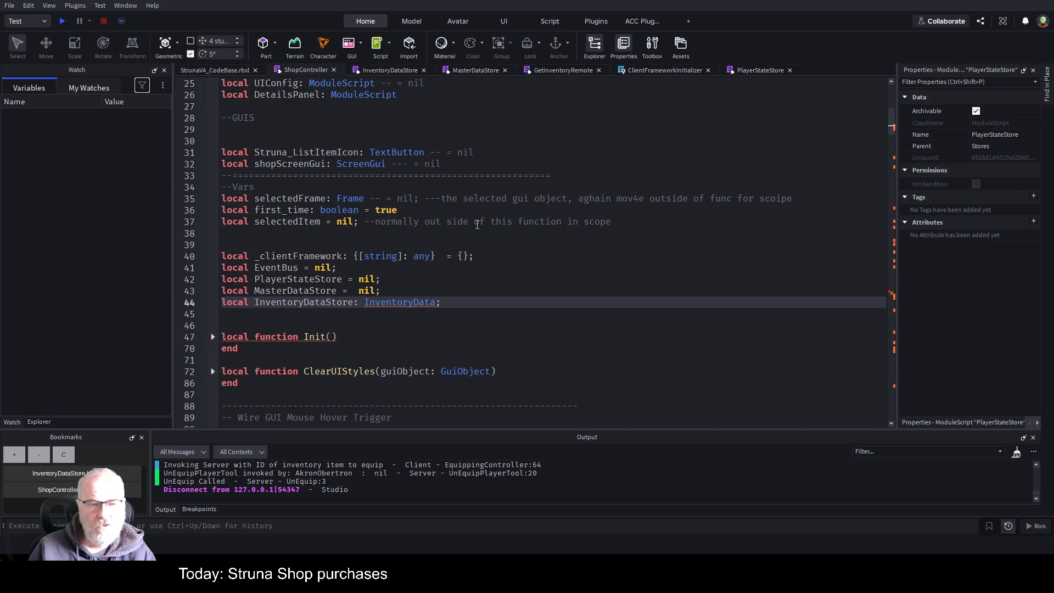
pyautogui.press('Tab')
pyautogui.click(557, 264)
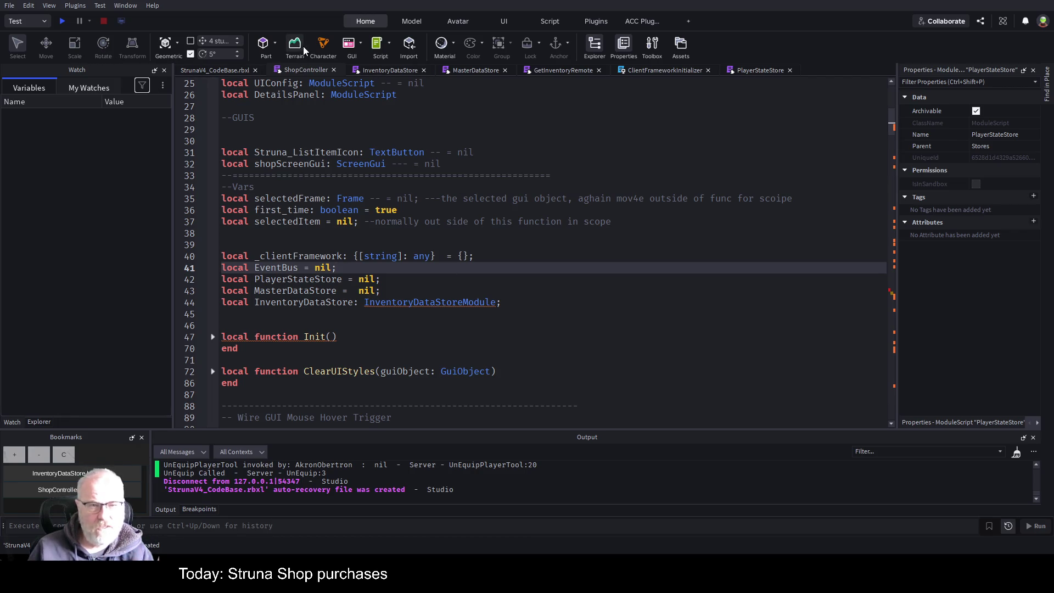
pyautogui.click(405, 73)
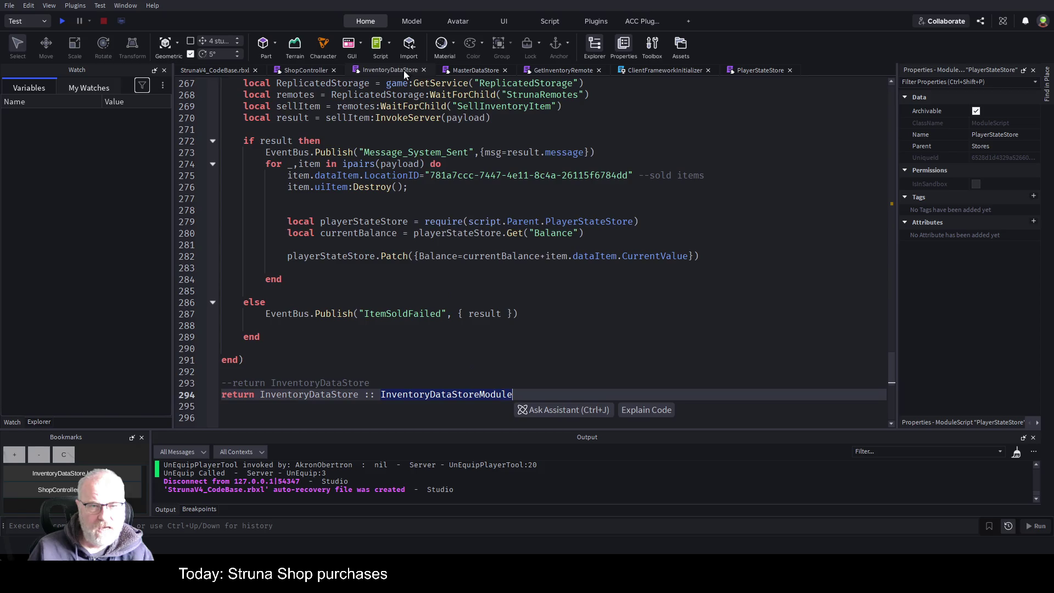
pyautogui.click(458, 297)
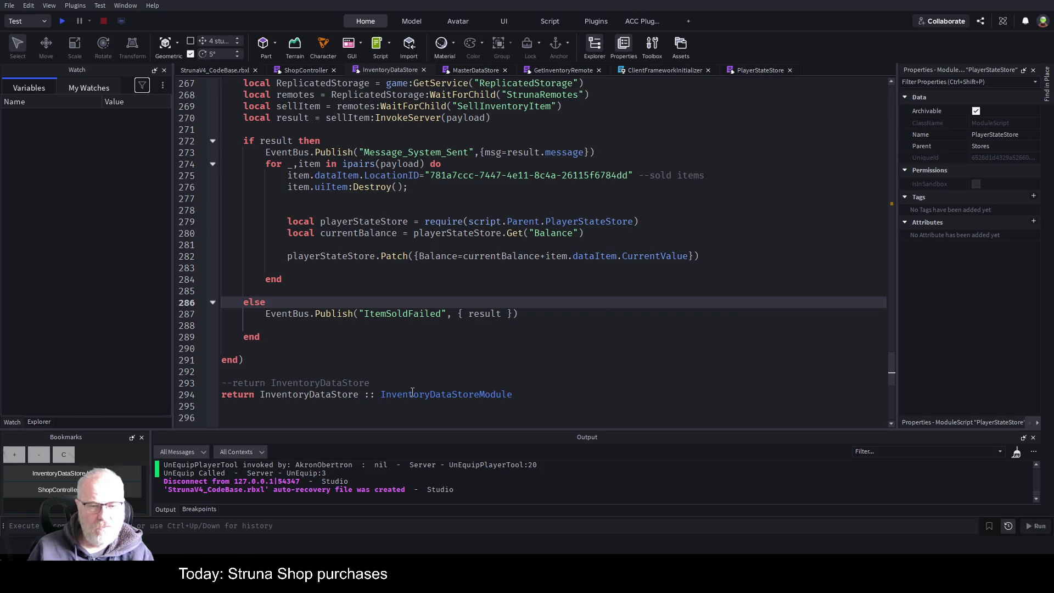
pyautogui.doubleClick(408, 394)
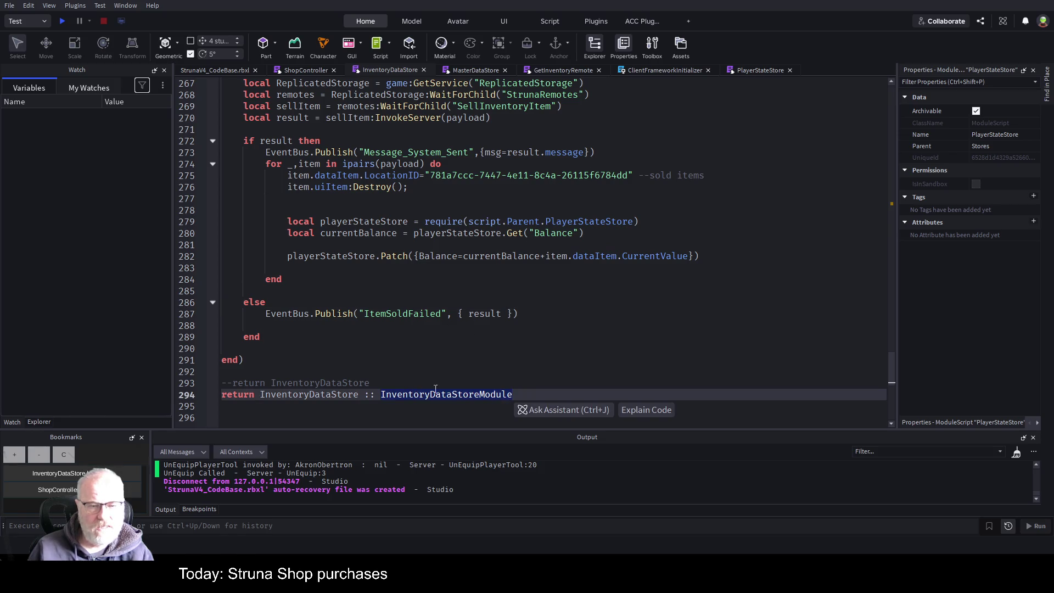
# Step: Select the ': InventoryDataStoreModule;' annotation at the end of ShopController line 44
pyautogui.click(305, 70)
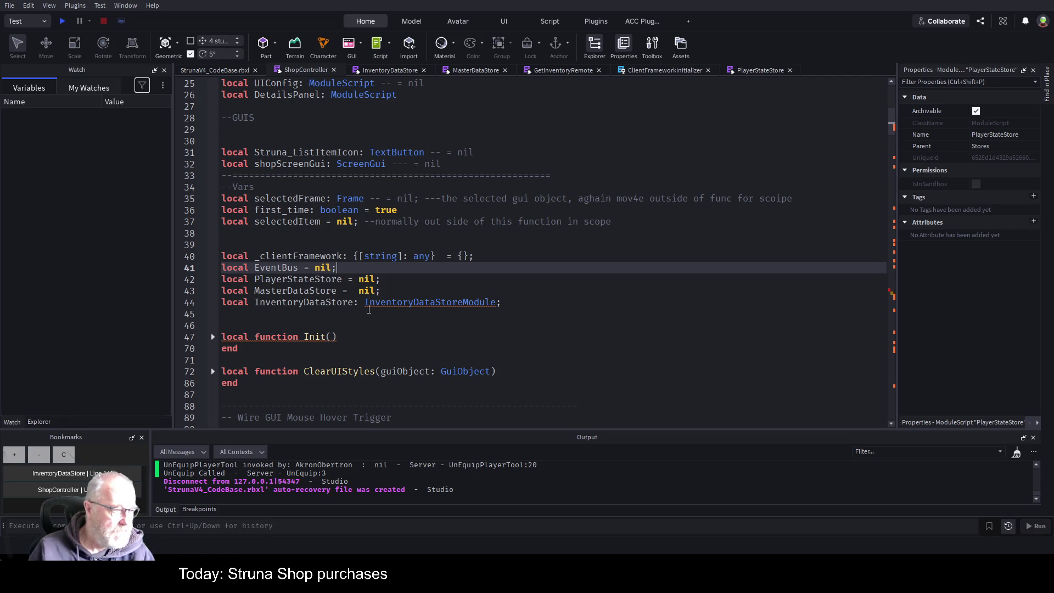
pyautogui.doubleClick(434, 303)
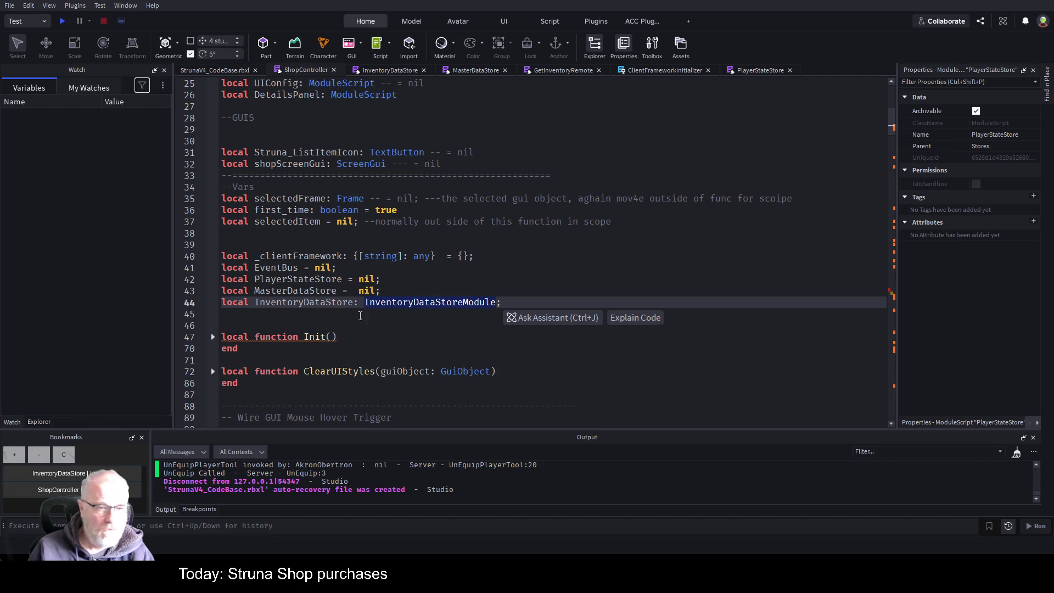
pyautogui.press('Left')
pyautogui.press('Left')
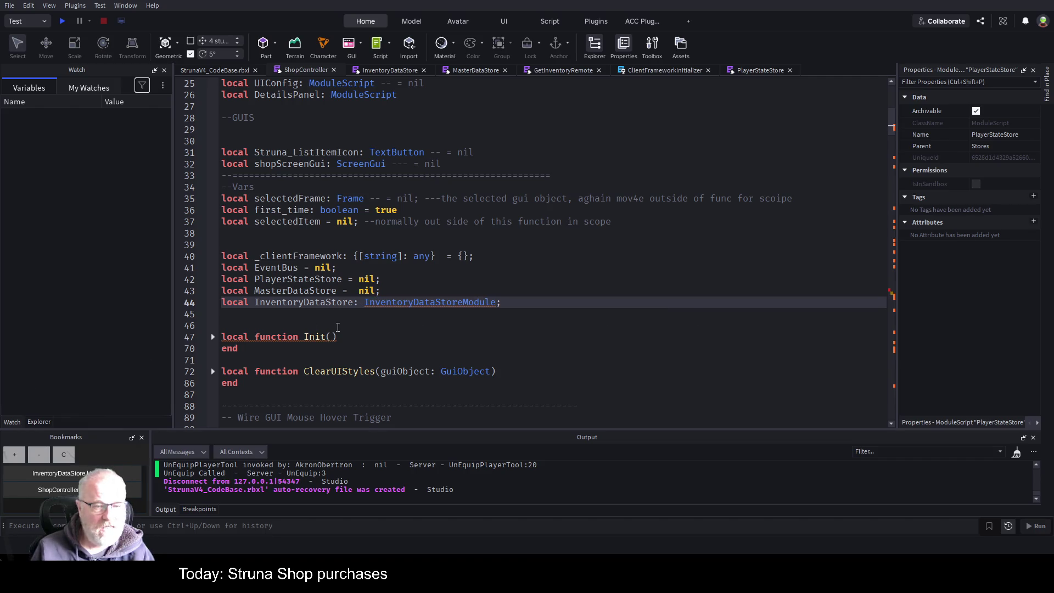
pyautogui.hotkey('shift', 'End')
# Step: Replace the annotation with ';' so line 44 is untyped, and save the place
pyautogui.write(';')
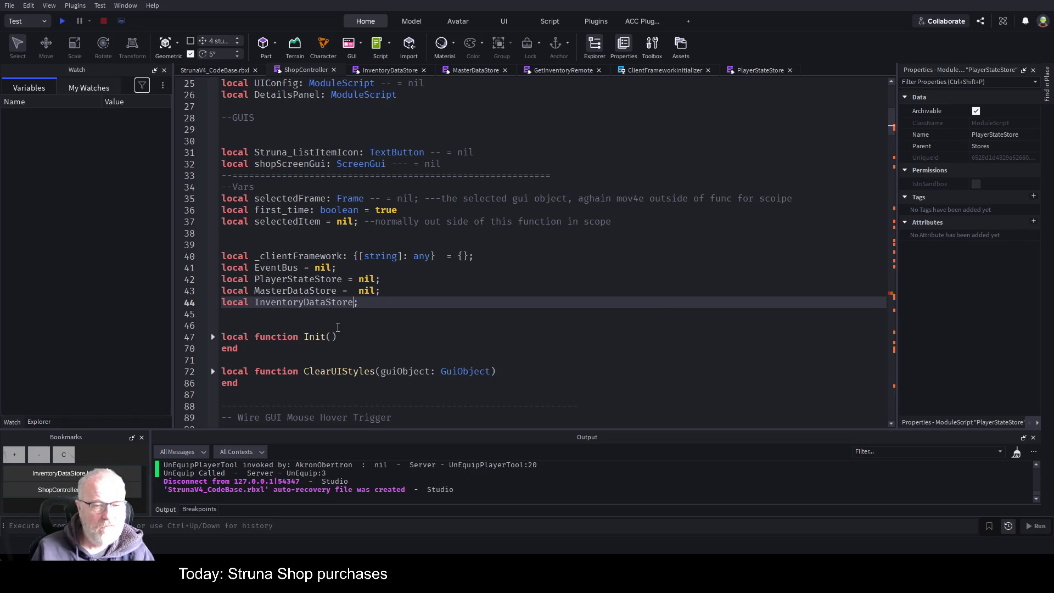
pyautogui.hotkey('ctrl', 's')
pyautogui.doubleClick(334, 303)
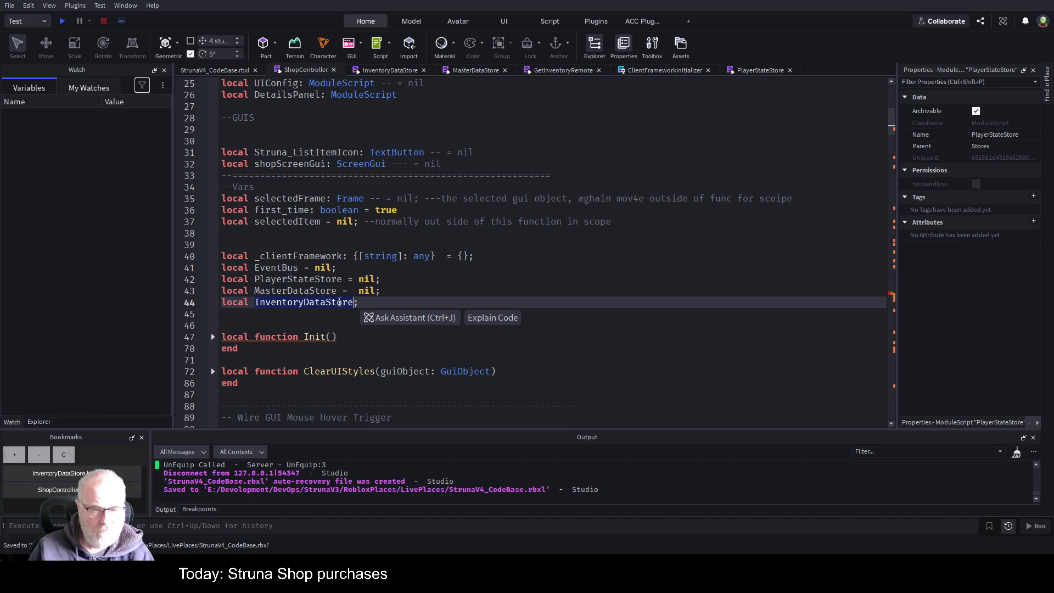
pyautogui.click(409, 304)
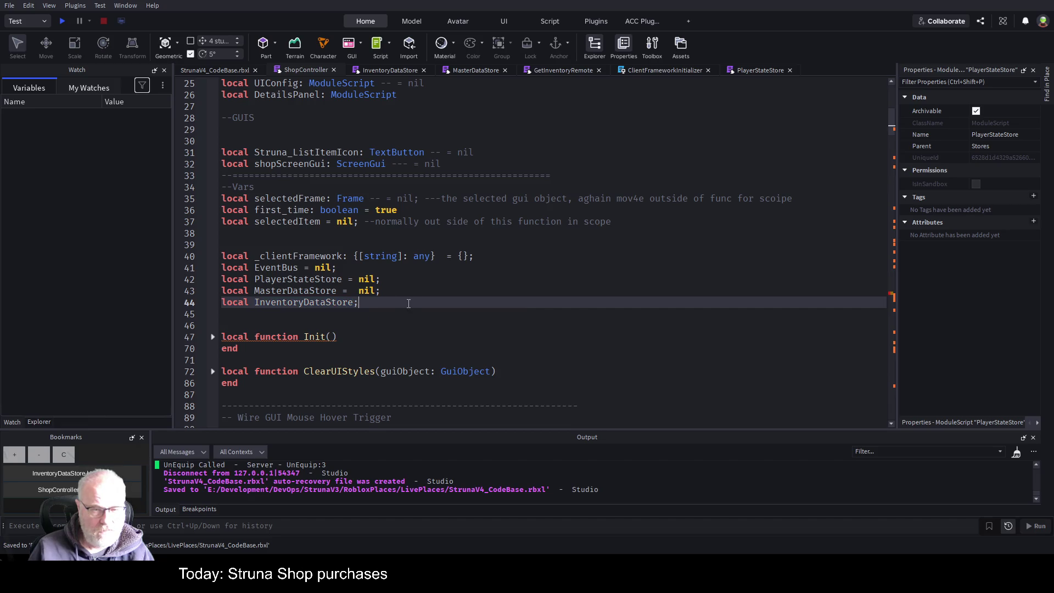
pyautogui.doubleClick(307, 304)
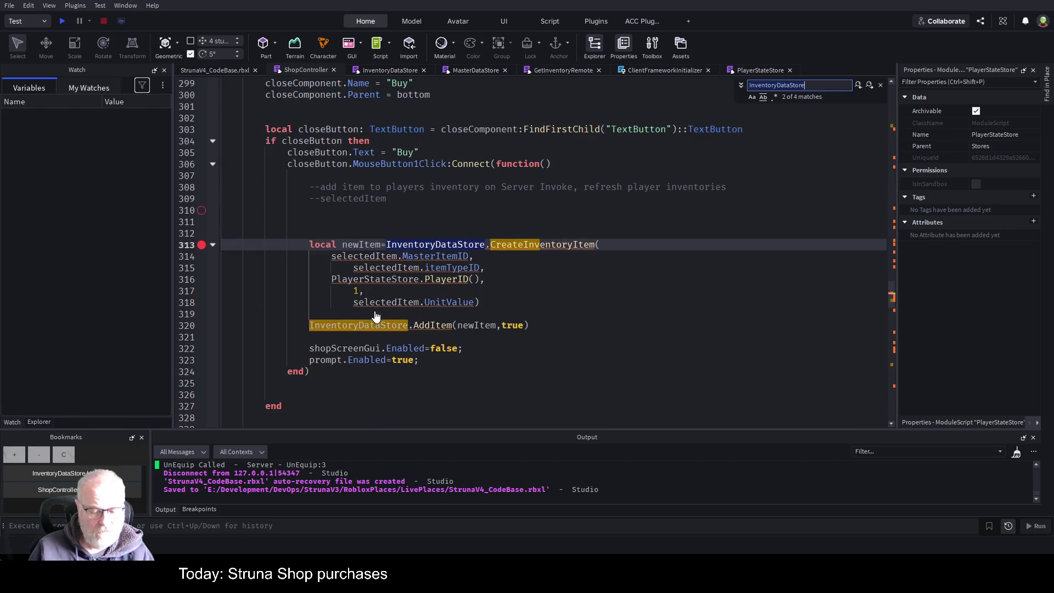
# Step: Find InventoryDataStore's use in the Buy handler and start 'local all Items' on line 311
pyautogui.hotkey('ctrl', 'f')
pyautogui.press('Return')
pyautogui.click(545, 297)
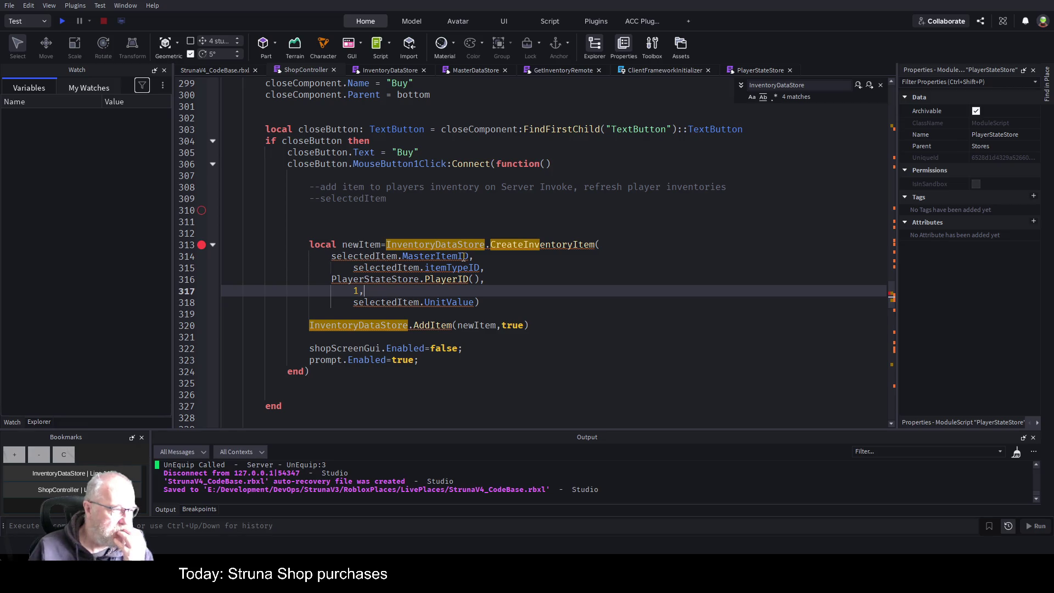
pyautogui.click(416, 227)
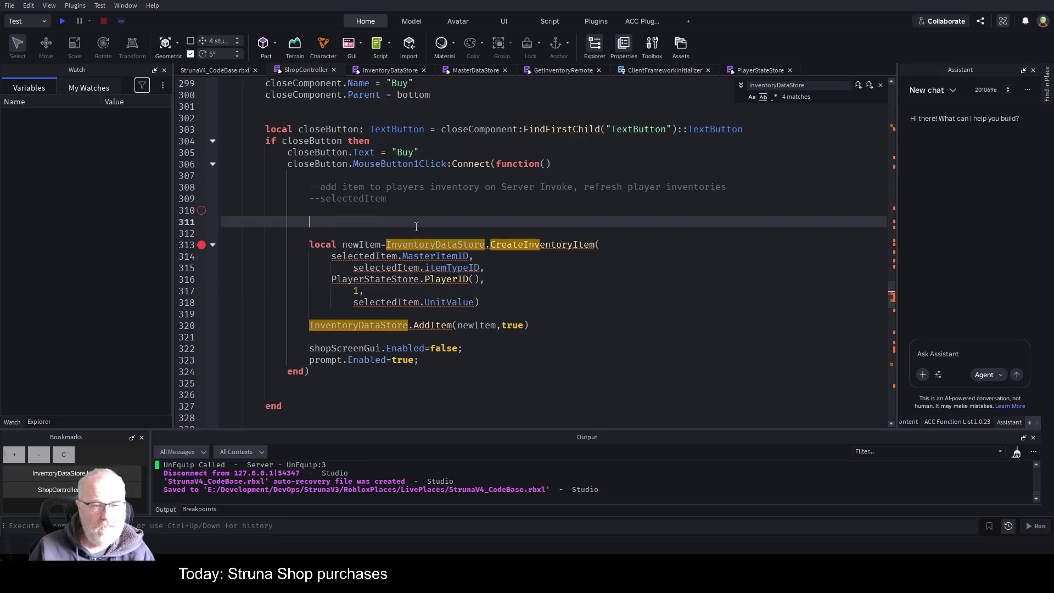
pyautogui.write('local all Items')
# Step: Make line 311 read 'local all: {}' and close the find bar
pyautogui.press('BackSpace')
pyautogui.press('BackSpace')
pyautogui.press('BackSpace')
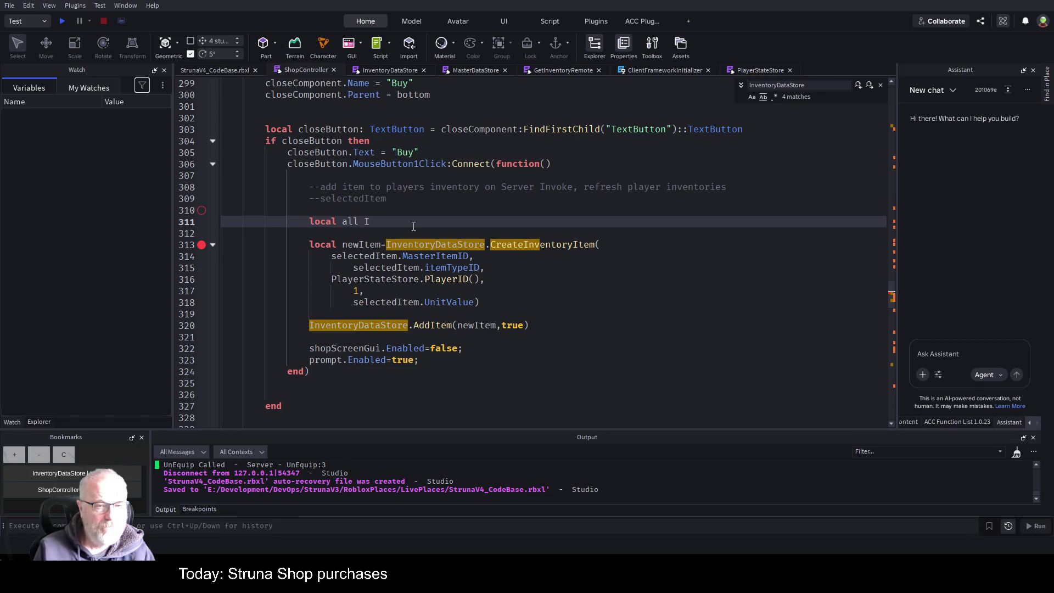
pyautogui.write(': Inve')
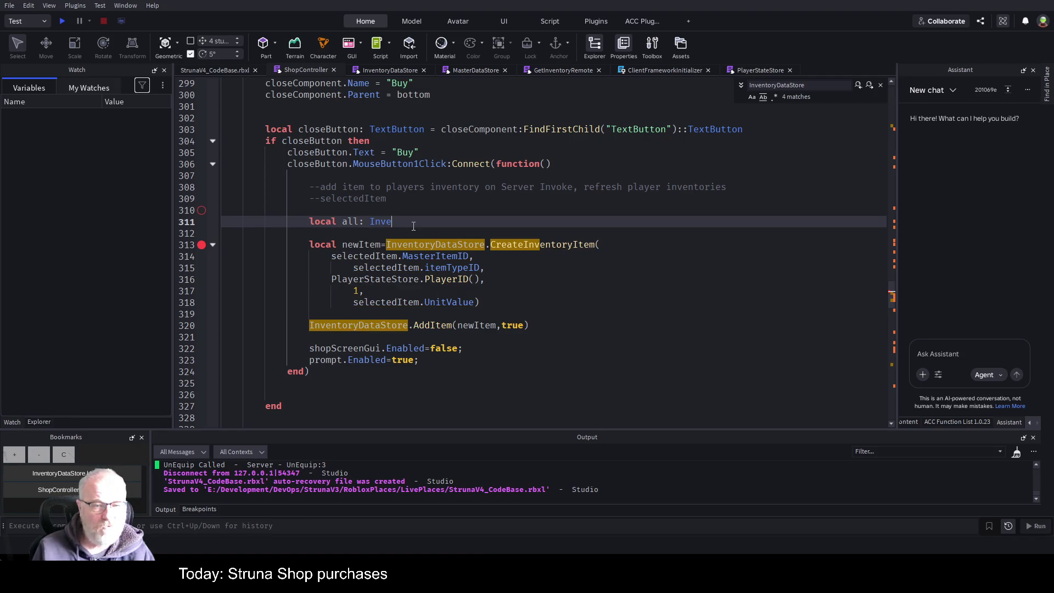
pyautogui.write('nto')
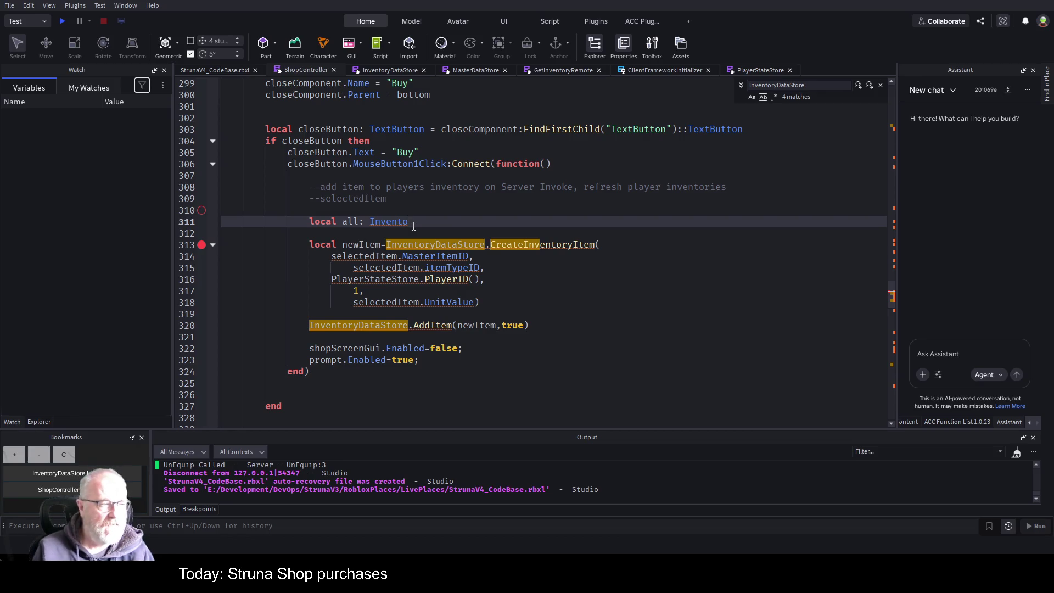
pyautogui.press('BackSpace')
pyautogui.press('BackSpace')
pyautogui.press('BackSpace')
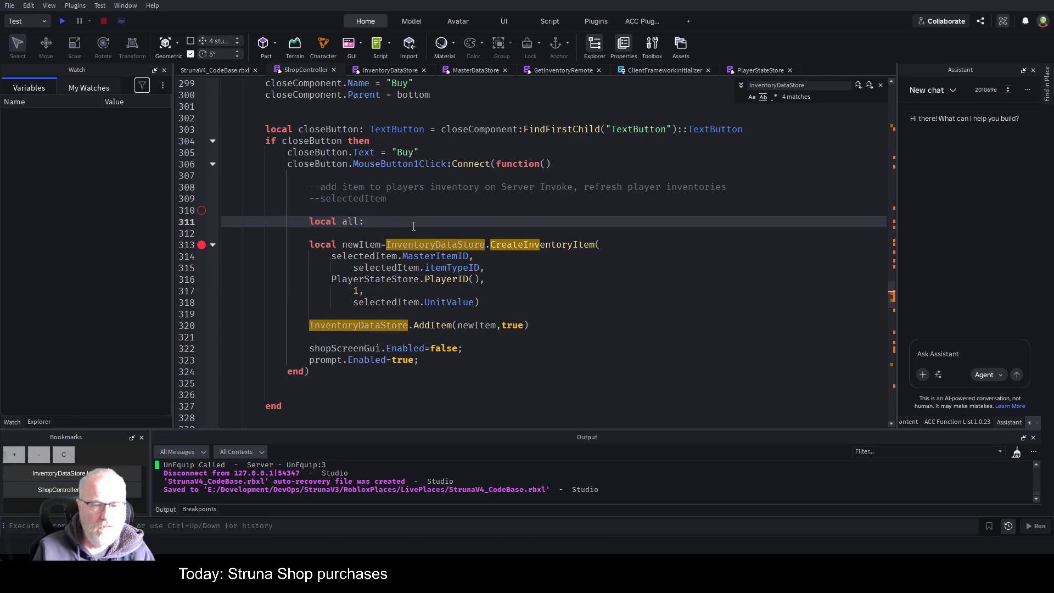
pyautogui.write('{}')
pyautogui.press('Escape')
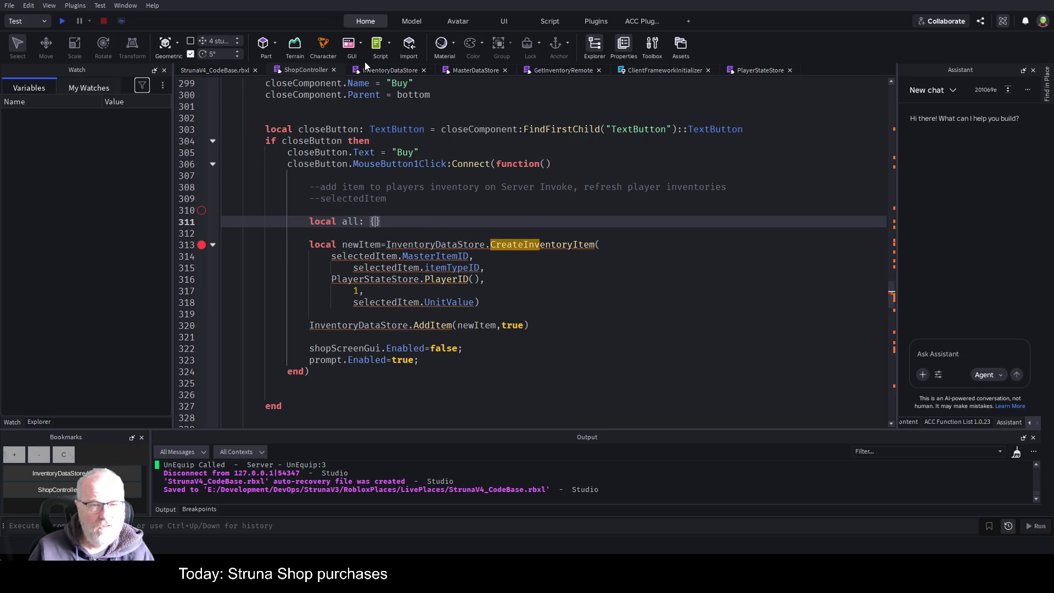
pyautogui.click(386, 71)
pyautogui.doubleClick(395, 232)
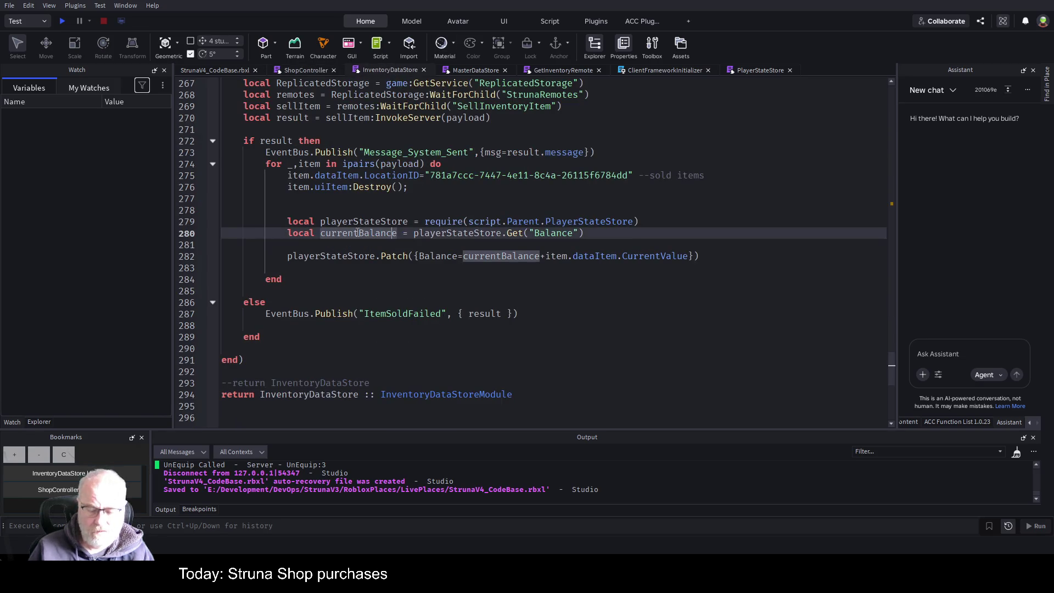
pyautogui.hotkey('ctrl', 'Home')
pyautogui.scroll(-5, 418, 308)
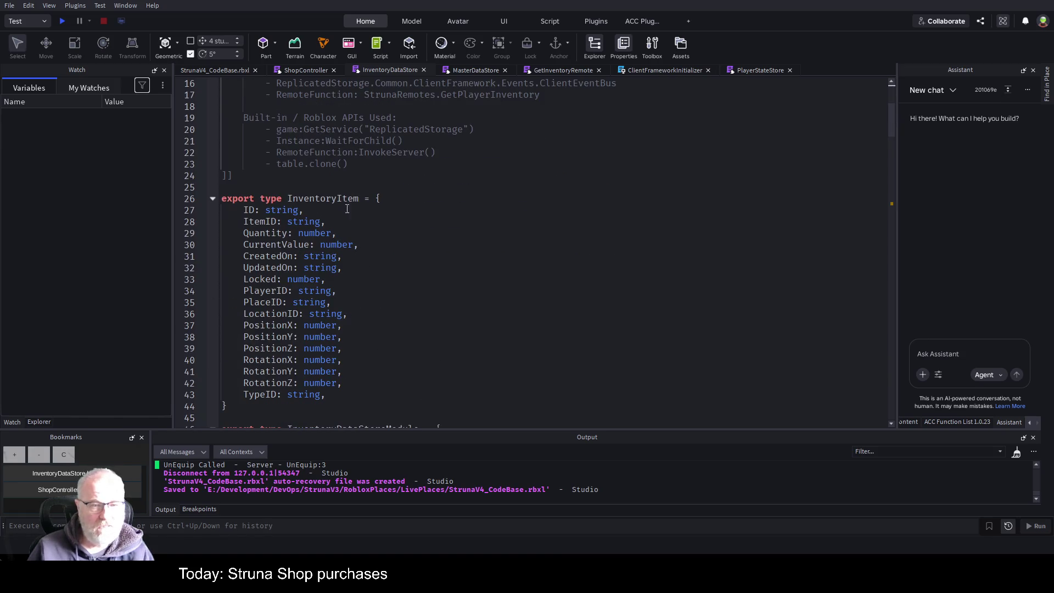
pyautogui.doubleClick(323, 199)
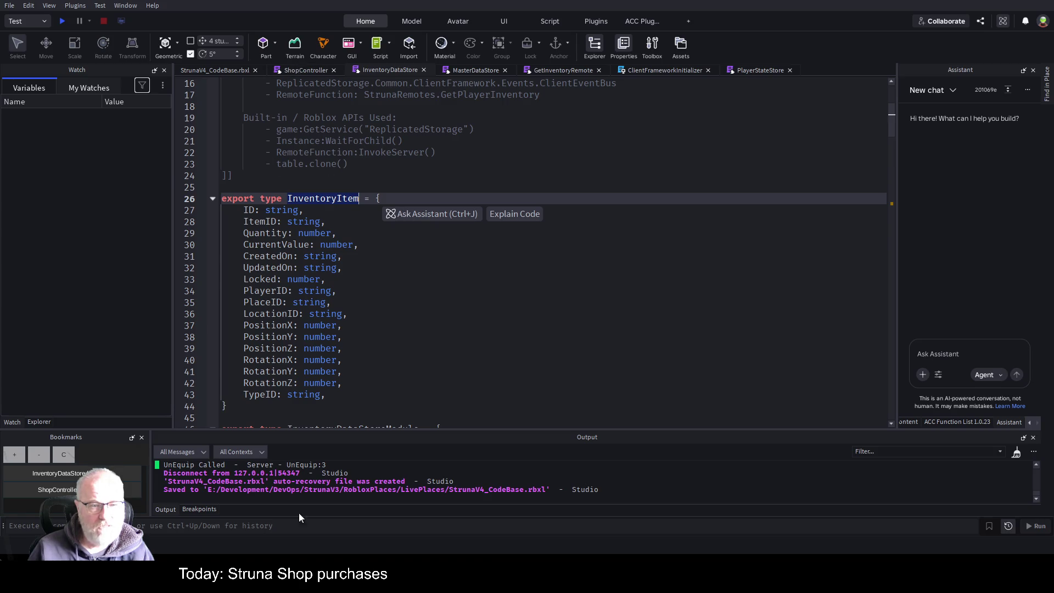
pyautogui.click(312, 74)
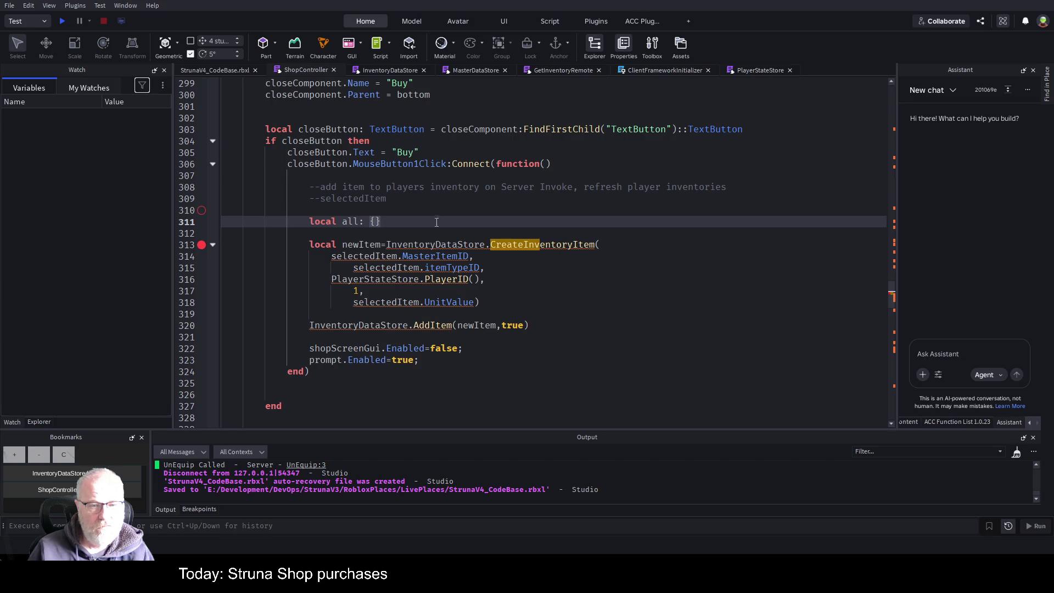
pyautogui.write('InventoryItem')
# Step: Prefix the brace type on line 311 with 'InventoryDataStore.' to give {InventoryDataStore.InventoryItem}
pyautogui.doubleClick(433, 247)
pyautogui.hotkey('ctrl', 'c')
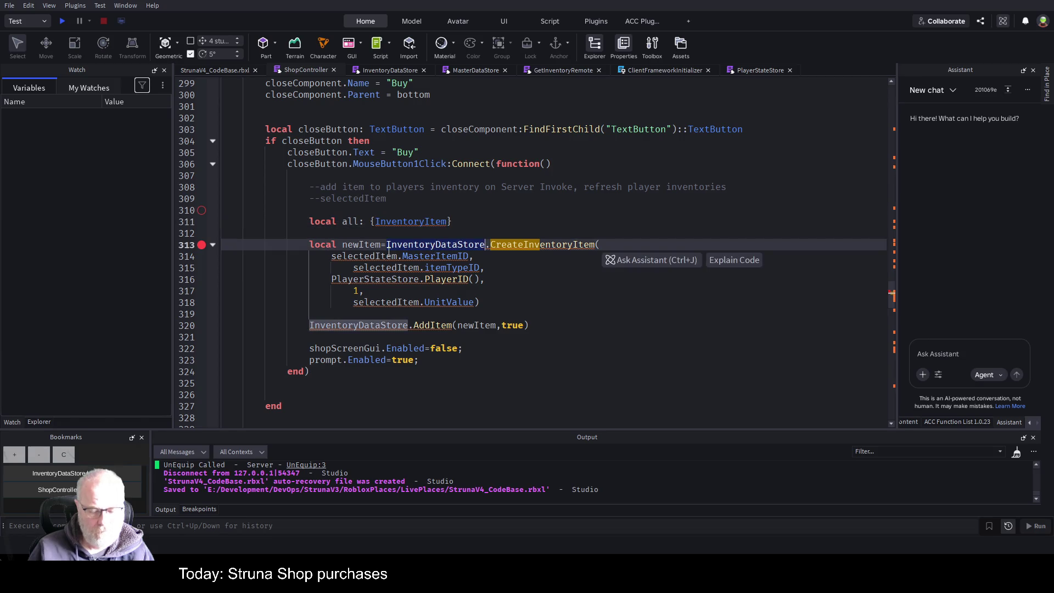
pyautogui.click(377, 224)
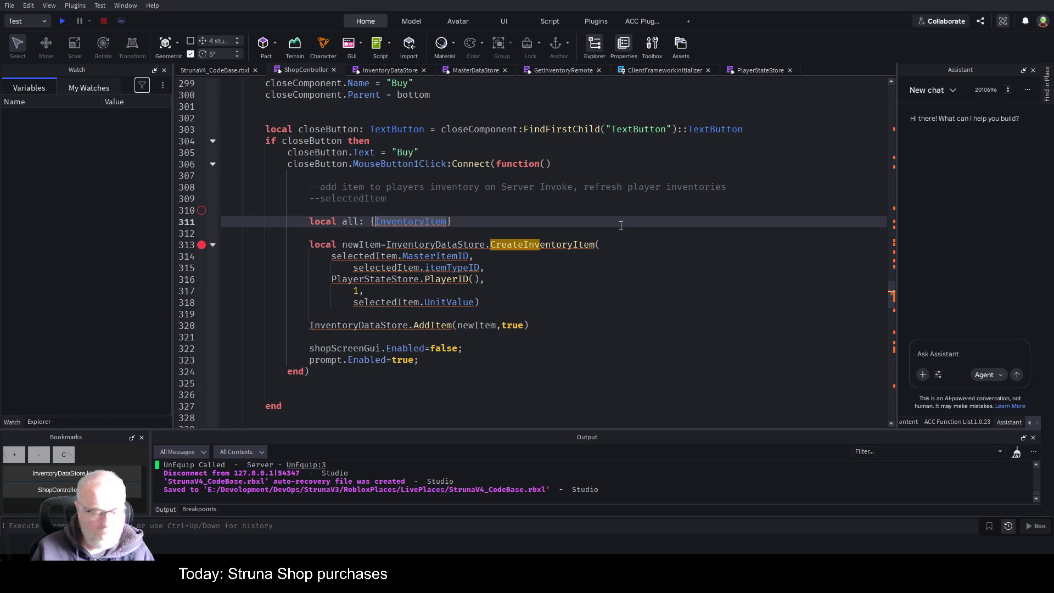
pyautogui.hotkey('ctrl', 'v')
pyautogui.write('.')
# Step: Append '=InventoryDataStore.GetAll()' to line 311, fixing the typos along the way
pyautogui.press('Up')
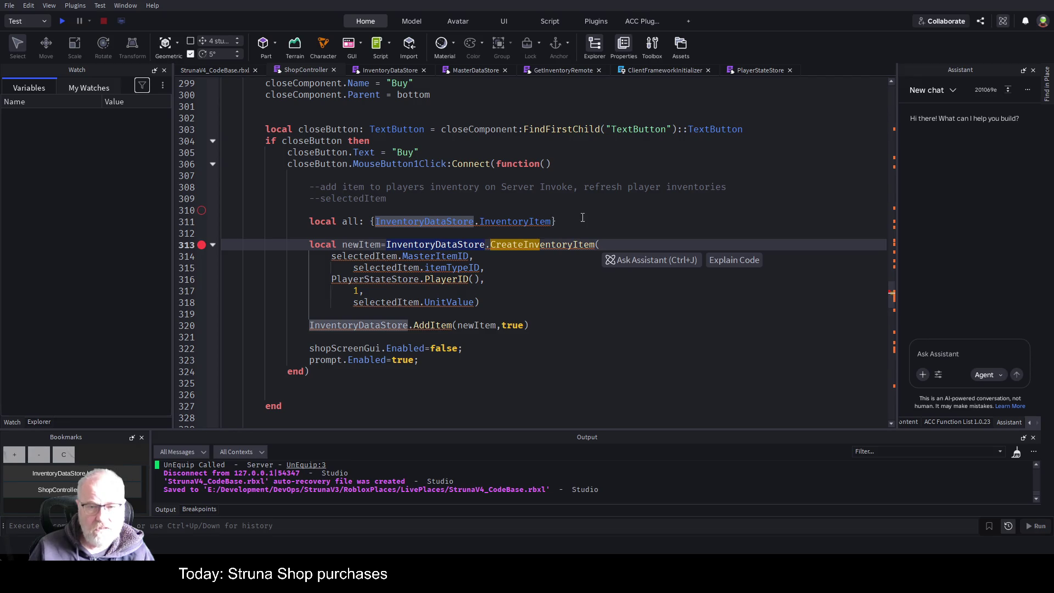
pyautogui.press('Down')
pyautogui.press('End')
pyautogui.write('=InventoryDataStore GHe')
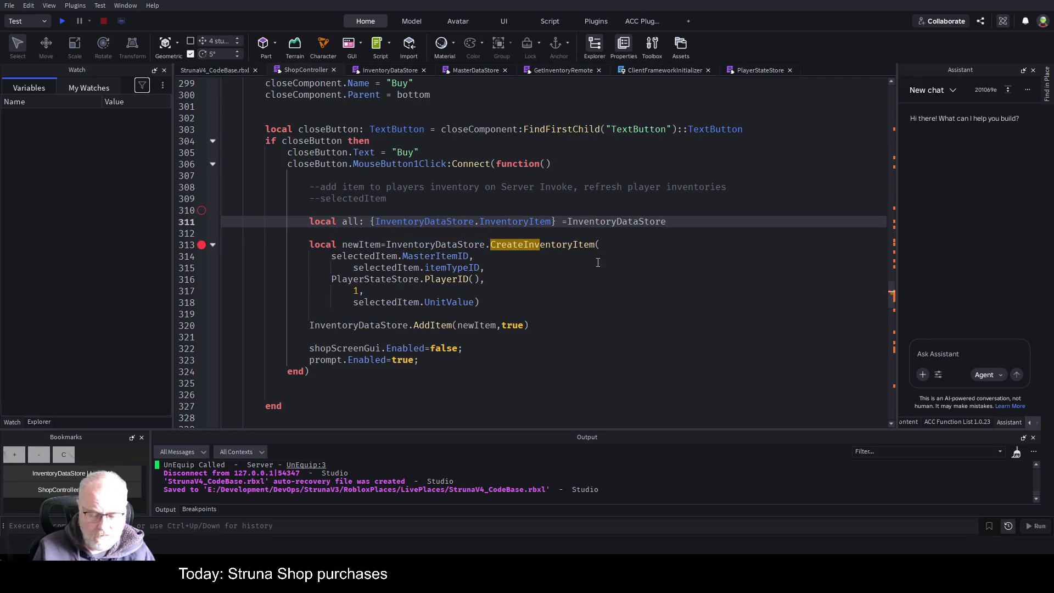
pyautogui.press('BackSpace')
pyautogui.press('BackSpace')
pyautogui.write('etAll()')
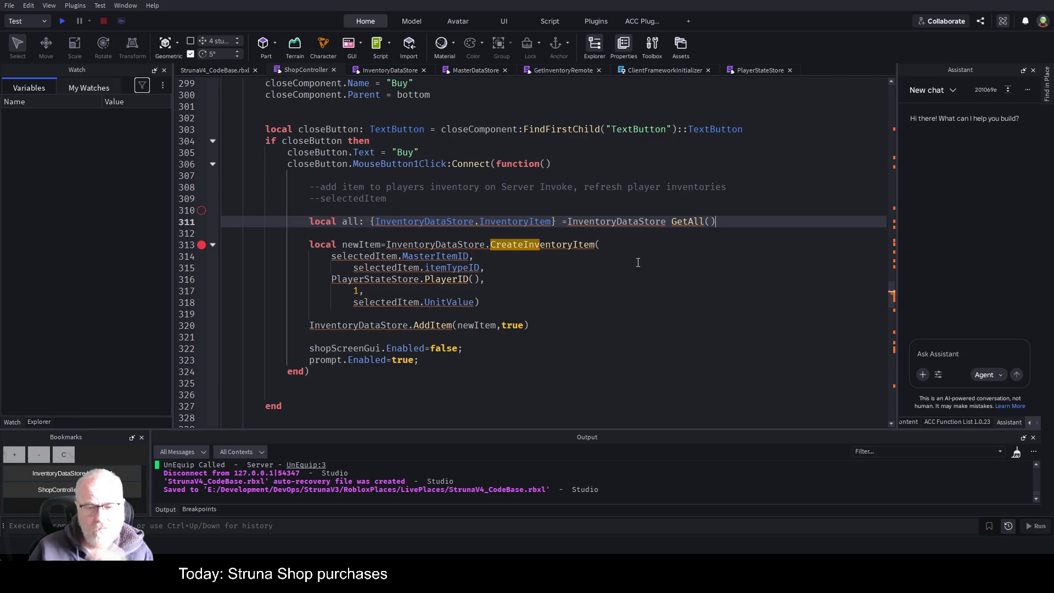
pyautogui.press('Down')
pyautogui.press('Down')
pyautogui.click(665, 220)
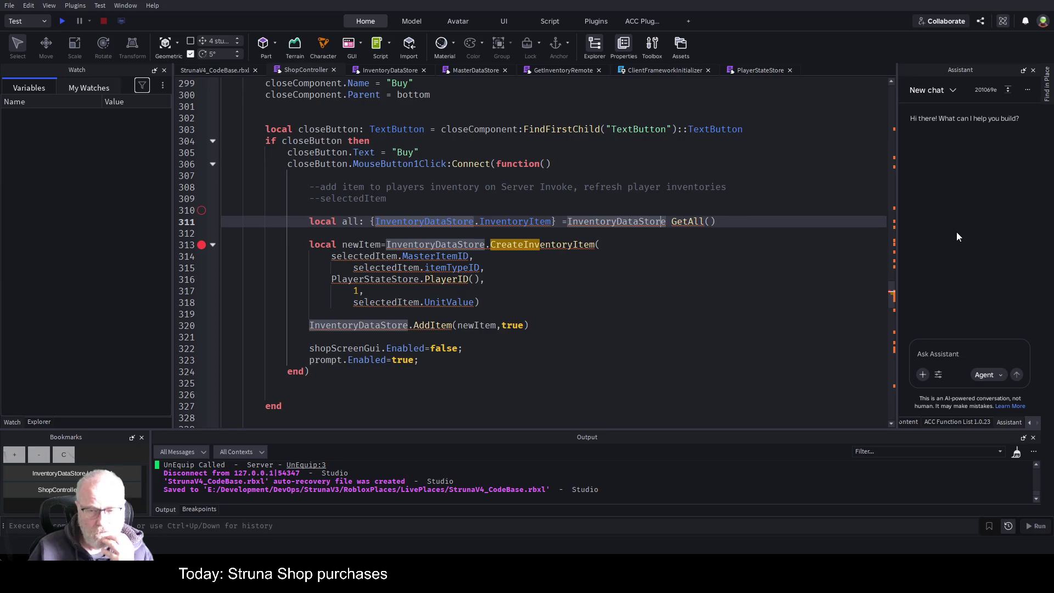
pyautogui.press('Delete')
pyautogui.write('.')
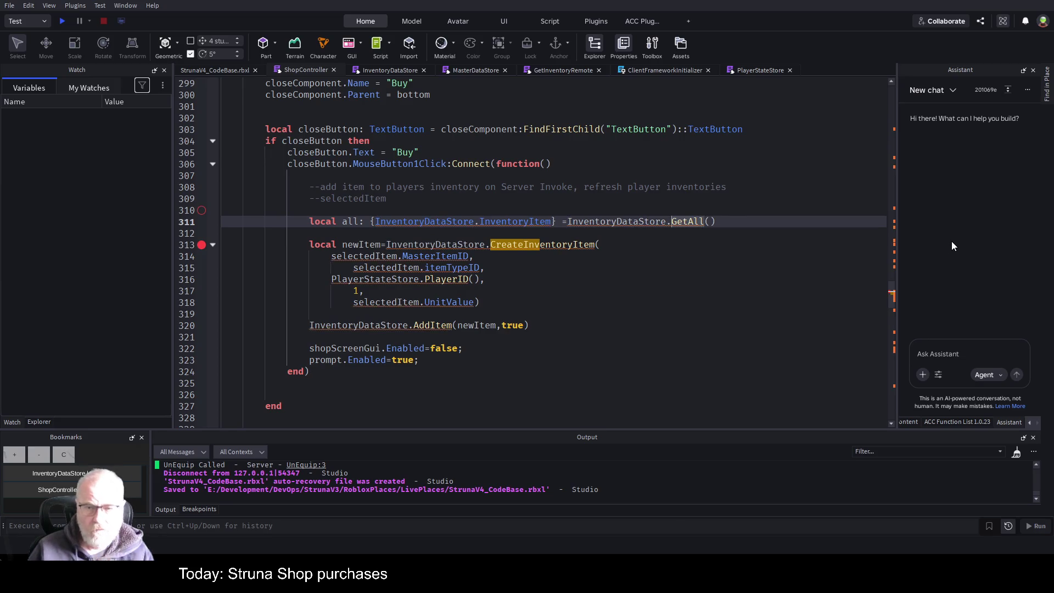
pyautogui.press('Down')
pyautogui.press('Down')
pyautogui.press('Down')
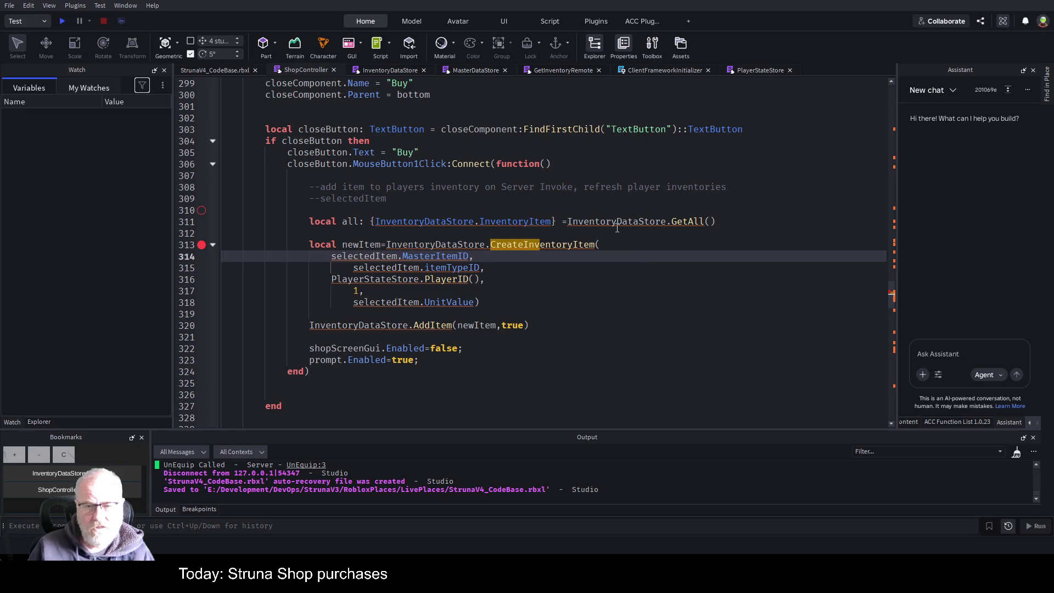
pyautogui.doubleClick(619, 223)
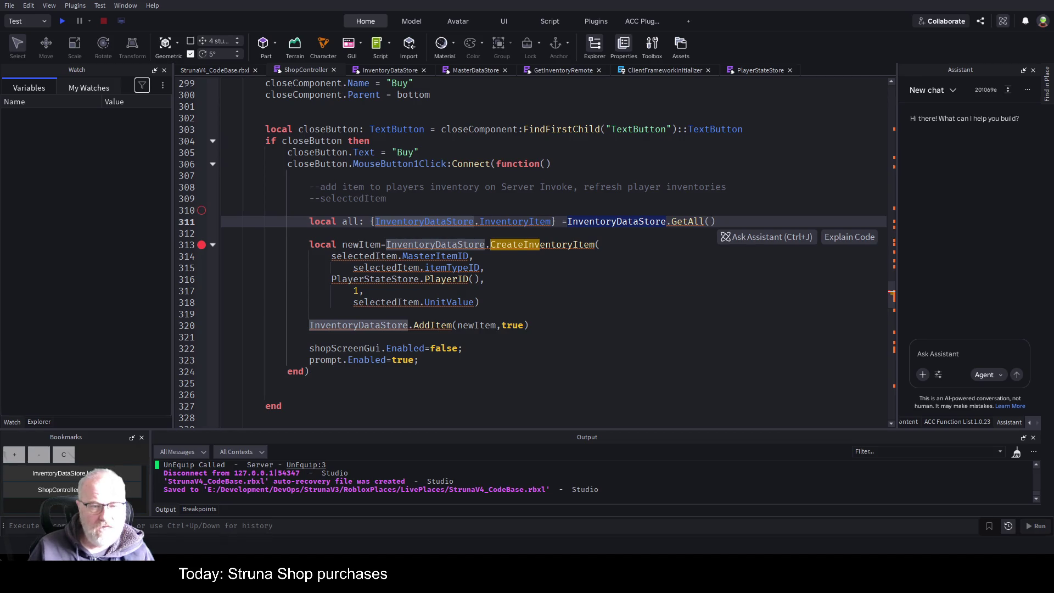
# Step: Paste the InventoryDataStore require onto line 310 and rename its variable to ids
pyautogui.write('local InventoryDataStore = require(ReplicatedStorage.Common.ClientFramework.Stores.InventoryDataStore)')
pyautogui.click(567, 189)
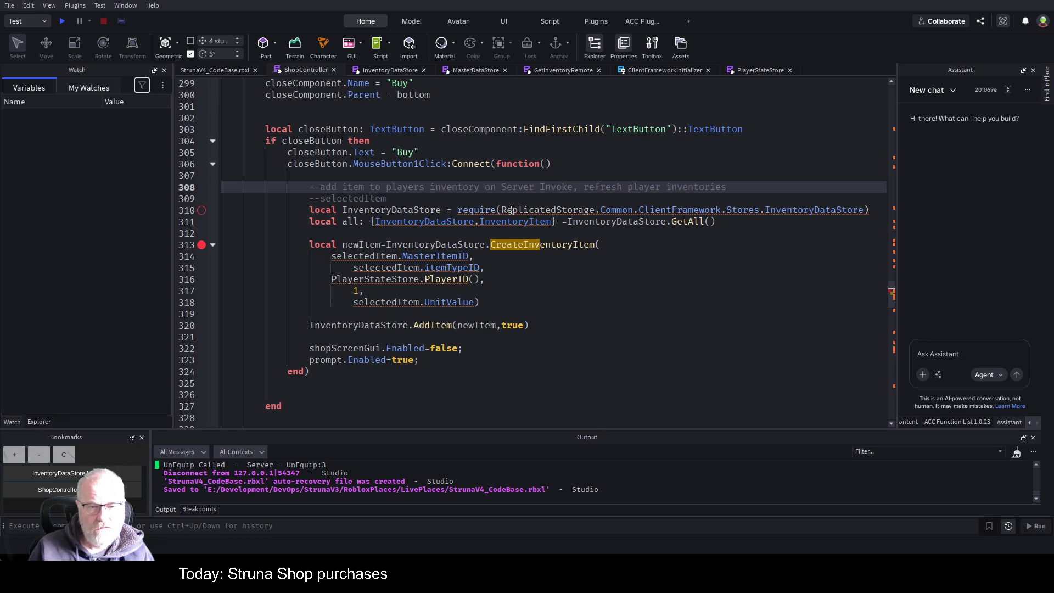
pyautogui.doubleClick(344, 214)
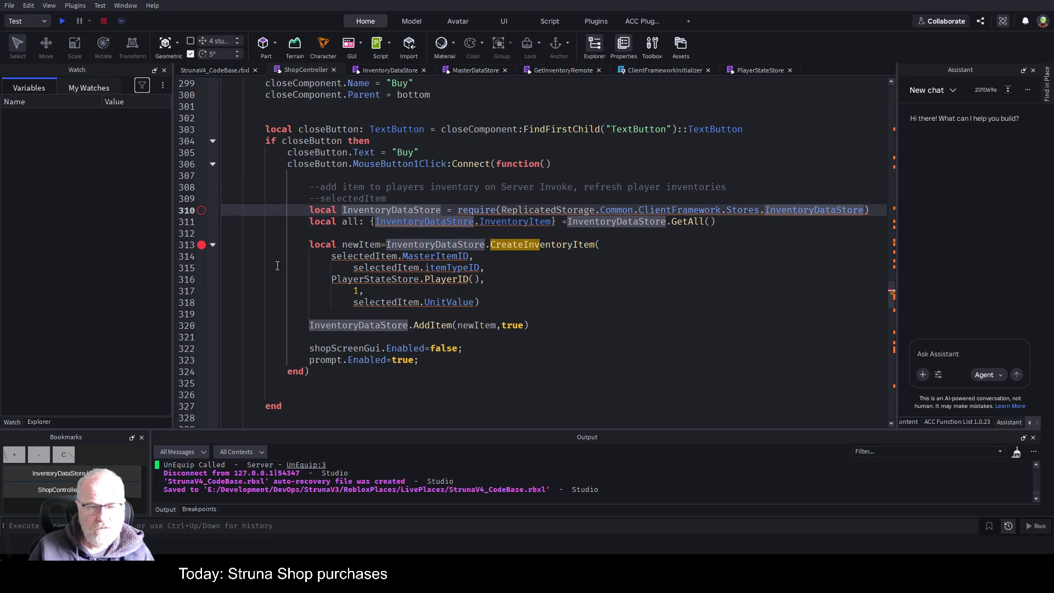
pyautogui.press('Left')
pyautogui.press('Delete')
pyautogui.press('Delete')
pyautogui.press('Delete')
pyautogui.press('Delete')
pyautogui.press('Delete')
pyautogui.press('Delete')
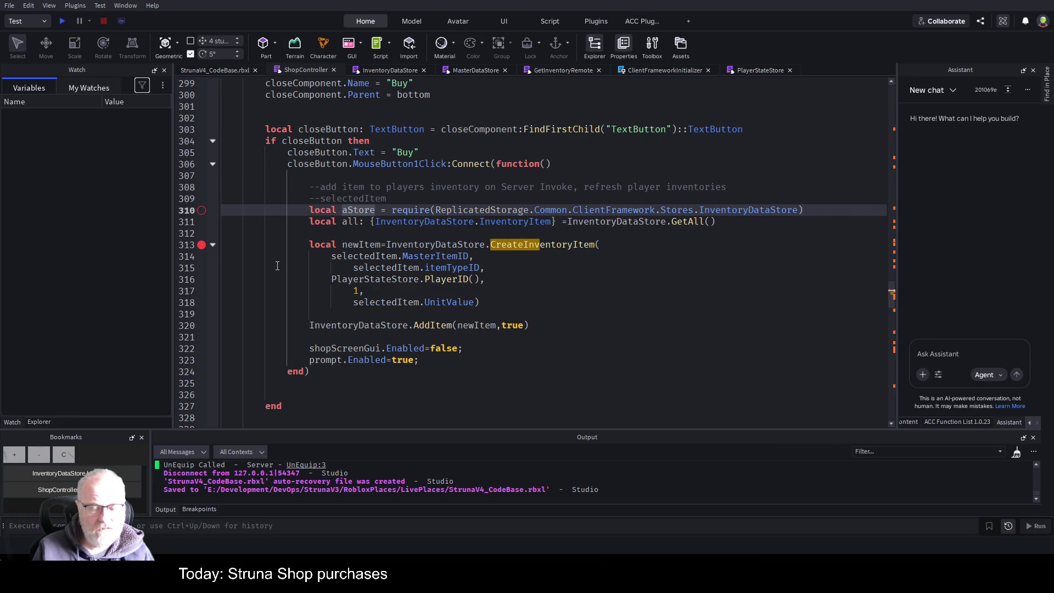
pyautogui.write('ids')
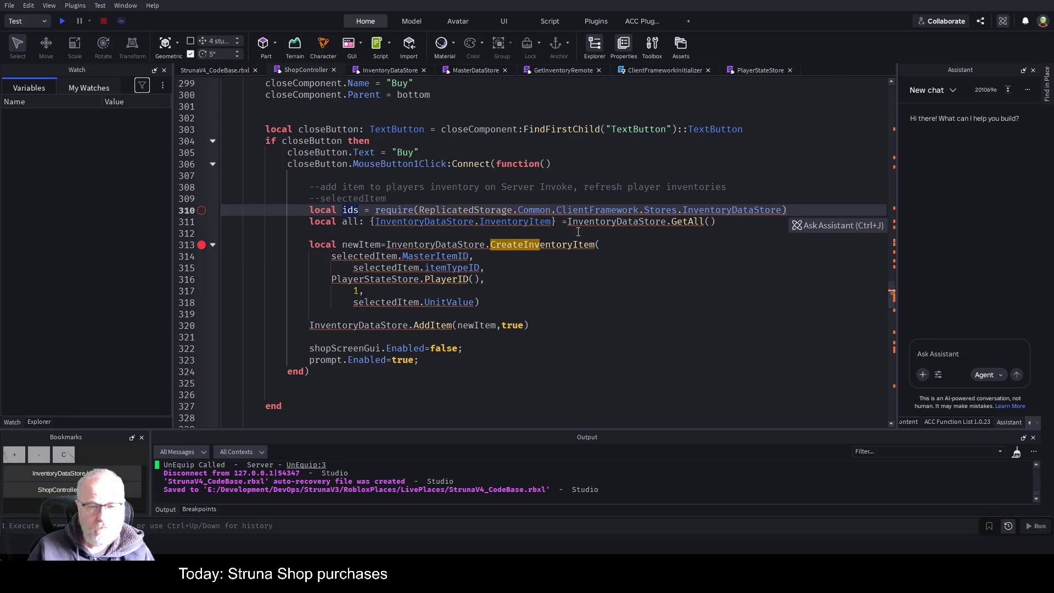
# Step: Change line 311 to 'local all: {ids.InventoryItem} =ids.GetAll()'
pyautogui.click(415, 223)
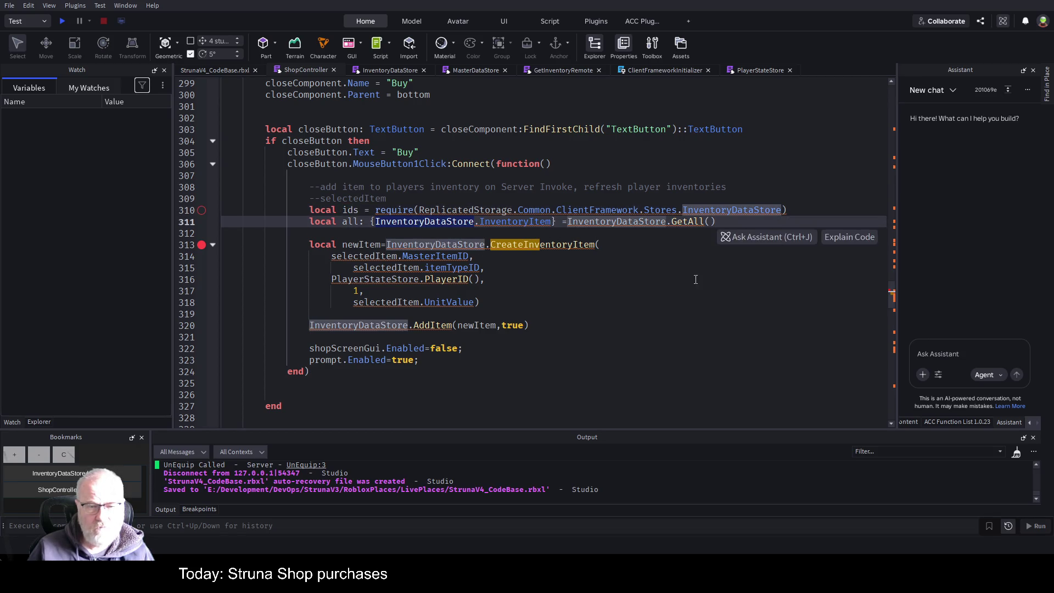
pyautogui.hotkey('ctrl', 'BackSpace')
pyautogui.write('ids')
pyautogui.click(770, 359)
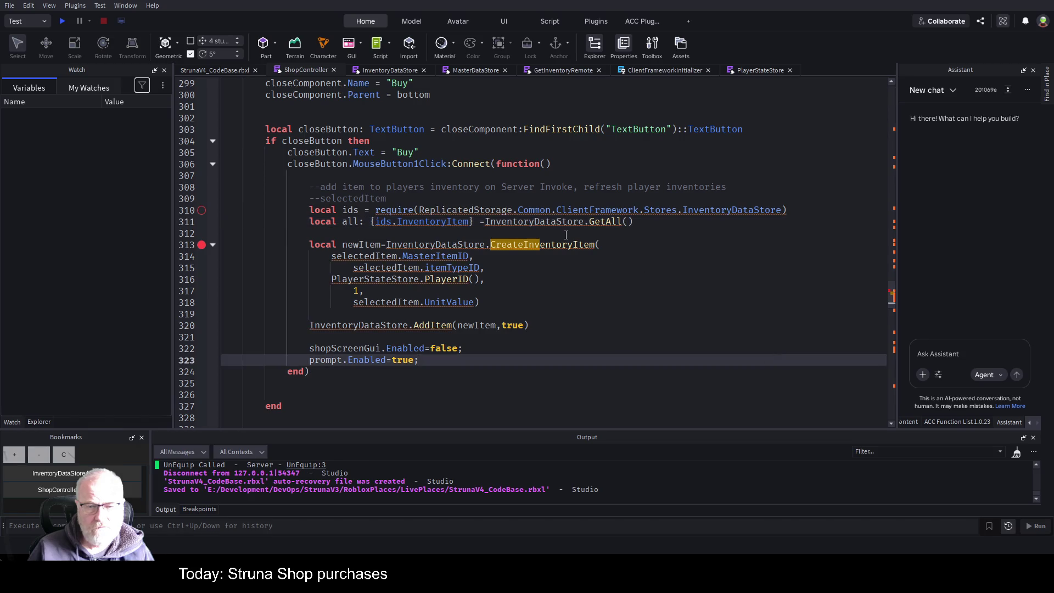
pyautogui.doubleClick(547, 221)
pyautogui.write('ids')
pyautogui.click(617, 269)
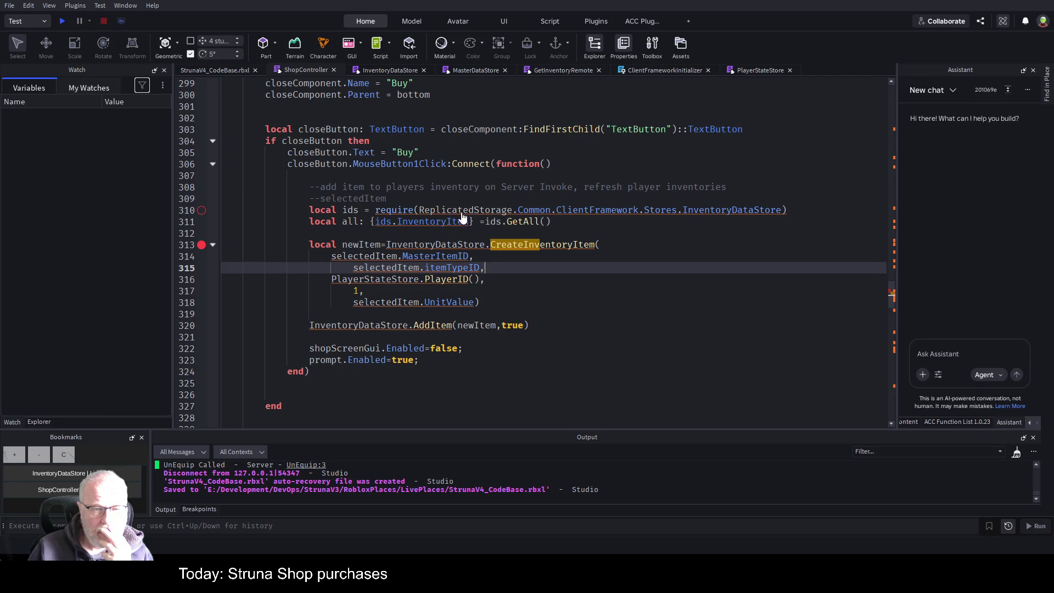
pyautogui.press('Up')
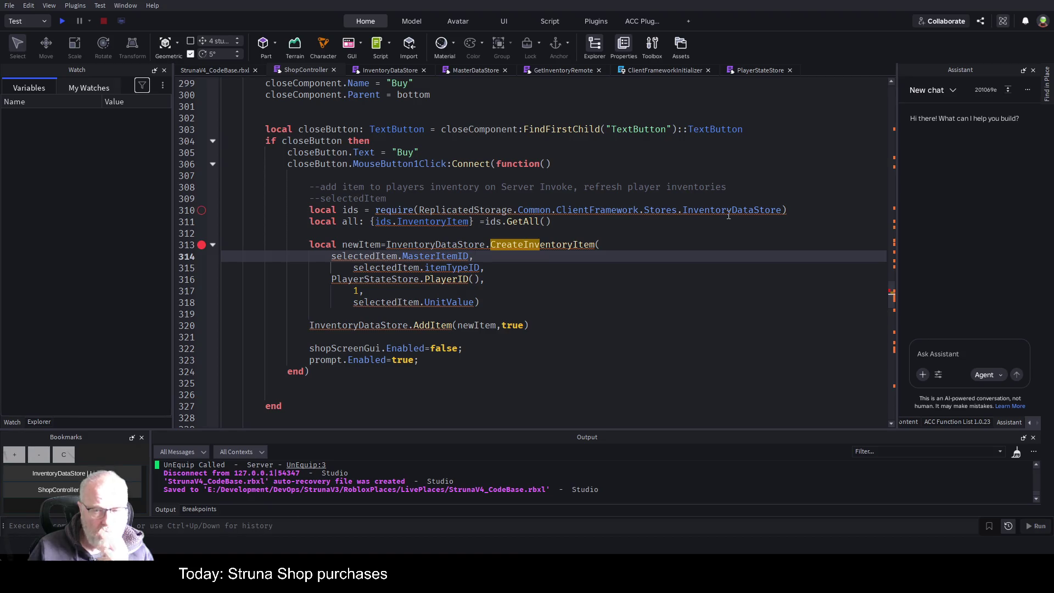
pyautogui.click(564, 222)
pyautogui.moveTo(564, 223); pyautogui.dragTo(309, 210)
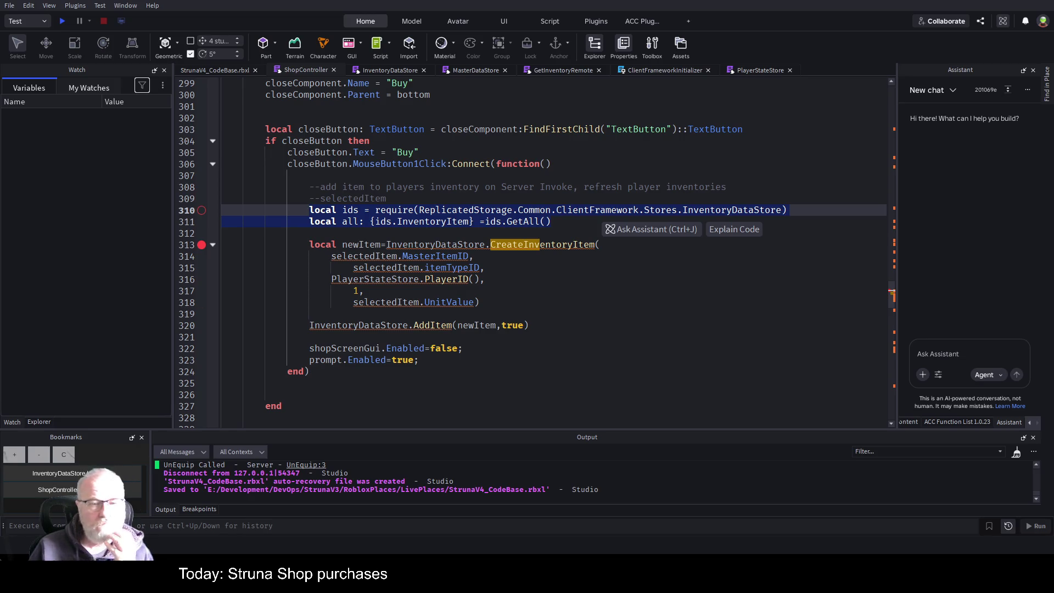
pyautogui.click(387, 70)
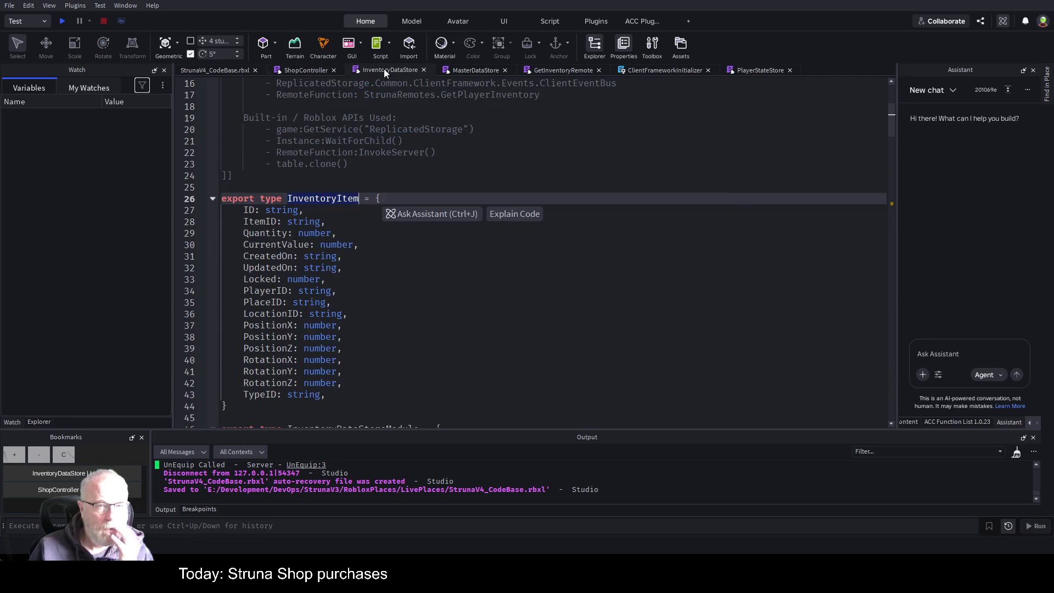
pyautogui.hotkey('ctrl', 'Tab')
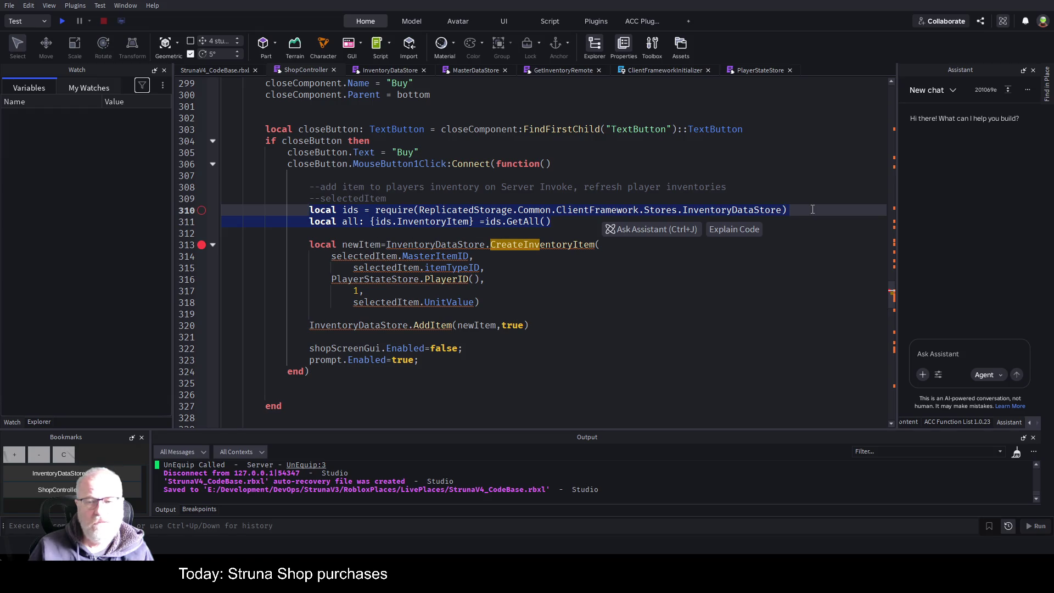
pyautogui.click(788, 210)
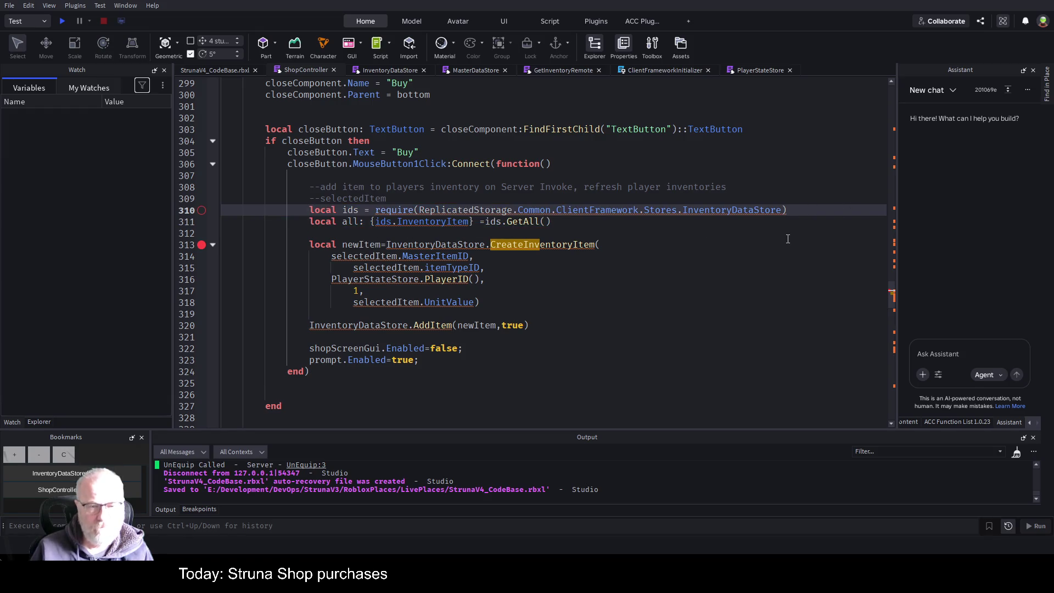
# Step: Review line 310 of the Buy handler's CreateInventoryItem call, then view InventoryDataStore's InventoryItem type
pyautogui.hotkey('shift', 'Home')
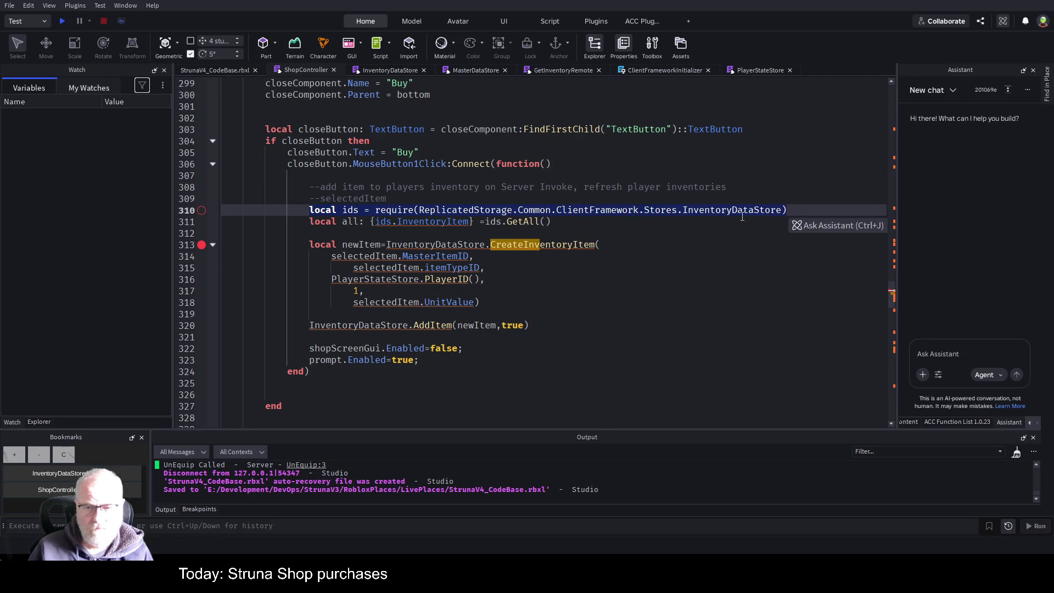
pyautogui.press('Down')
pyautogui.press('Down')
pyautogui.press('Down')
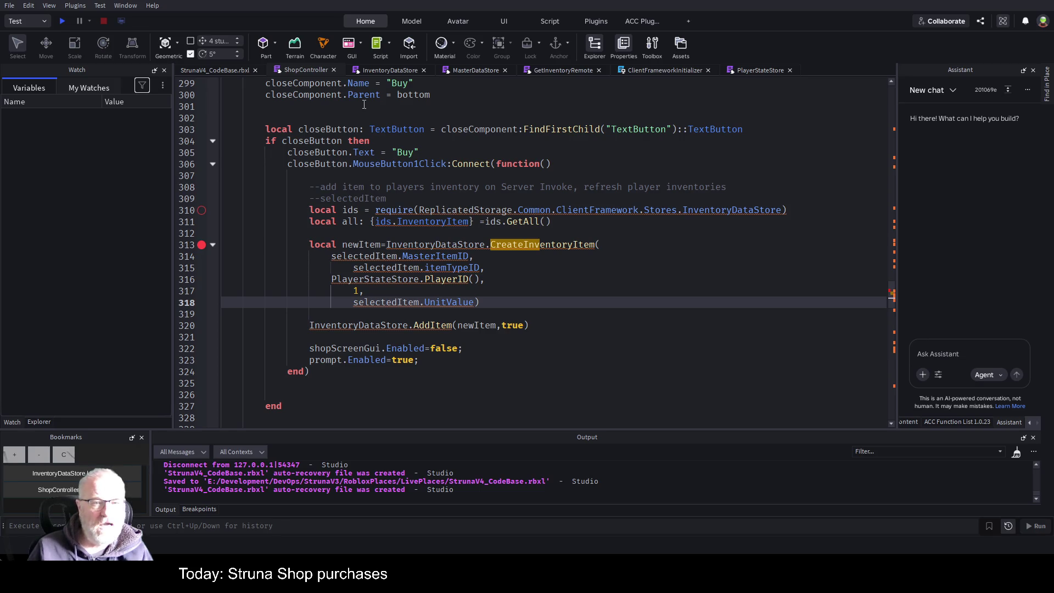
pyautogui.click(399, 70)
# Step: Select the InventoryItem type definition, then show Explorer and collapse the Controllers folder
pyautogui.scroll(-2, 398, 253)
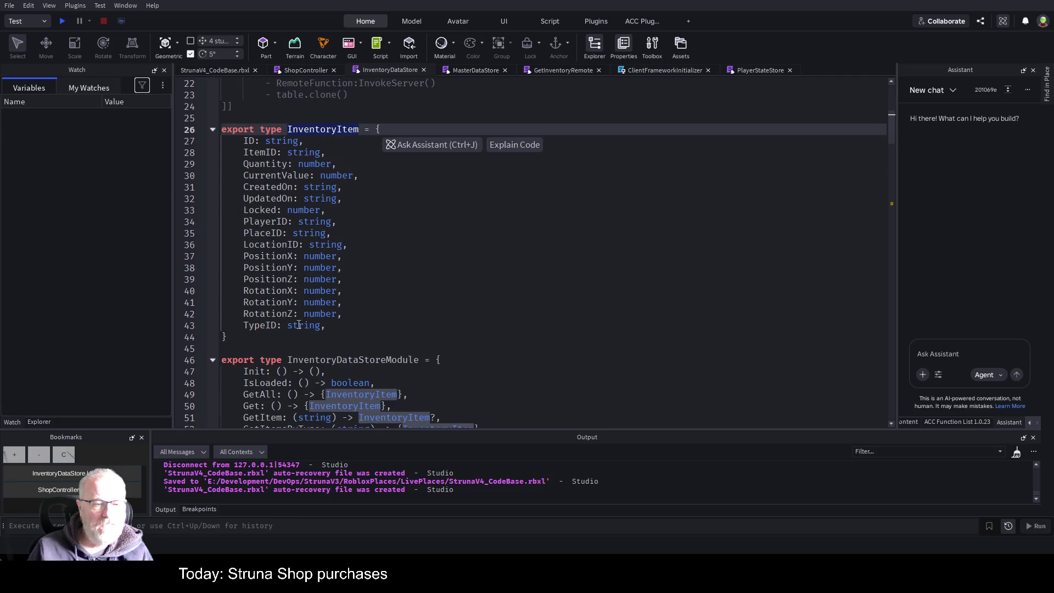
pyautogui.moveTo(235, 337); pyautogui.dragTo(210, 126)
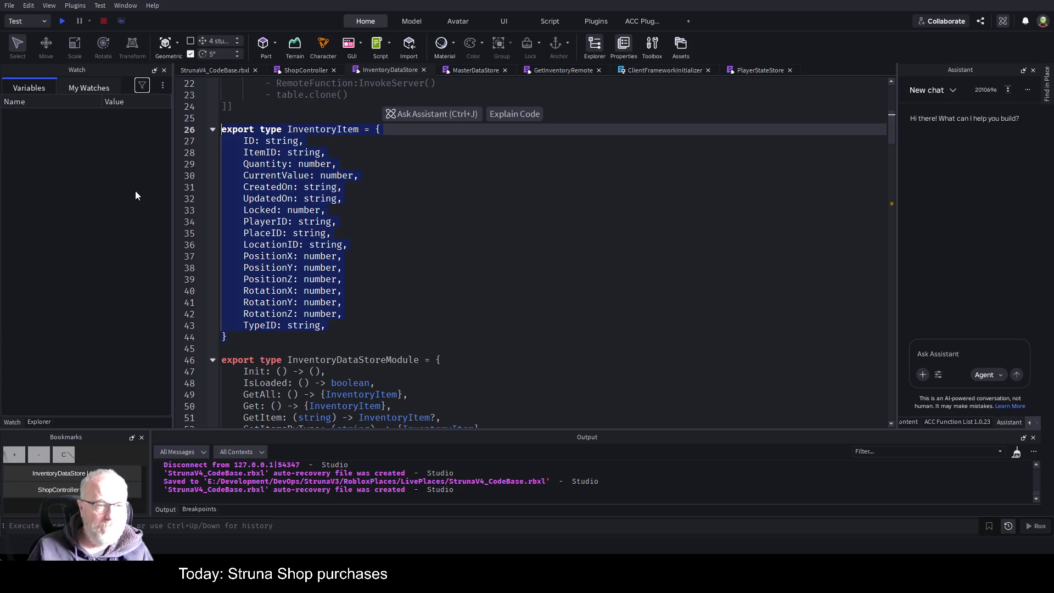
pyautogui.click(38, 422)
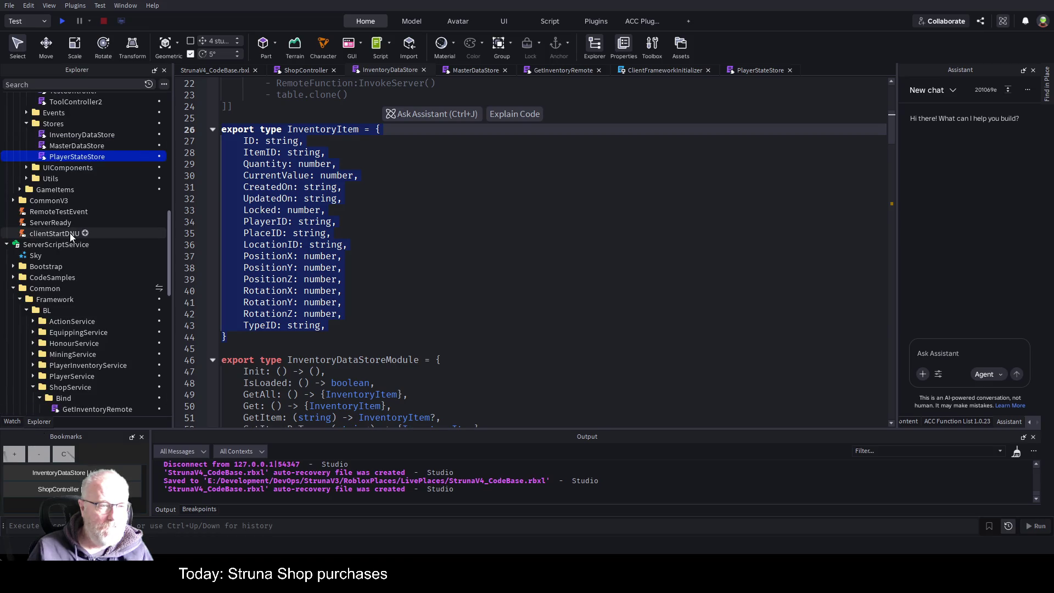
pyautogui.scroll(3, 130, 208)
pyautogui.scroll(4, 130, 207)
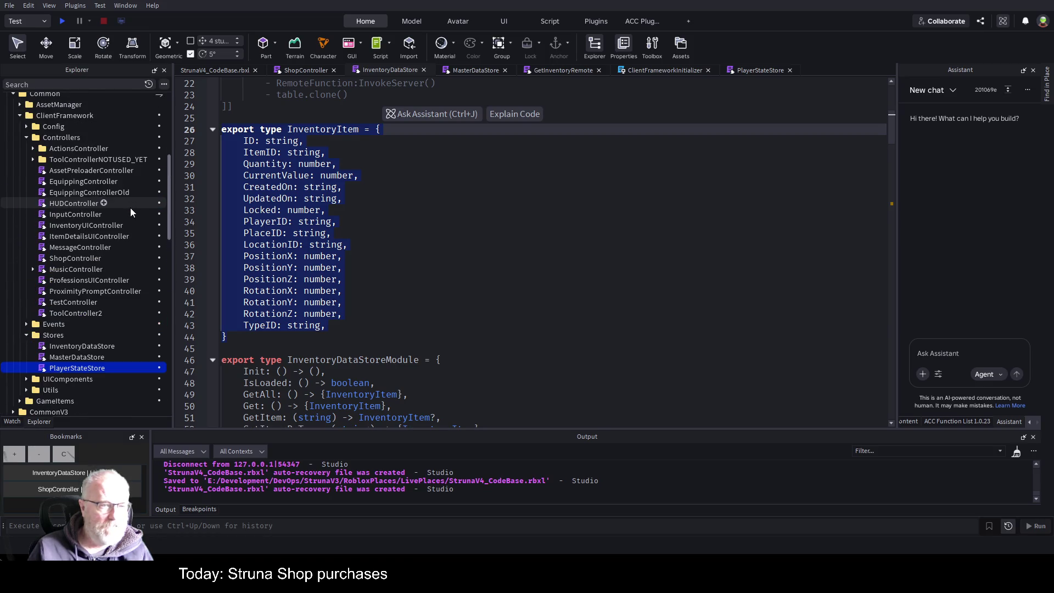
pyautogui.click(26, 138)
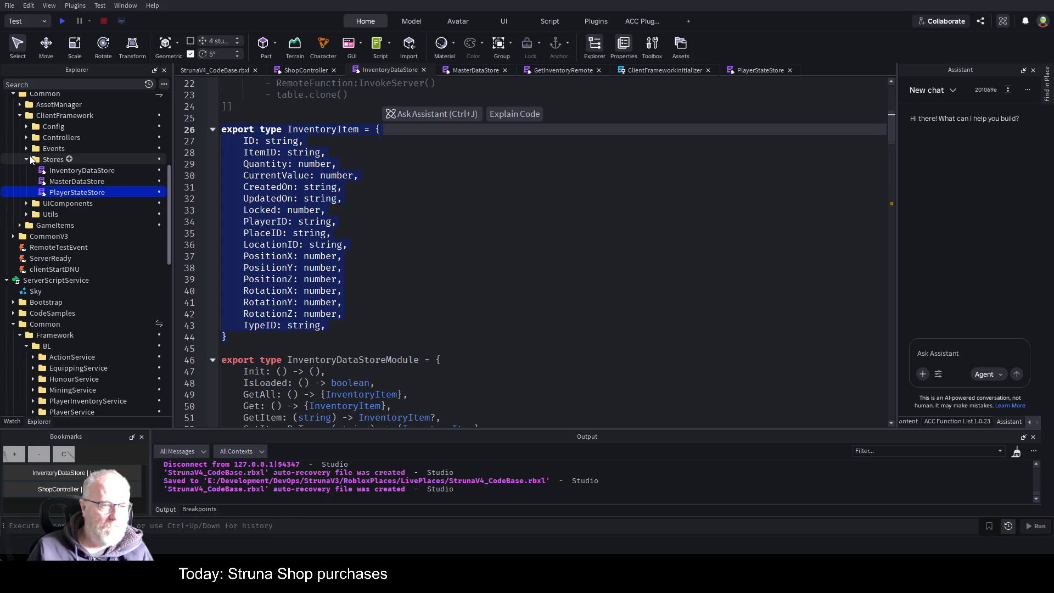
# Step: Collapse Stores and rename the new ClientFramework module script to Types
pyautogui.click(26, 159)
pyautogui.scroll(2, 101, 150)
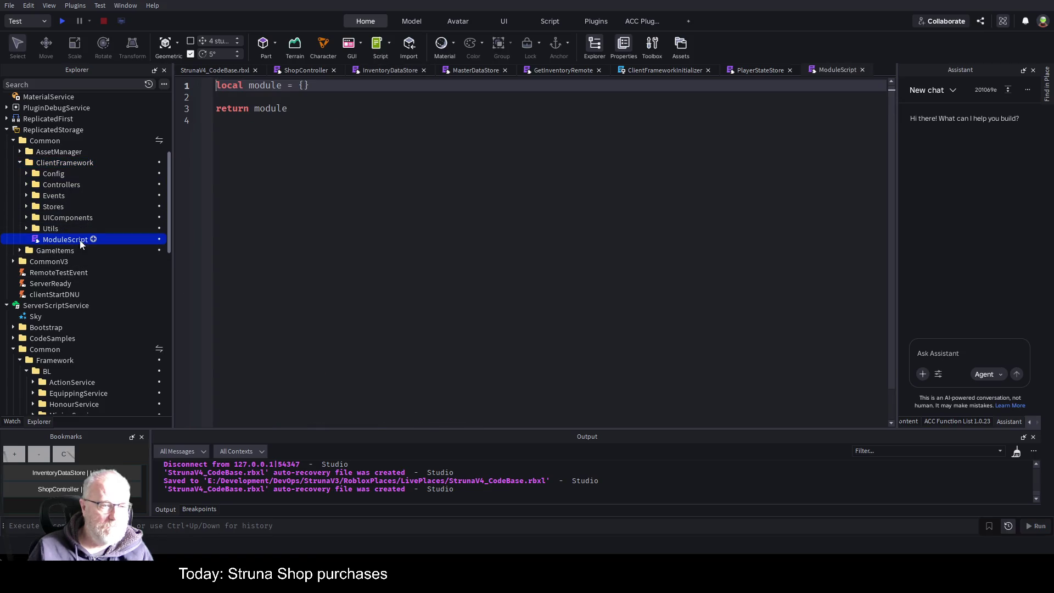
pyautogui.click(81, 238)
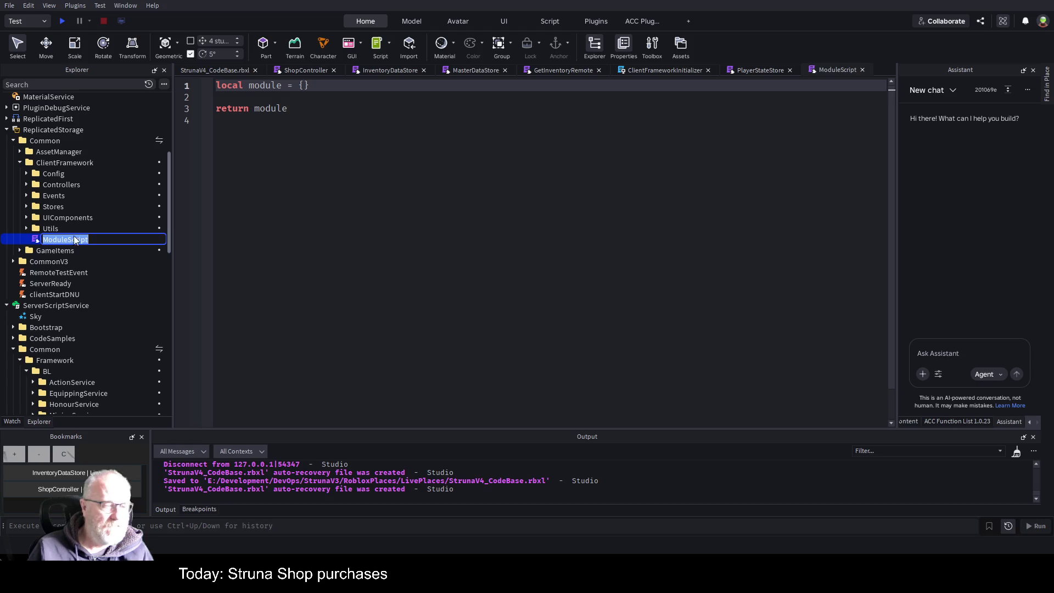
pyautogui.press('Return')
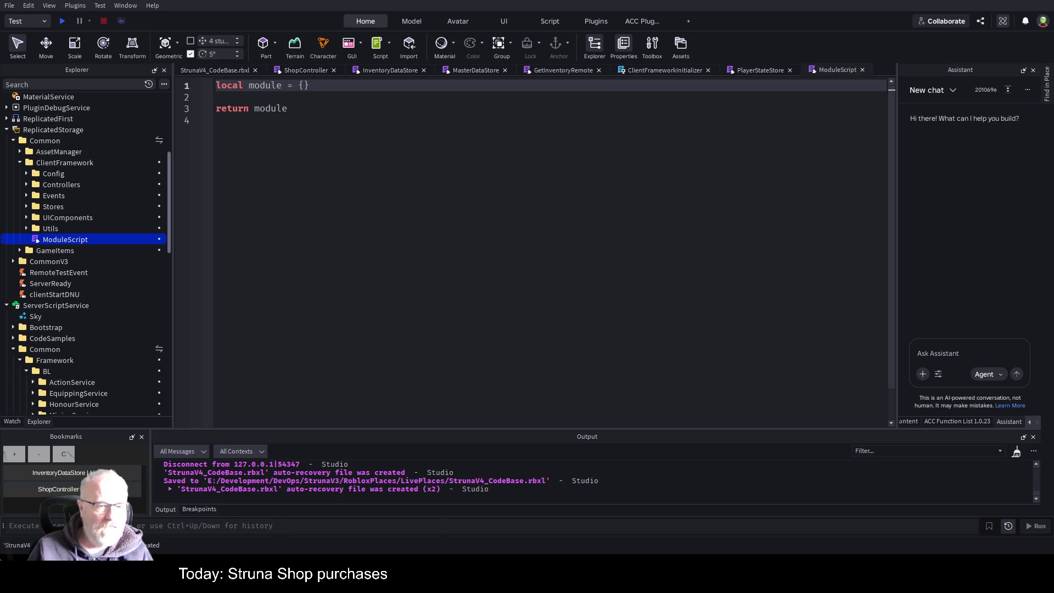
pyautogui.click(65, 238)
pyautogui.write('Types')
pyautogui.press('Return')
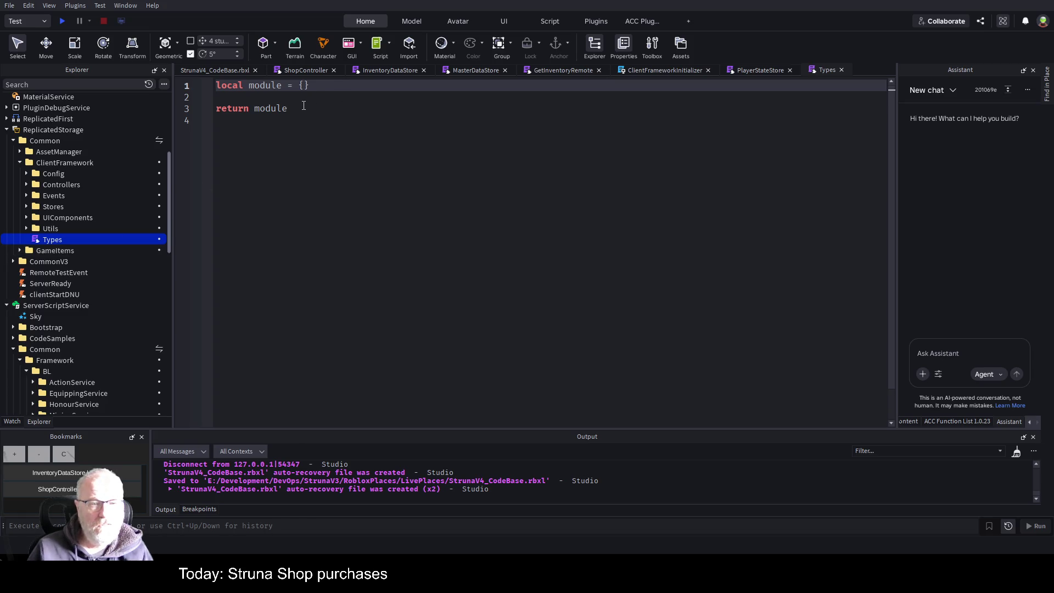
pyautogui.click(302, 108)
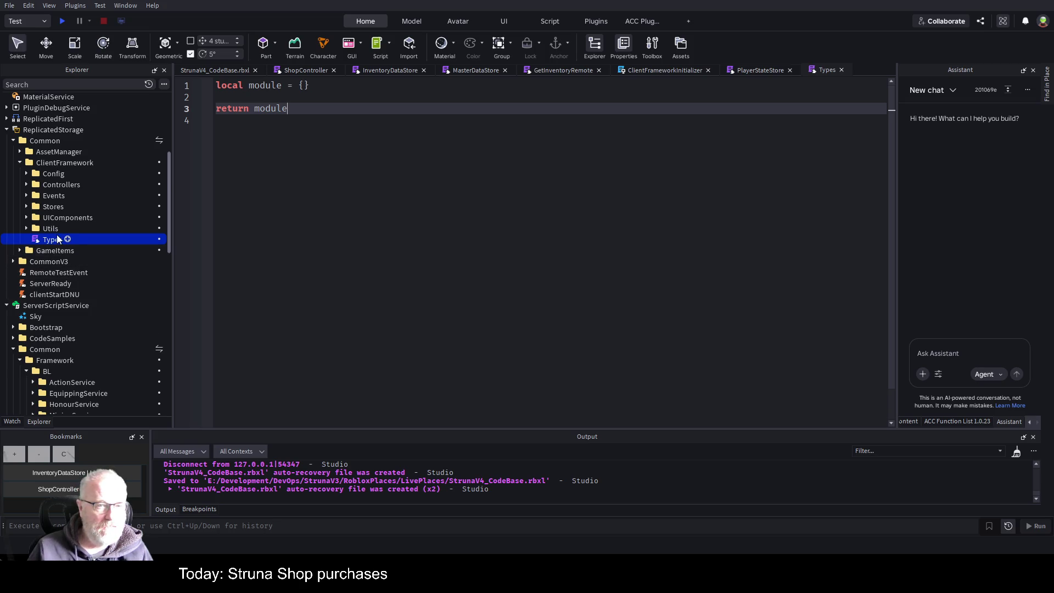
# Step: Replace the Types module's template code with the pasted shared type definitions
pyautogui.click(352, 192)
pyautogui.hotkey('ctrl', 'a')
pyautogui.press('BackSpace')
pyautogui.hotkey('ctrl', 'v')
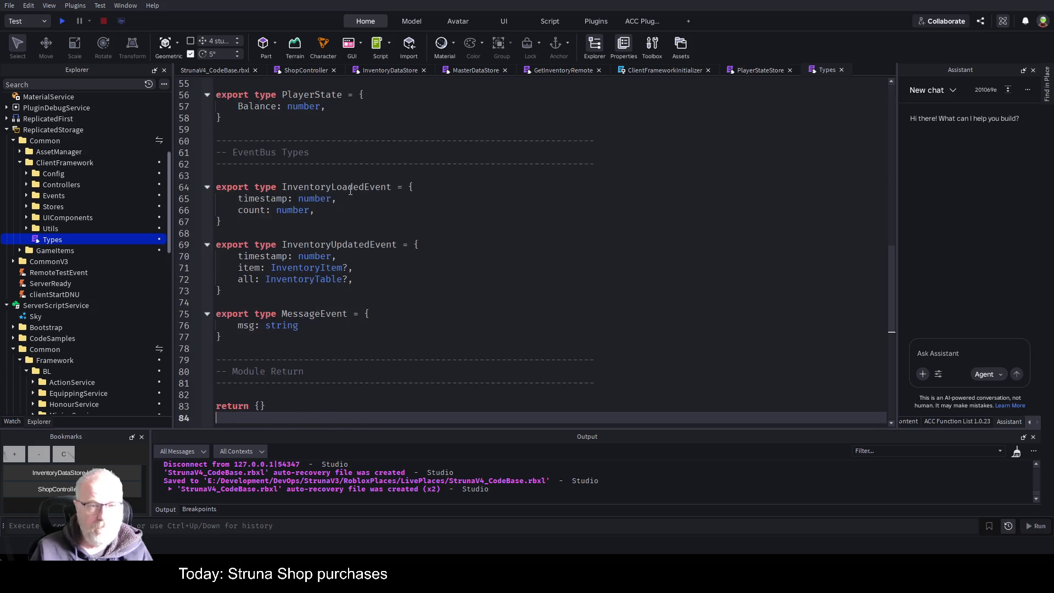
pyautogui.hotkey('ctrl', 'Home')
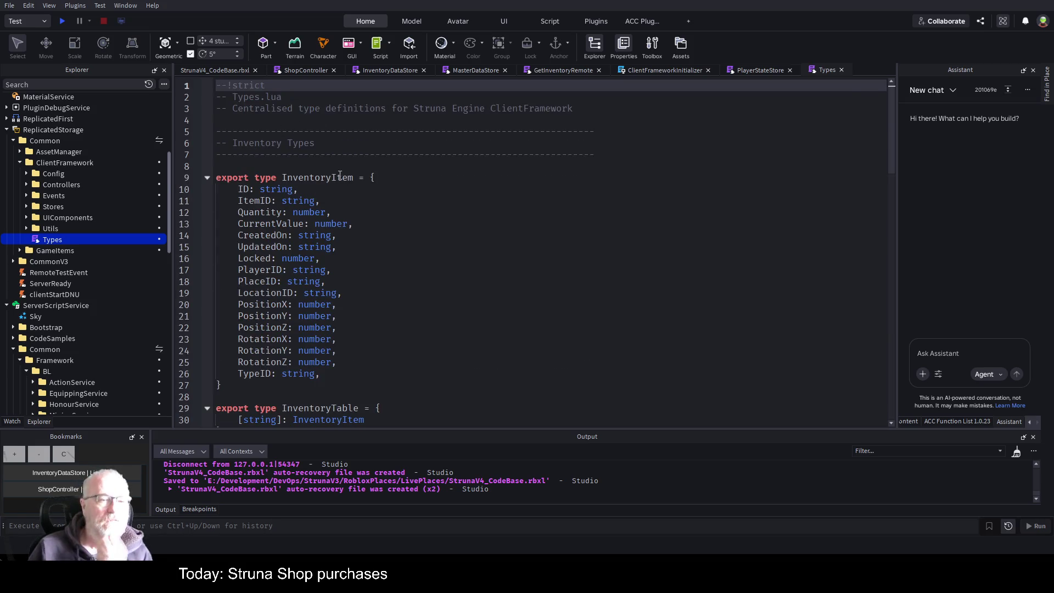
# Step: Review the pasted types, including InventoryTable, InventoryItem, DeedExtractionPayload and MessageEvent
pyautogui.scroll(-3, 390, 258)
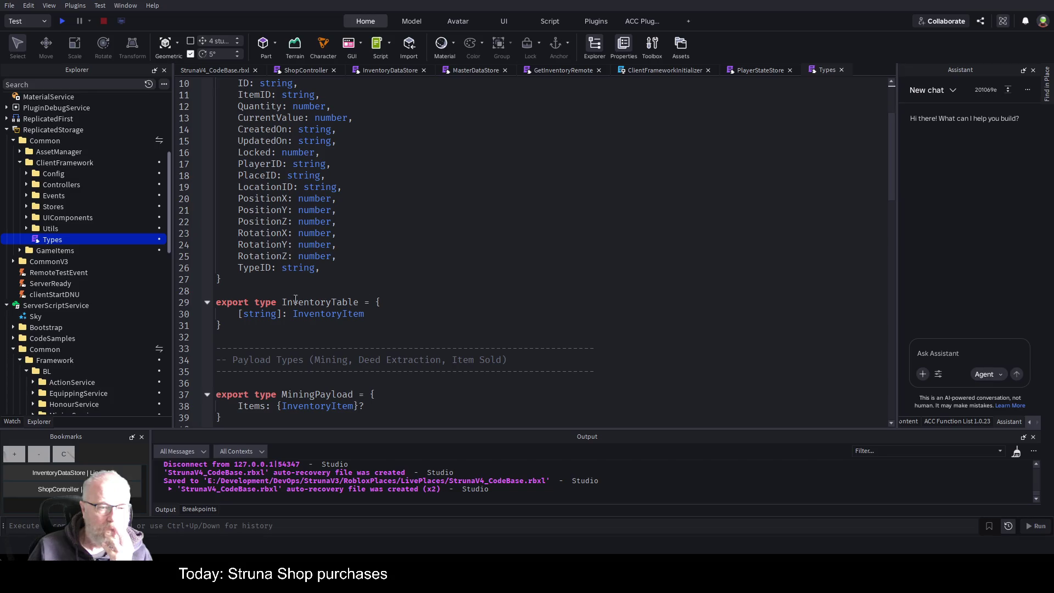
pyautogui.click(262, 317)
pyautogui.click(334, 314)
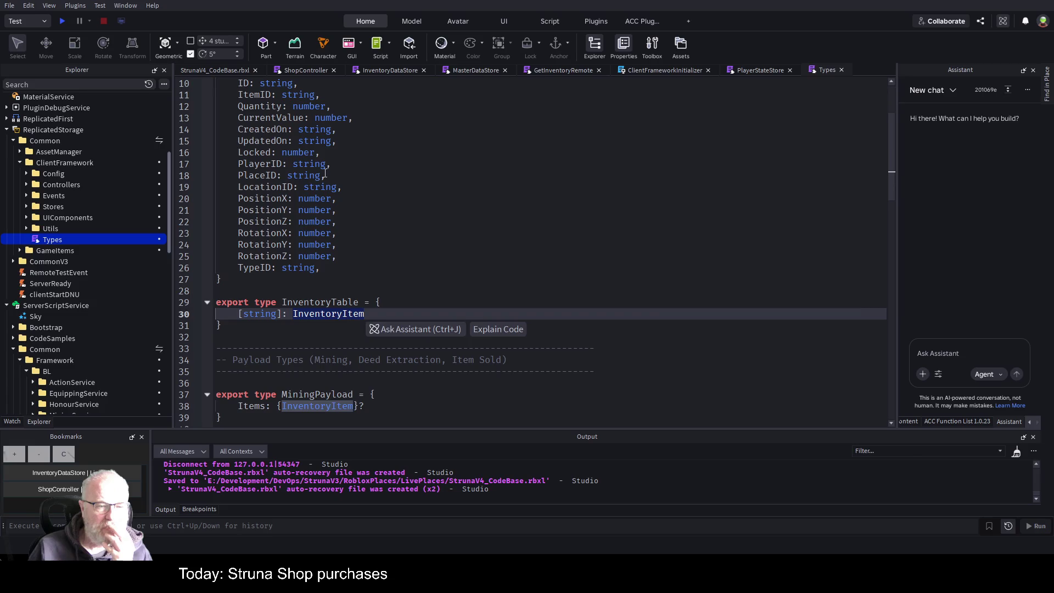
pyautogui.scroll(-2, 324, 181)
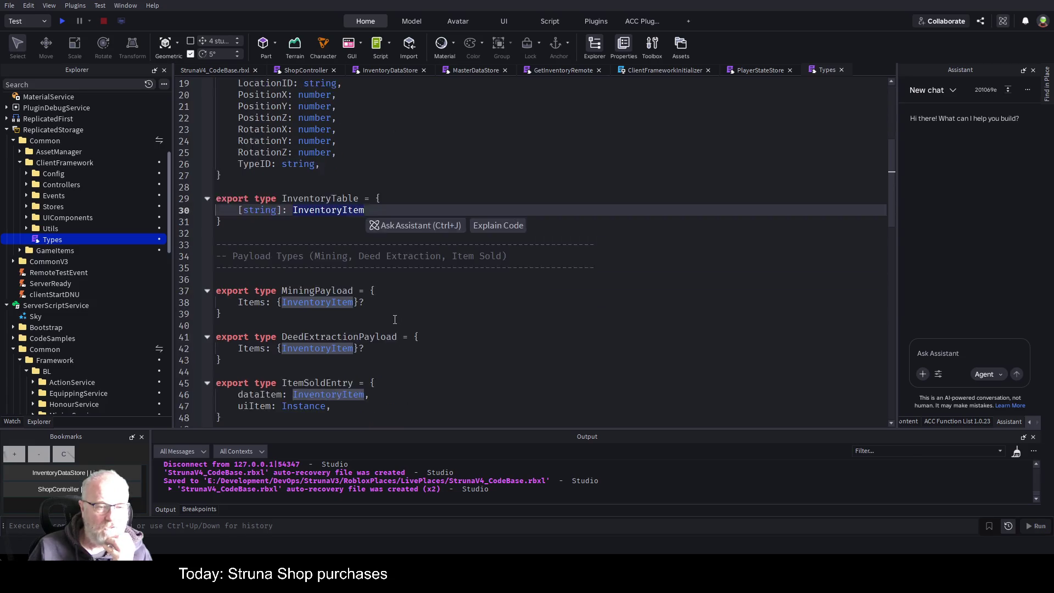
pyautogui.scroll(-2, 407, 302)
pyautogui.click(396, 302)
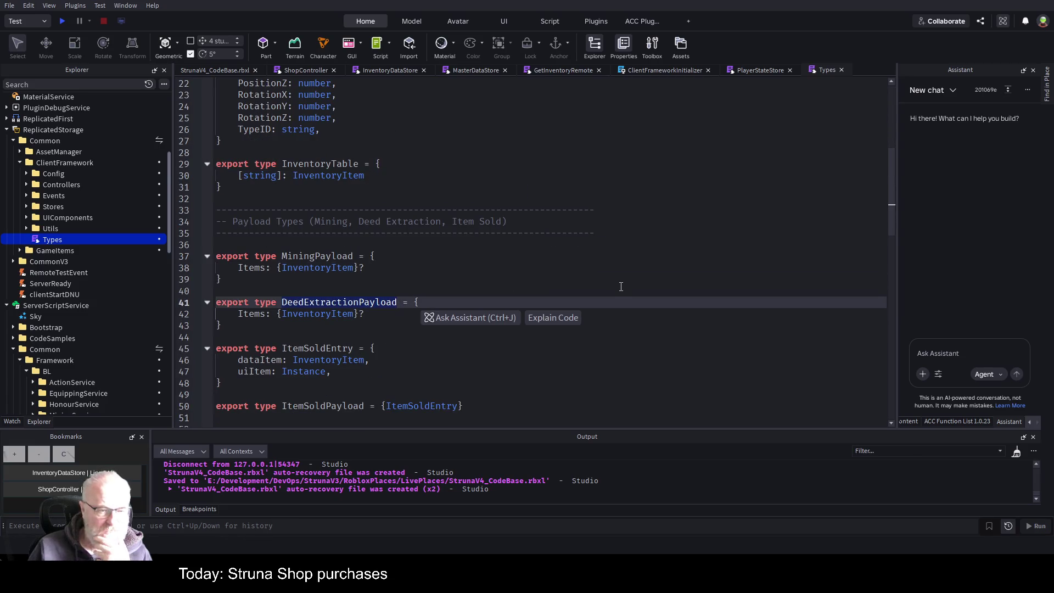
pyautogui.scroll(-4, 363, 154)
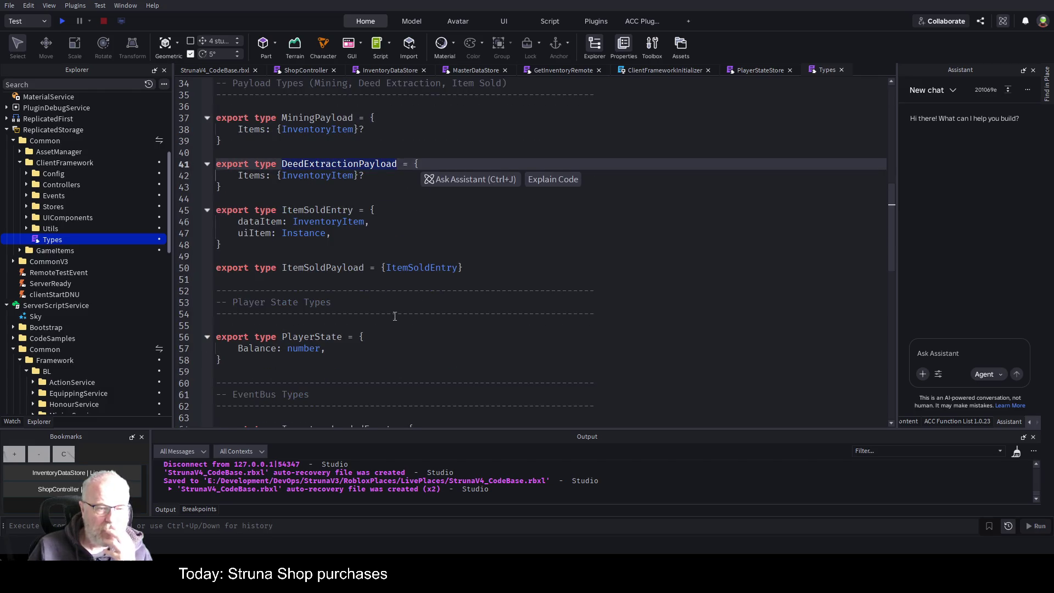
pyautogui.scroll(-2, 437, 298)
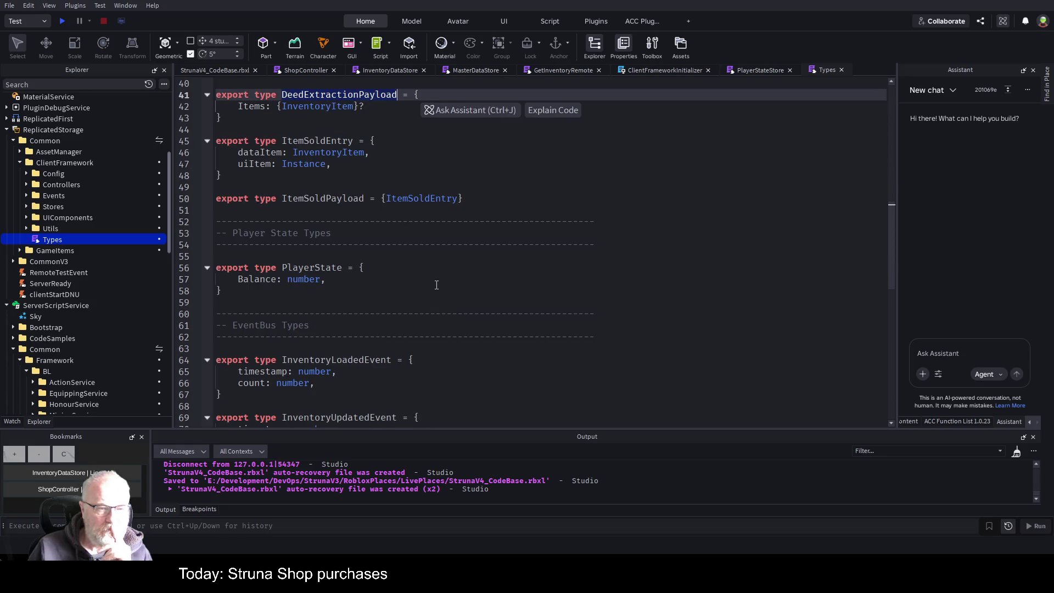
pyautogui.scroll(-2, 432, 286)
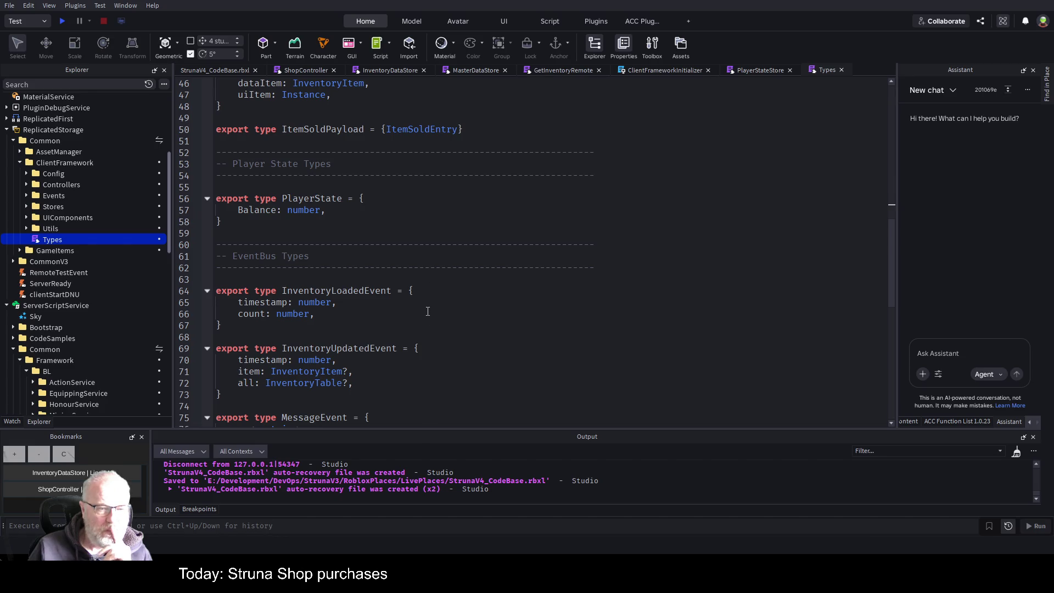
pyautogui.scroll(-6, 428, 313)
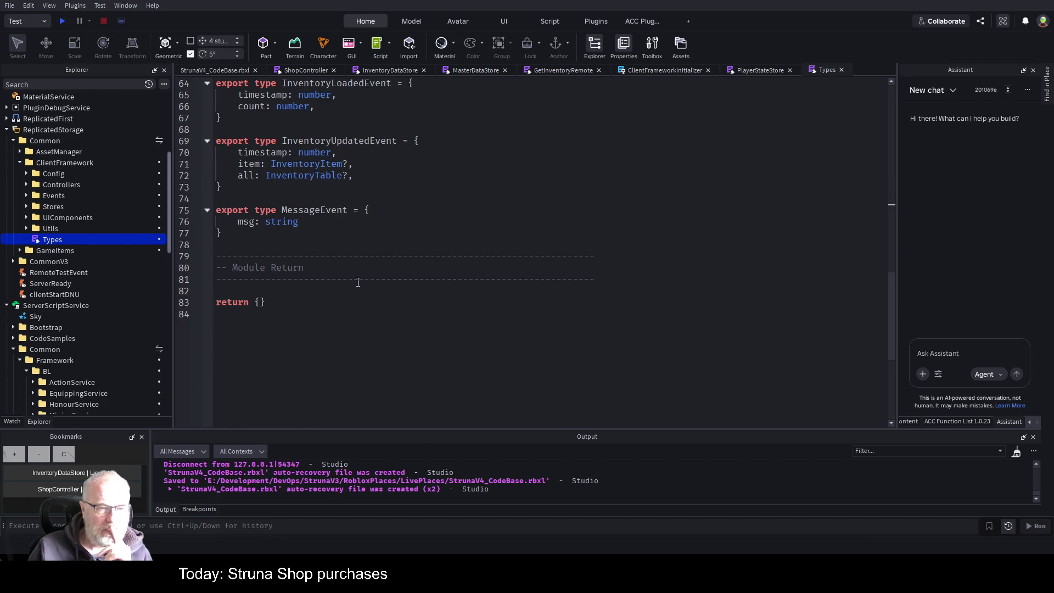
pyautogui.click(288, 221)
pyautogui.scroll(2, 289, 219)
pyautogui.scroll(7, 289, 220)
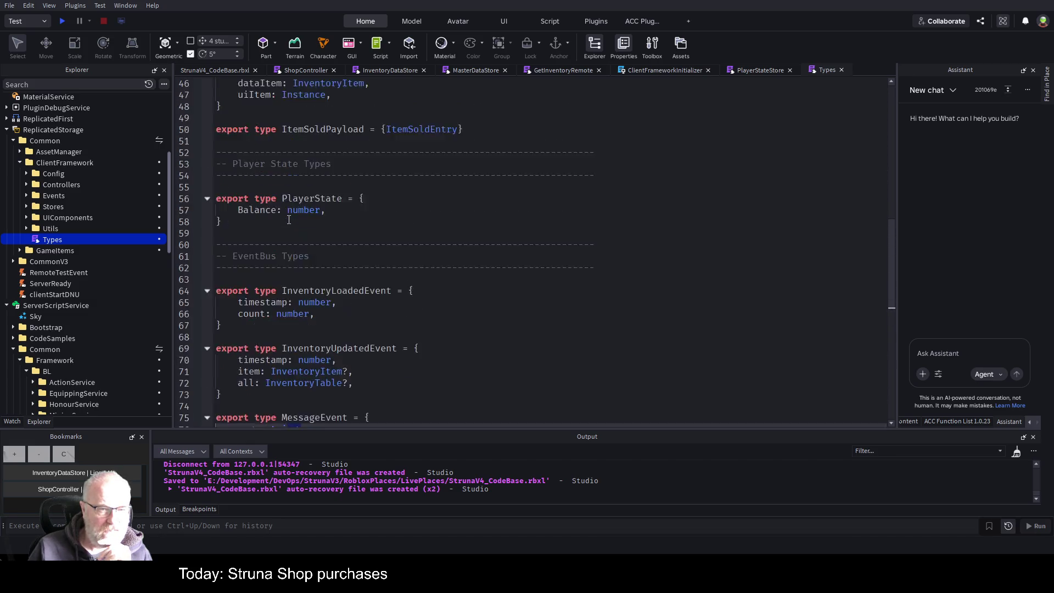
pyautogui.scroll(3, 289, 219)
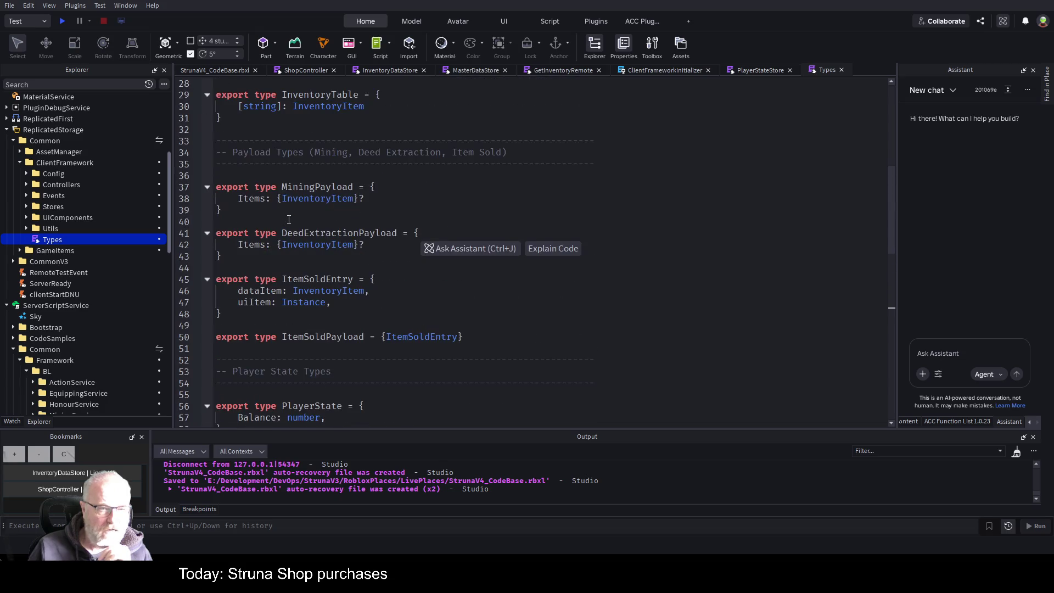
# Step: Delete the payload, PlayerState, event and InventoryTable types from Types, then save
pyautogui.keyDown('shift'); pyautogui.click(227, 176); pyautogui.keyUp('shift')
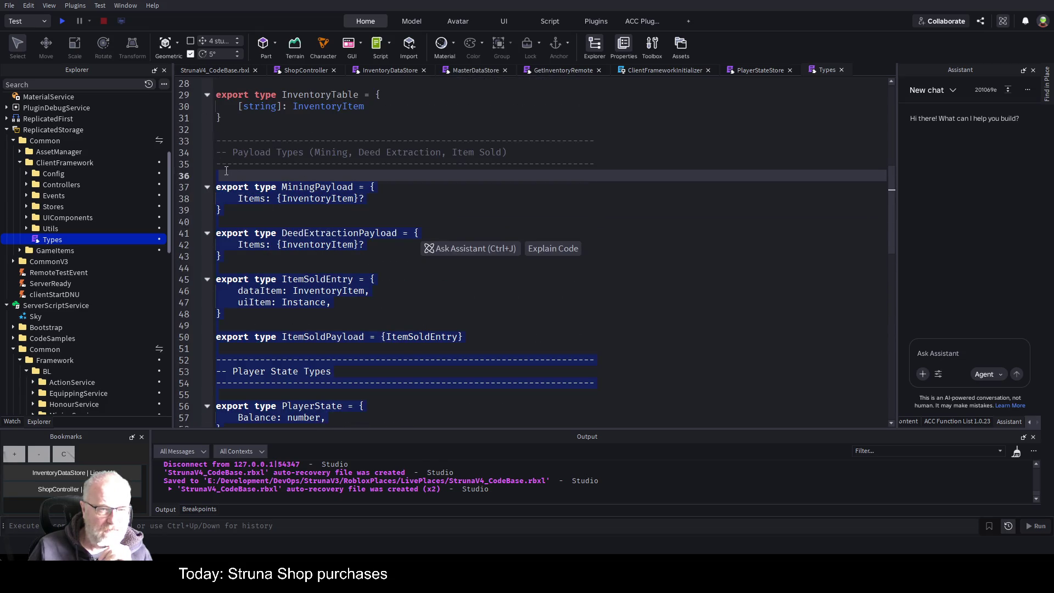
pyautogui.hotkey('shift', 'Up')
pyautogui.hotkey('shift', 'Up')
pyautogui.hotkey('shift', 'Up')
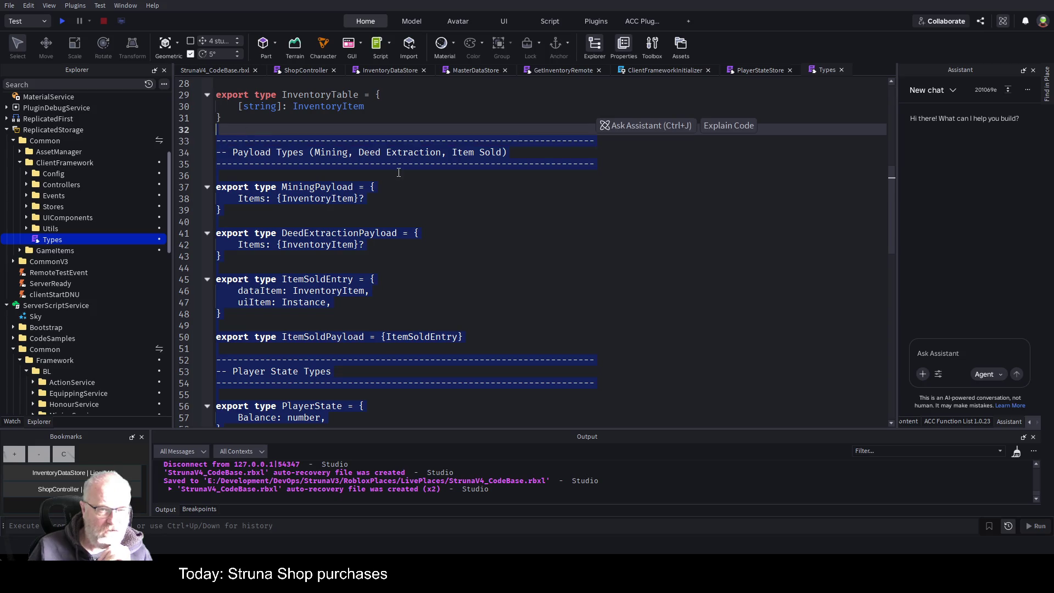
pyautogui.press('Delete')
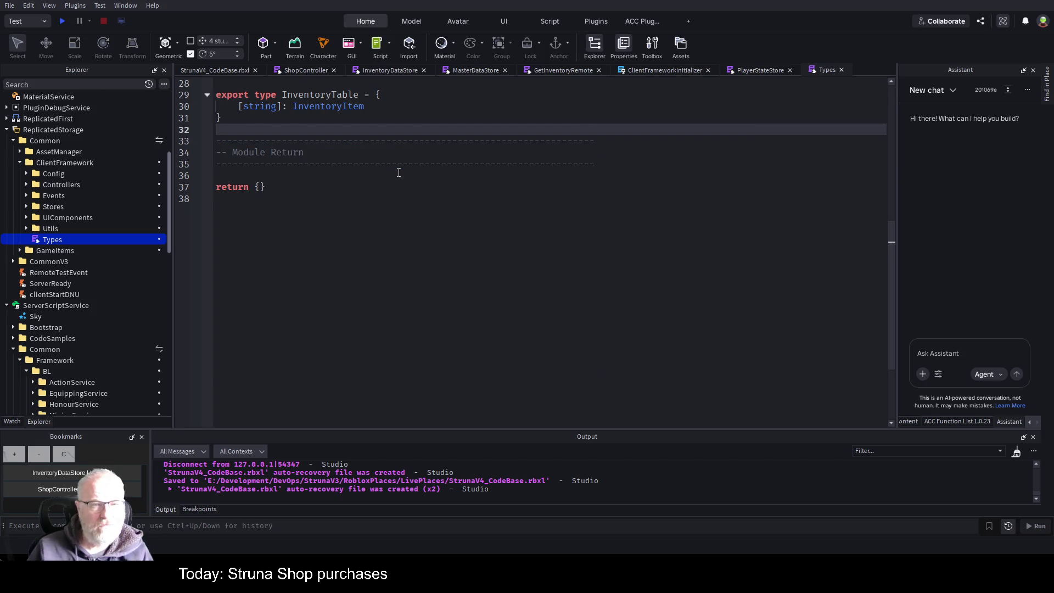
pyautogui.scroll(5, 399, 173)
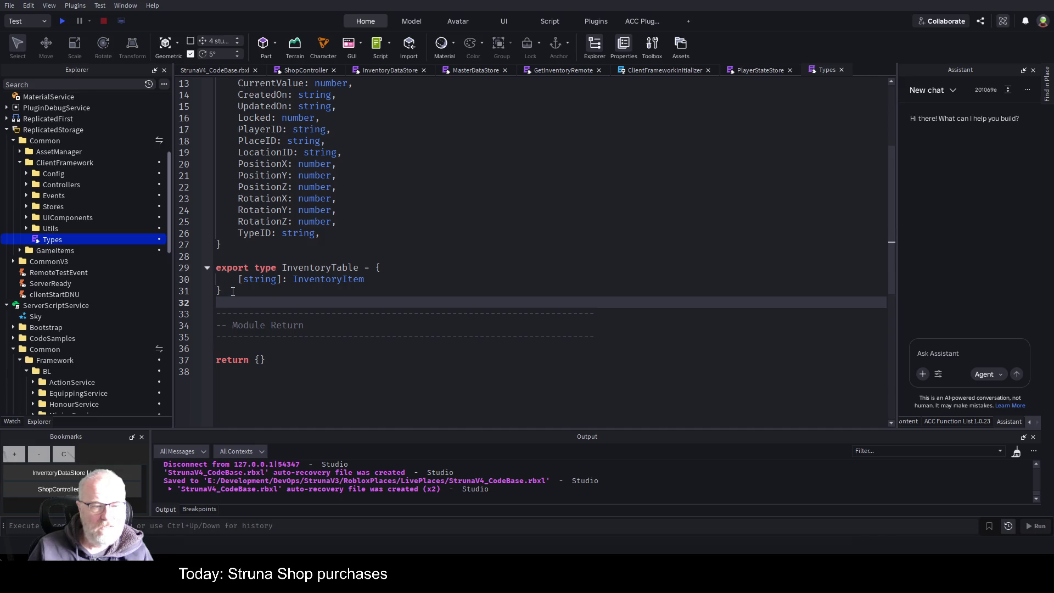
pyautogui.moveTo(222, 291); pyautogui.dragTo(213, 265)
pyautogui.press('Delete')
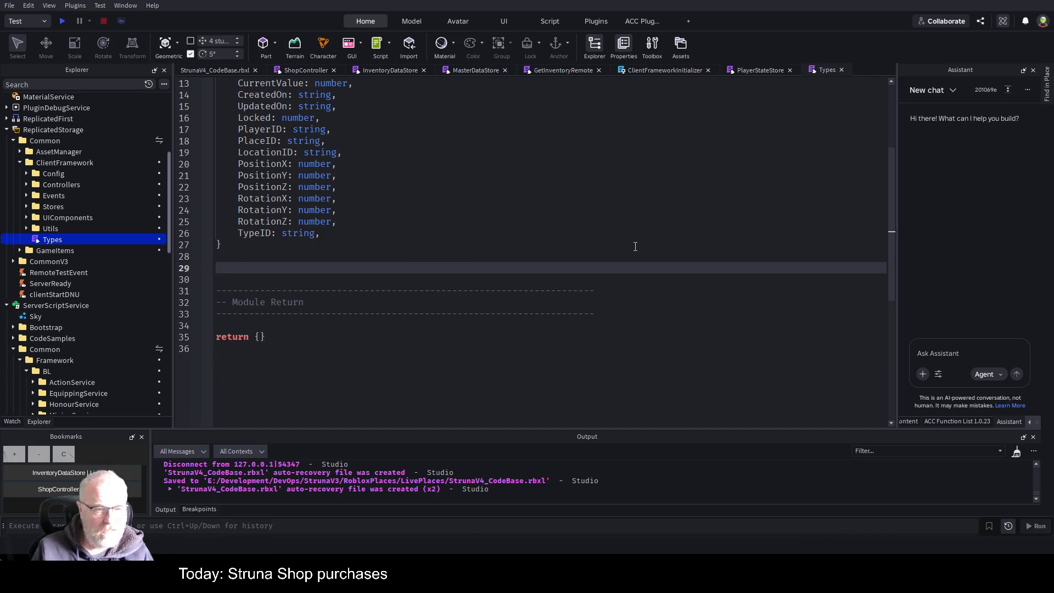
pyautogui.hotkey('ctrl', 's')
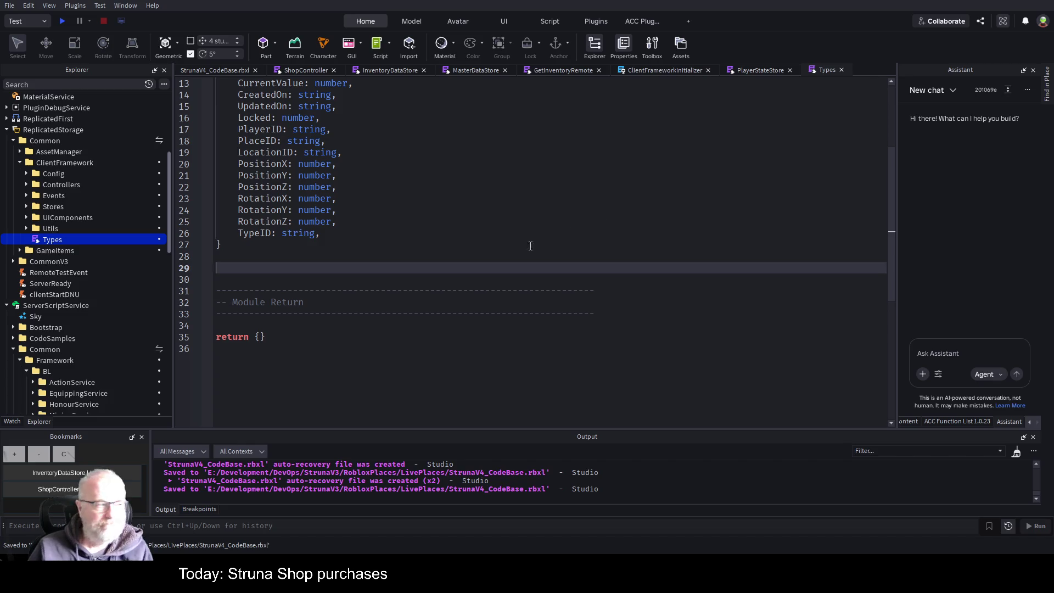
# Step: Place the cursor on the blank line after InventoryItem and switch to InventoryDataStore
pyautogui.click(391, 245)
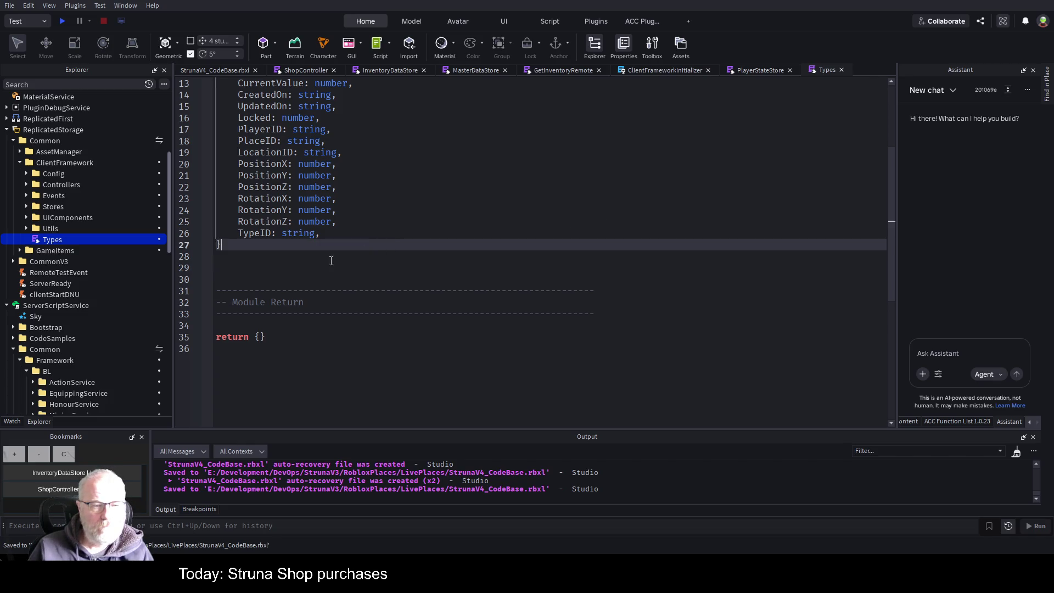
pyautogui.click(291, 268)
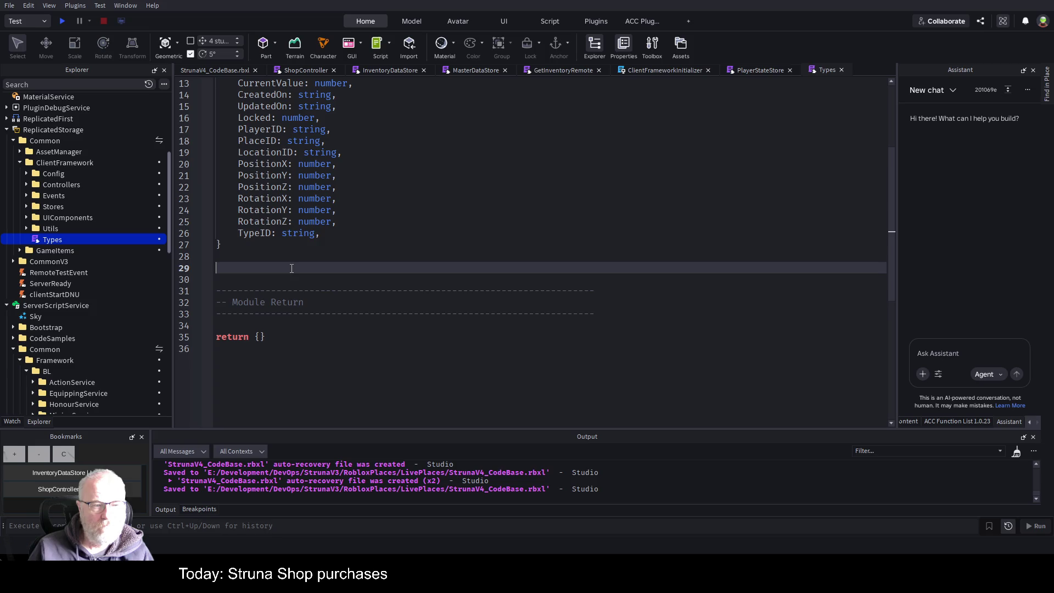
pyautogui.scroll(4, 292, 269)
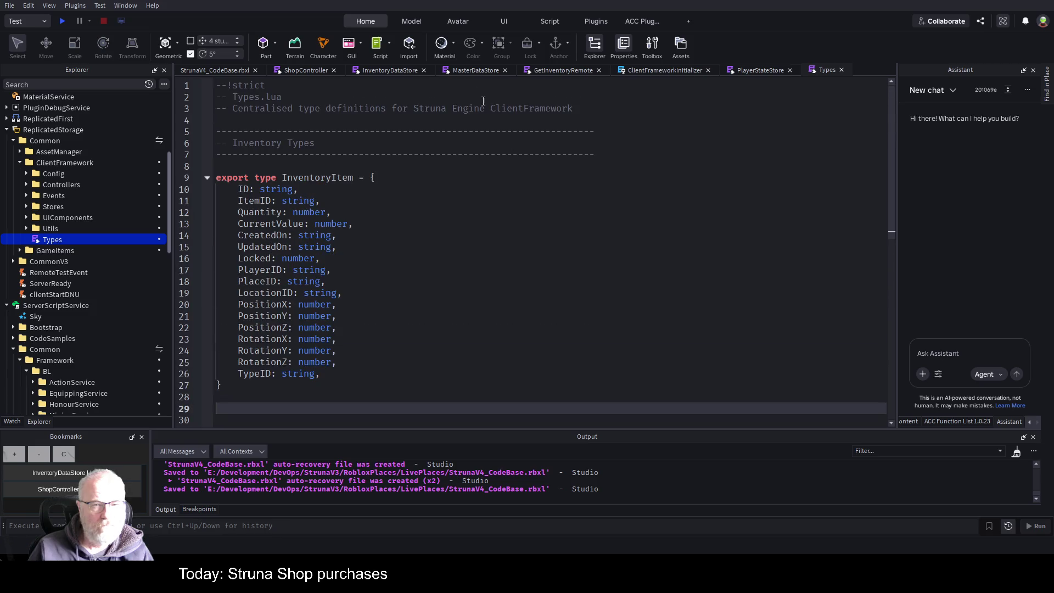
pyautogui.click(390, 69)
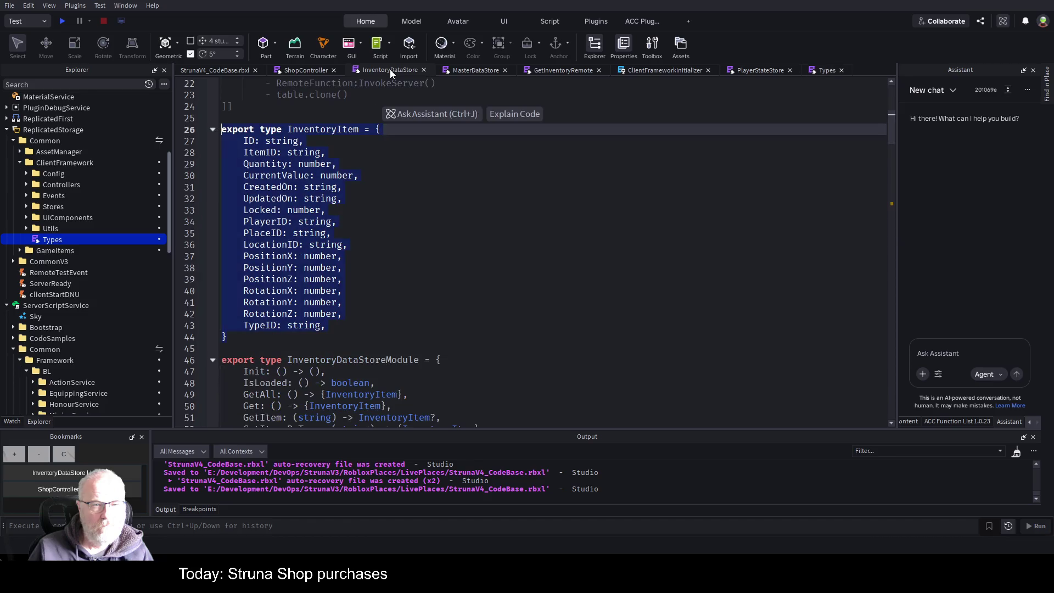
# Step: Select and copy the InventoryDataStoreModule type block, lines 46–56, in InventoryDataStore
pyautogui.click(539, 267)
pyautogui.scroll(-2, 540, 263)
pyautogui.scroll(-1, 540, 263)
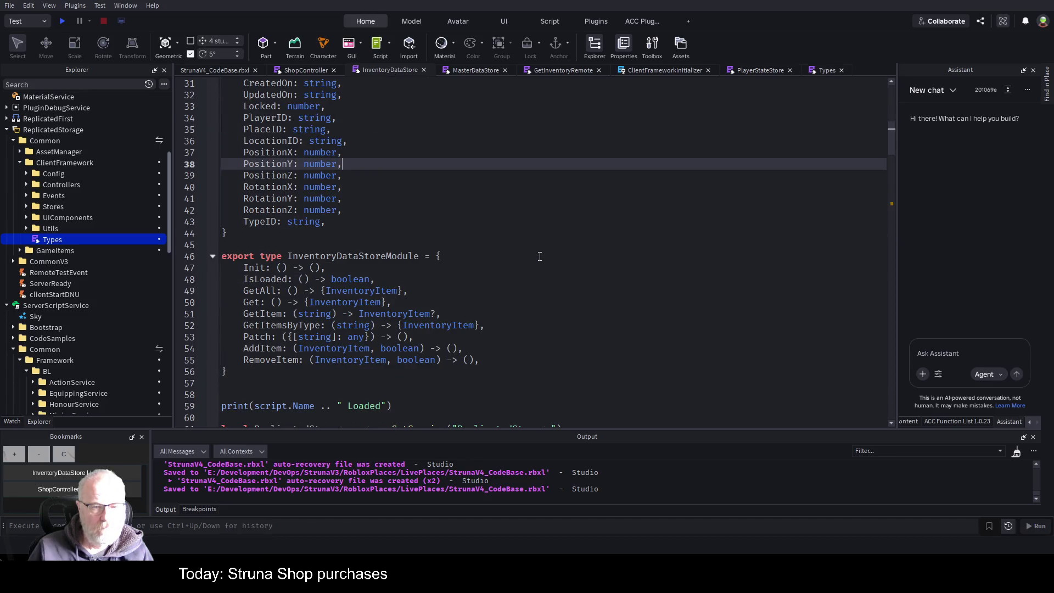
pyautogui.moveTo(370, 239)
pyautogui.mouseDown()
pyautogui.moveTo(440, 256)
pyautogui.moveTo(494, 348)
pyautogui.moveTo(522, 371)
pyautogui.mouseUp()
pyautogui.hotkey('ctrl', 'c')
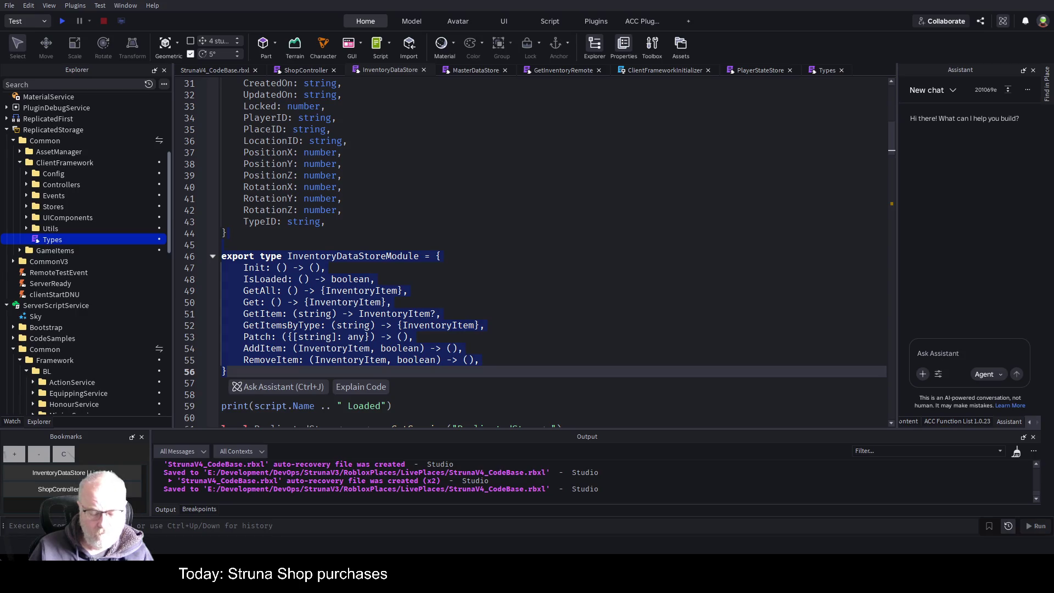
# Step: Paste InventoryDataStoreModule into Types under a --interfaces comment and save
pyautogui.doubleClick(55, 239)
pyautogui.scroll(-3, 417, 273)
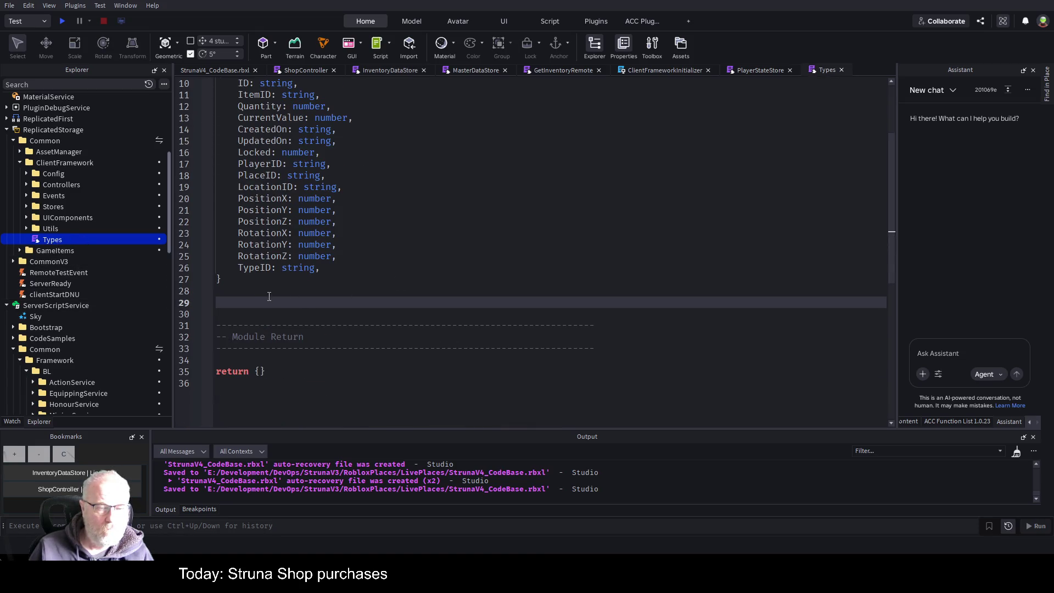
pyautogui.write('--interfaces')
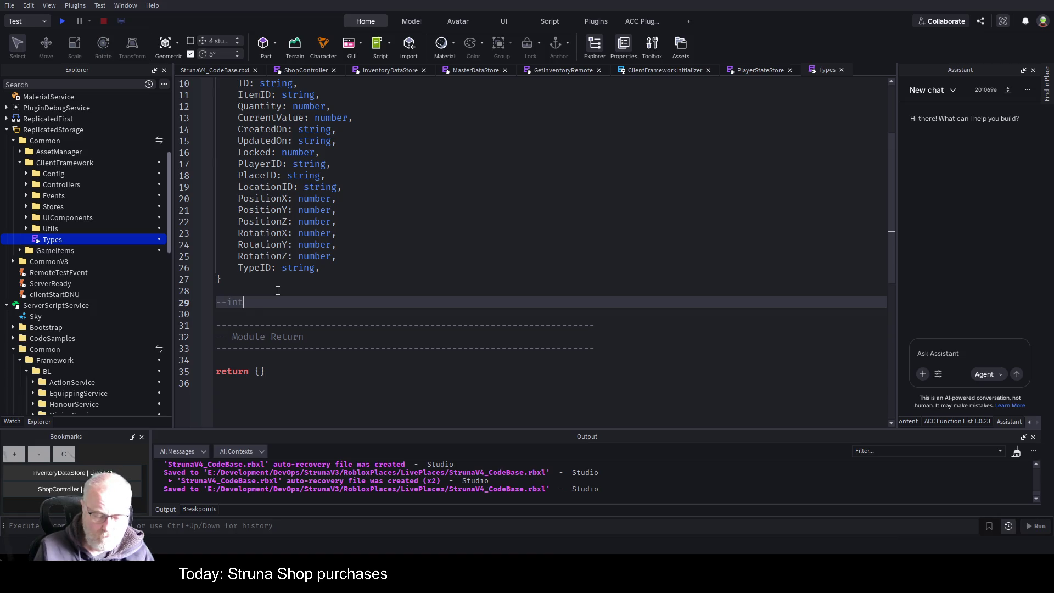
pyautogui.hotkey('ctrl', 'v')
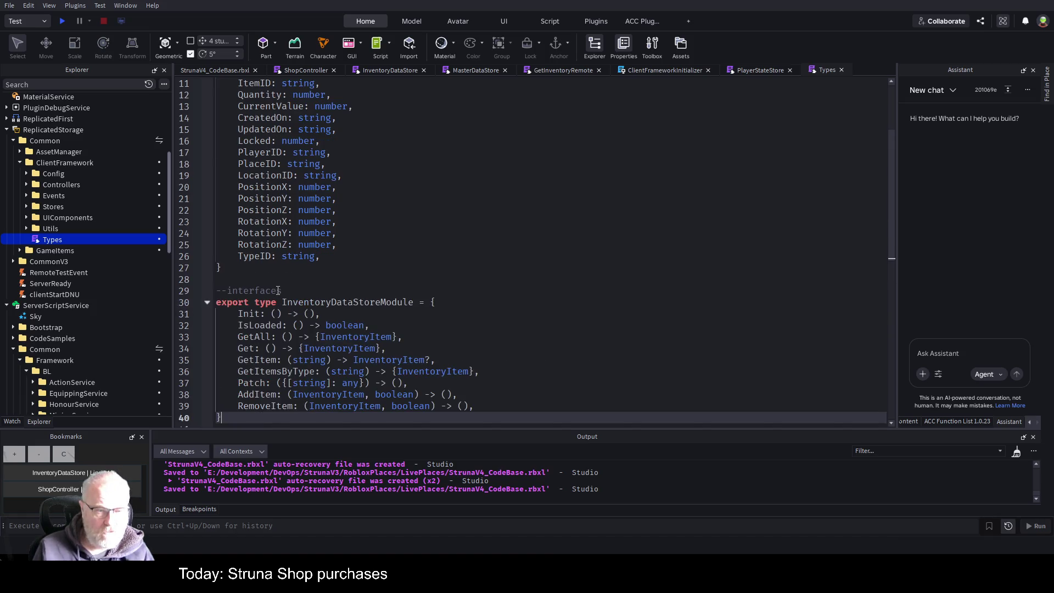
pyautogui.hotkey('ctrl', 's')
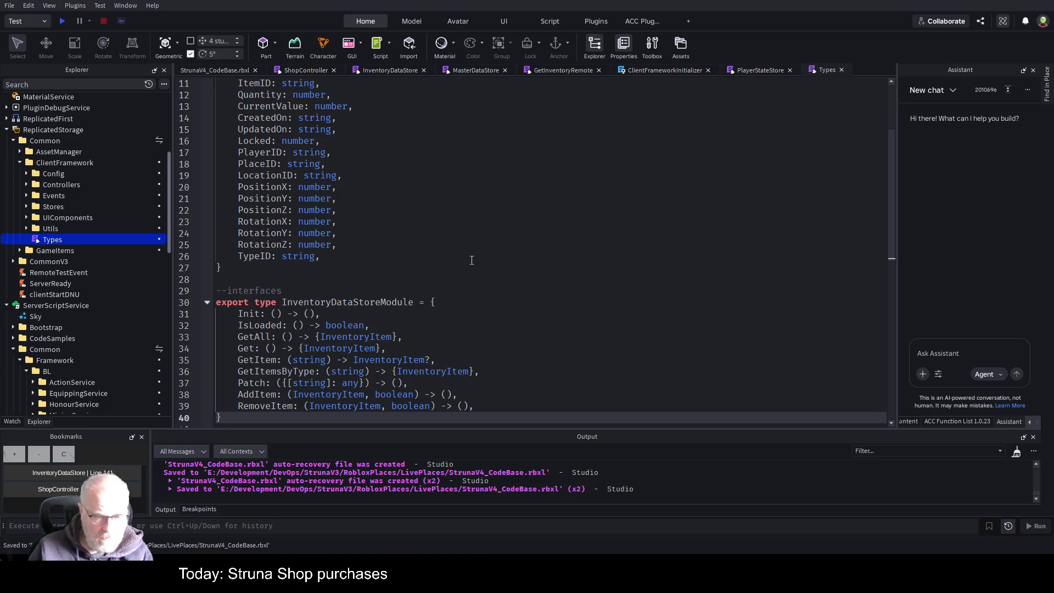
pyautogui.scroll(-1, 472, 263)
pyautogui.scroll(5, 494, 272)
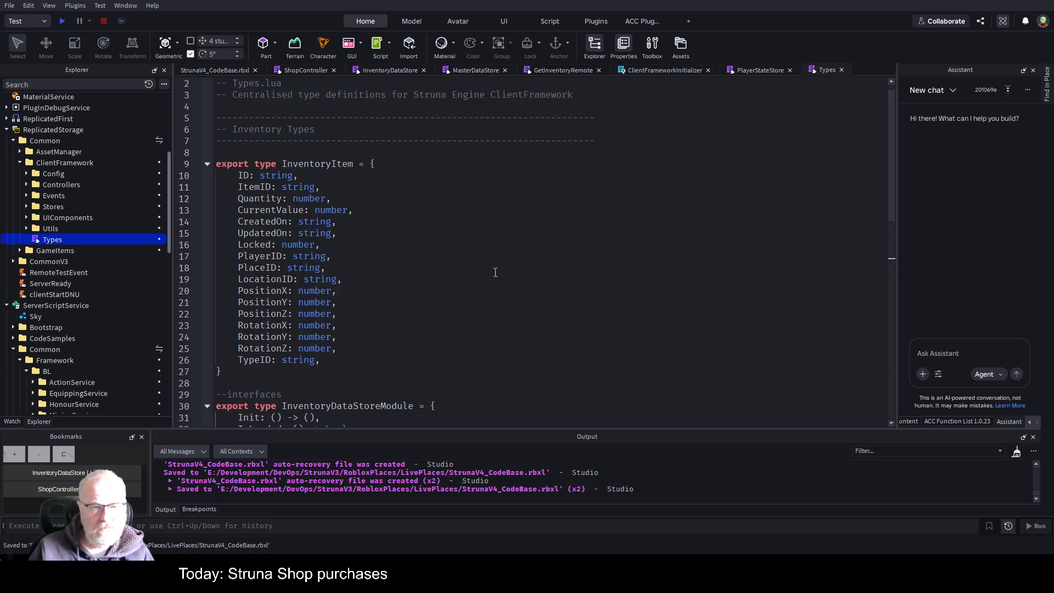
pyautogui.scroll(-4, 491, 275)
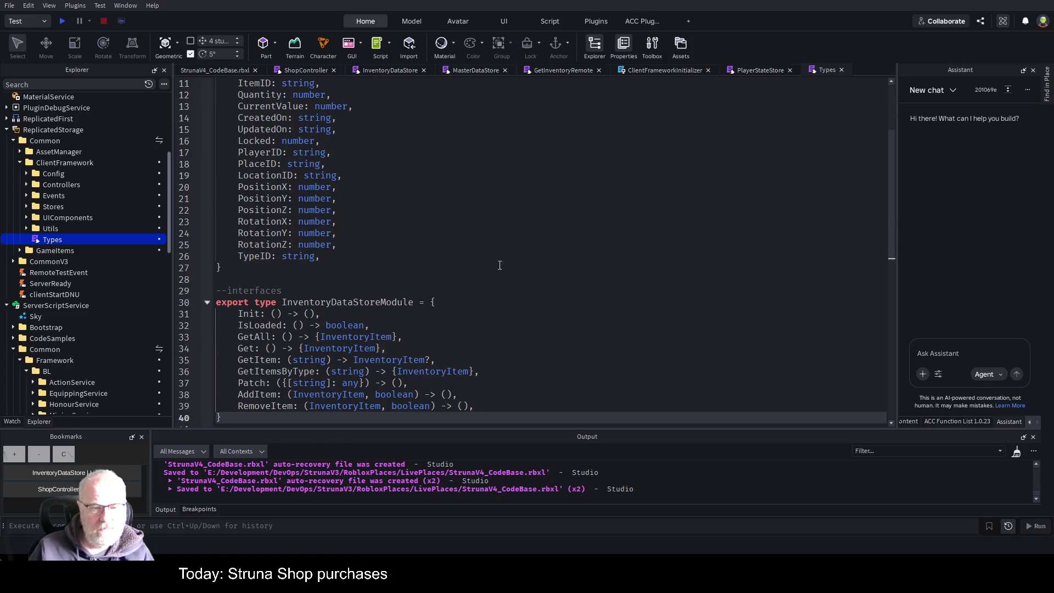
pyautogui.click(550, 233)
pyautogui.scroll(-1, 551, 215)
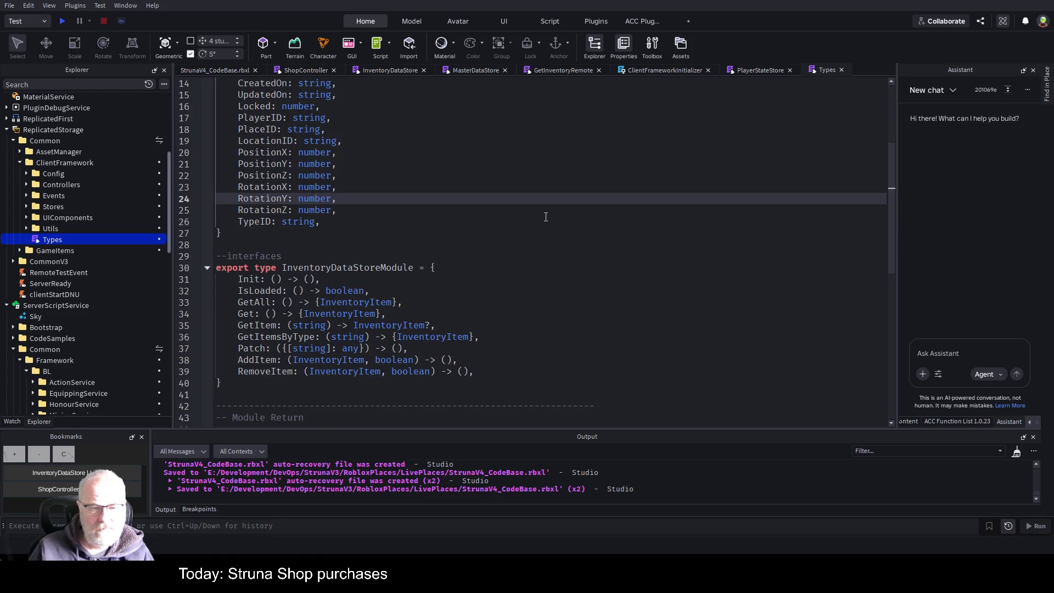
pyautogui.hotkey('ctrl', 's')
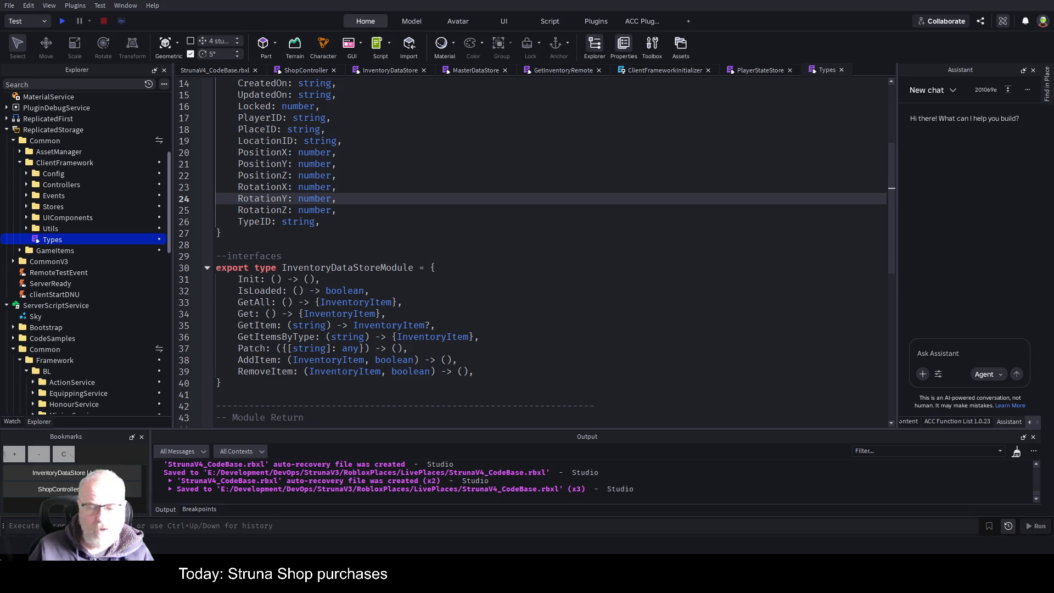
# Step: Delete the InventoryDataStoreModule and InventoryItem type blocks from the InventoryDataStore script
pyautogui.click(394, 73)
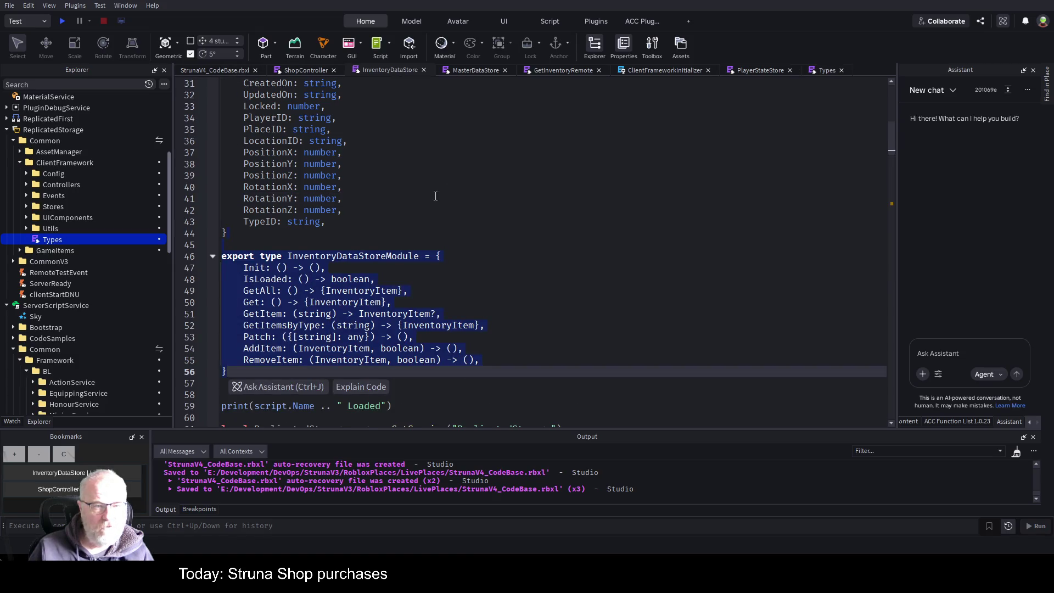
pyautogui.click(434, 210)
pyautogui.click(440, 198)
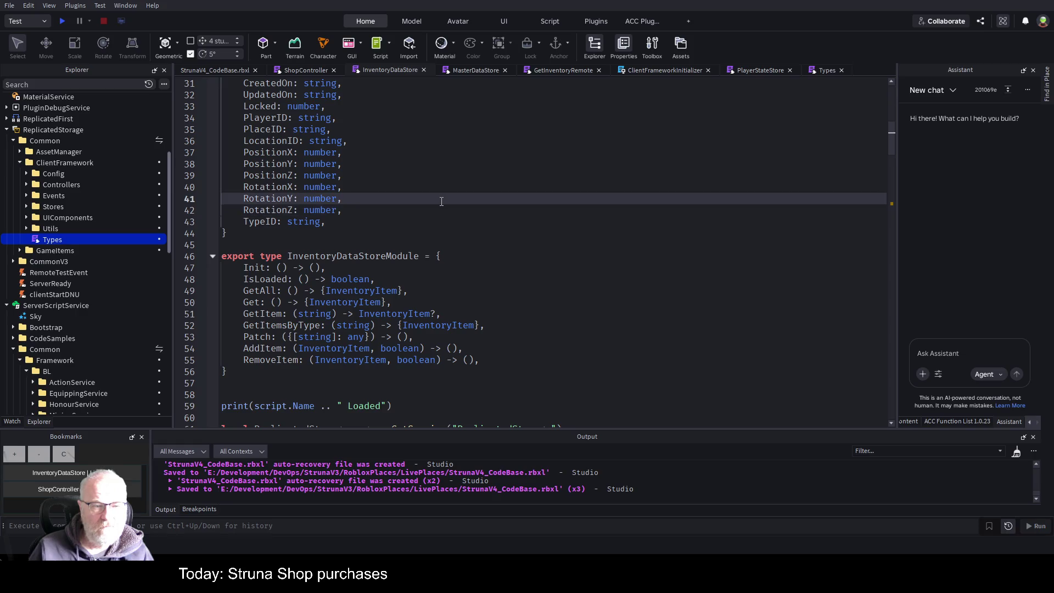
pyautogui.moveTo(227, 372); pyautogui.dragTo(209, 245)
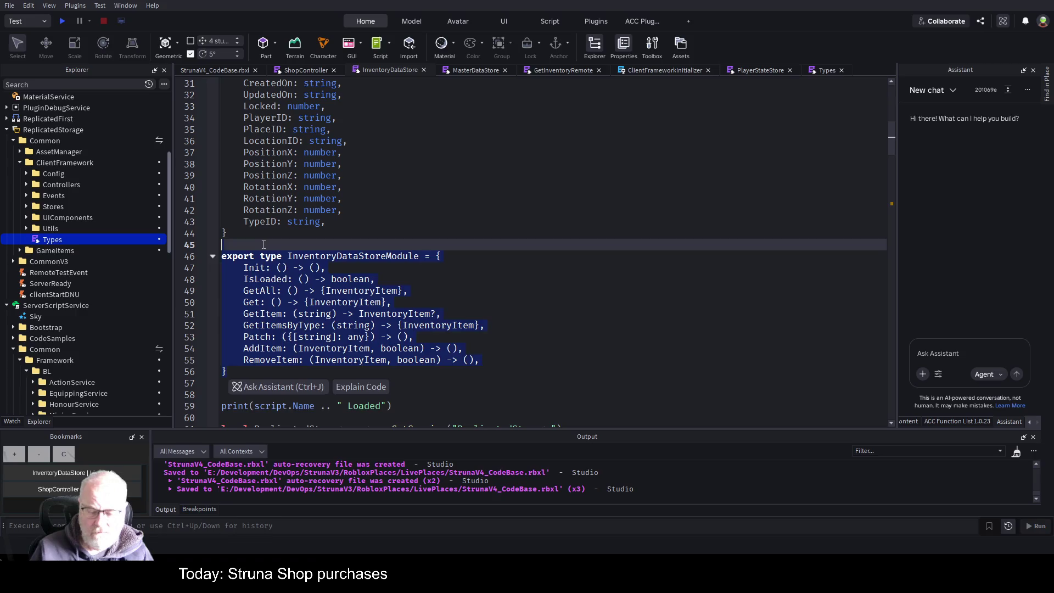
pyautogui.press('Delete')
pyautogui.scroll(3, 323, 184)
pyautogui.moveTo(222, 119)
pyautogui.mouseDown()
pyautogui.moveTo(241, 152)
pyautogui.moveTo(222, 351)
pyautogui.mouseUp()
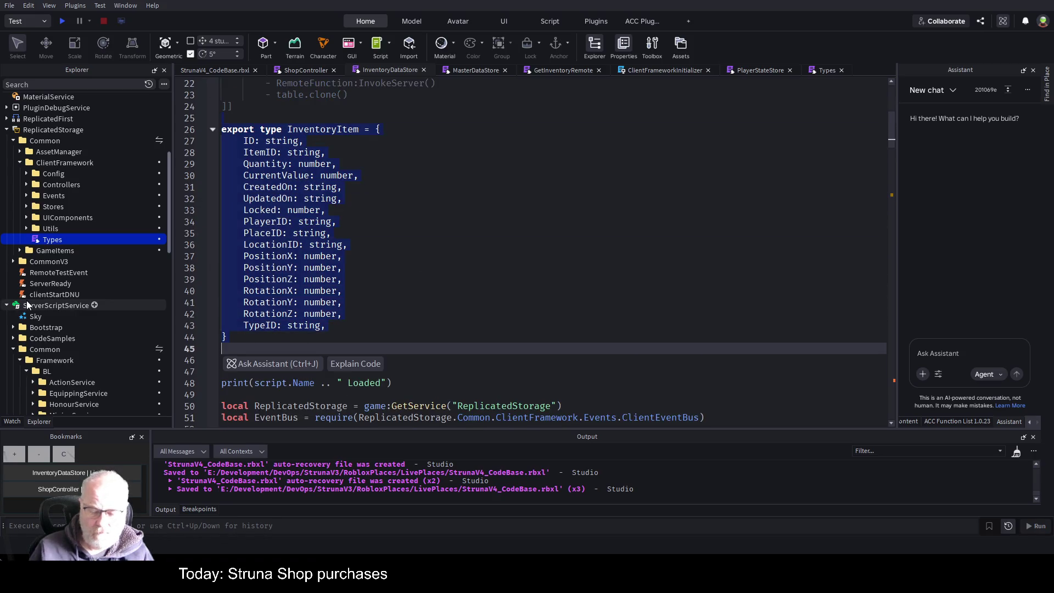
pyautogui.press('Delete')
pyautogui.hotkey('ctrl', 'End')
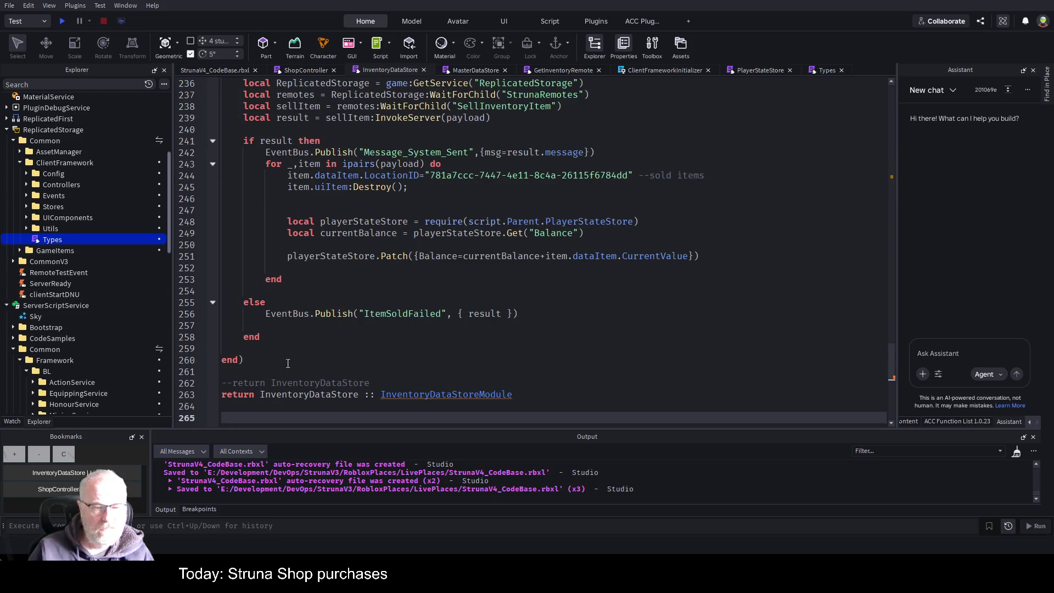
# Step: Replace the old return with the Types require and Types.InventoryDataStoreModule return, removing trailing blanks
pyautogui.click(417, 383)
pyautogui.hotkey('ctrl', 'v')
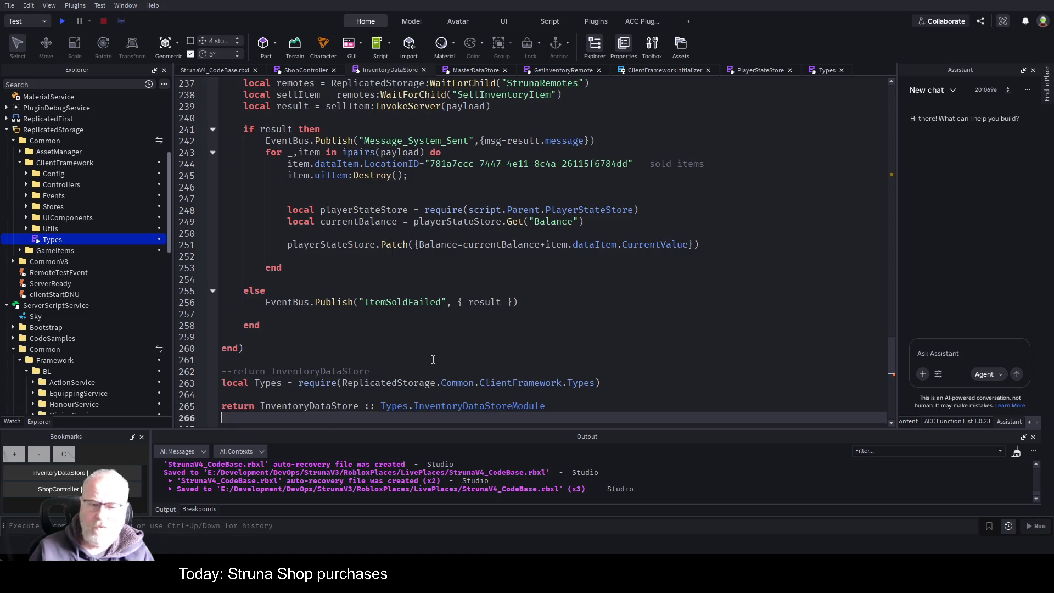
pyautogui.click(526, 256)
pyautogui.scroll(-4, 526, 258)
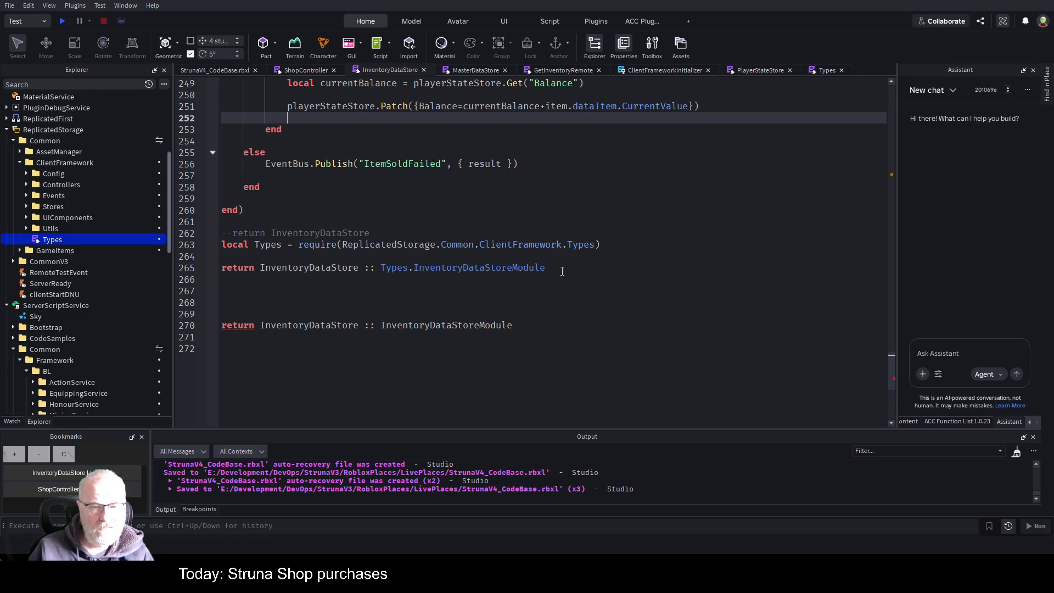
pyautogui.moveTo(518, 330); pyautogui.dragTo(222, 326)
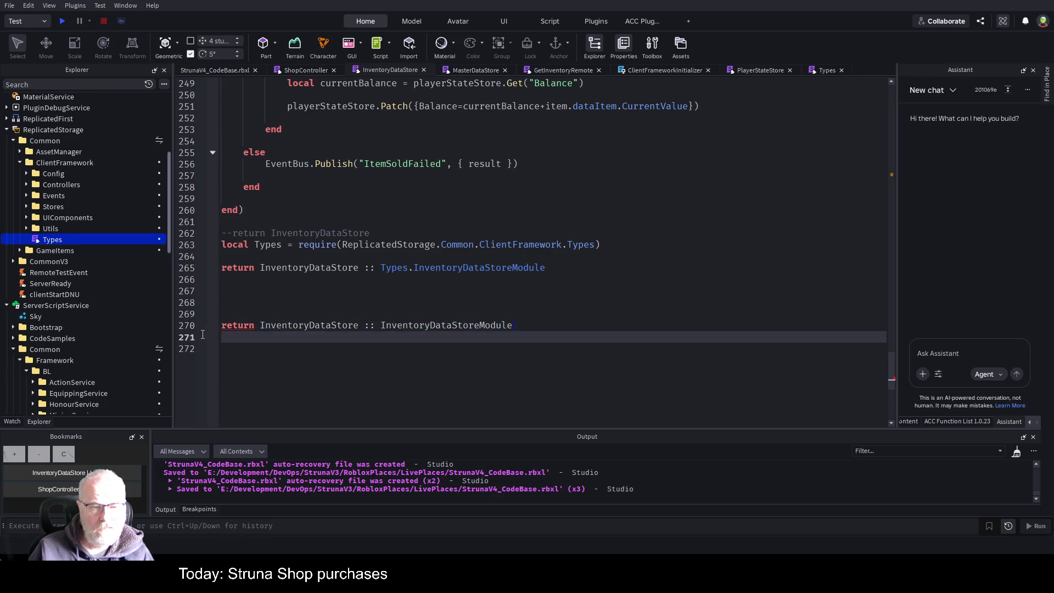
pyautogui.press('BackSpace')
pyautogui.press('Up')
pyautogui.press('Up')
pyautogui.press('Up')
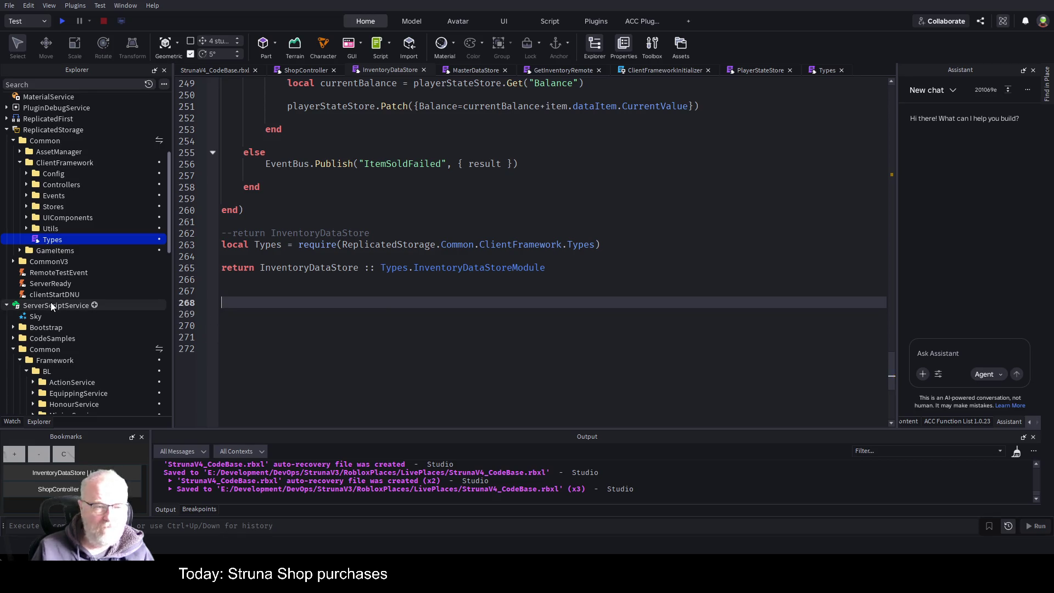
pyautogui.press('Down')
pyautogui.press('Down')
pyautogui.hotkey('ctrl', 'End')
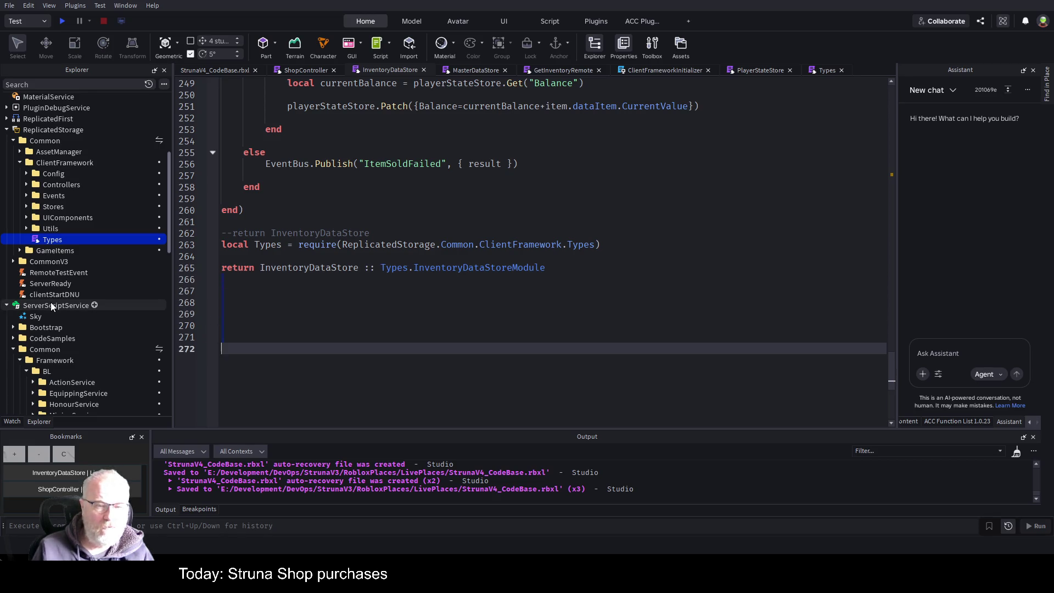
pyautogui.press('BackSpace')
pyautogui.press('BackSpace')
pyautogui.press('BackSpace')
pyautogui.press('BackSpace')
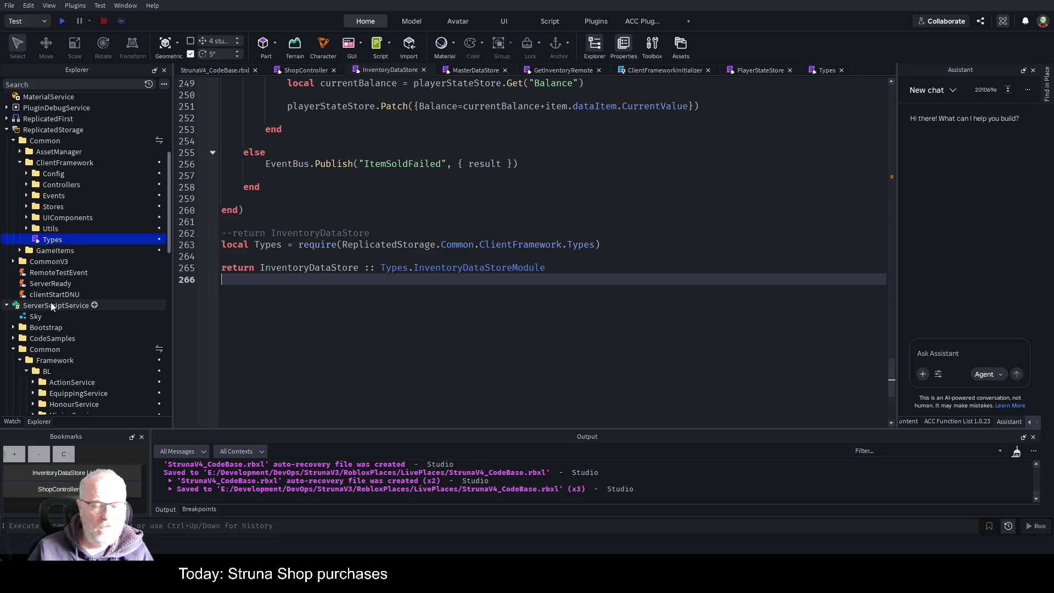
pyautogui.hotkey('ctrl', 's')
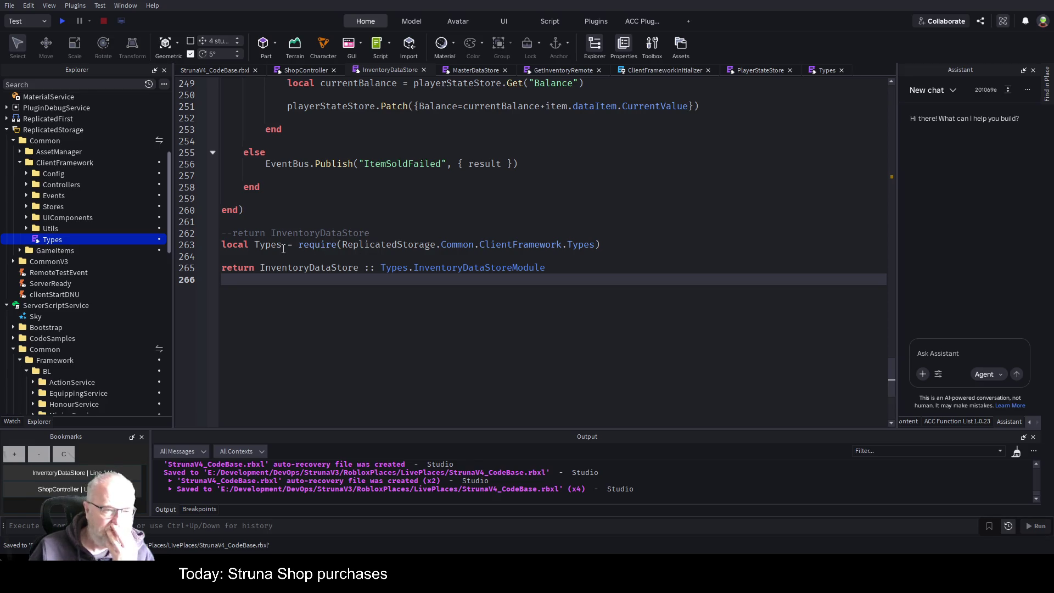
# Step: Remove the blank line above the return, check item usage on line 251, and save
pyautogui.click(273, 258)
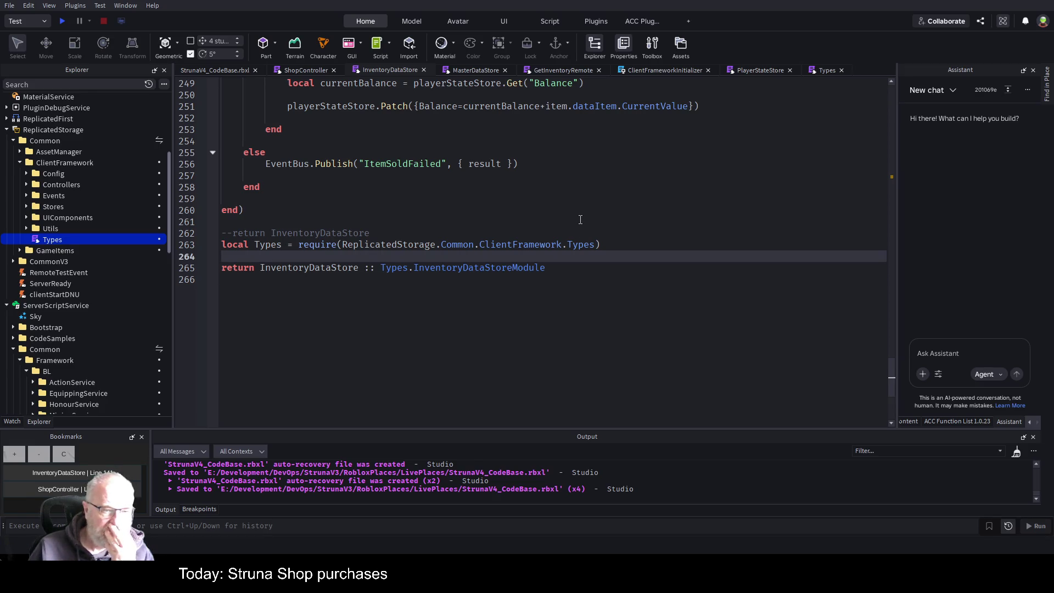
pyautogui.press('Delete')
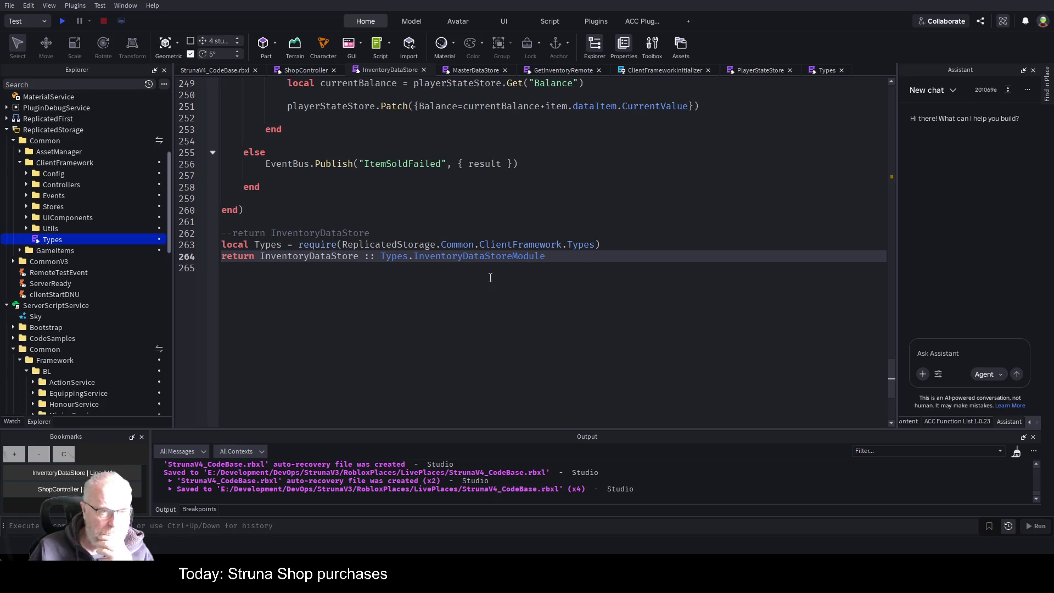
pyautogui.scroll(5, 490, 278)
pyautogui.scroll(-2, 490, 278)
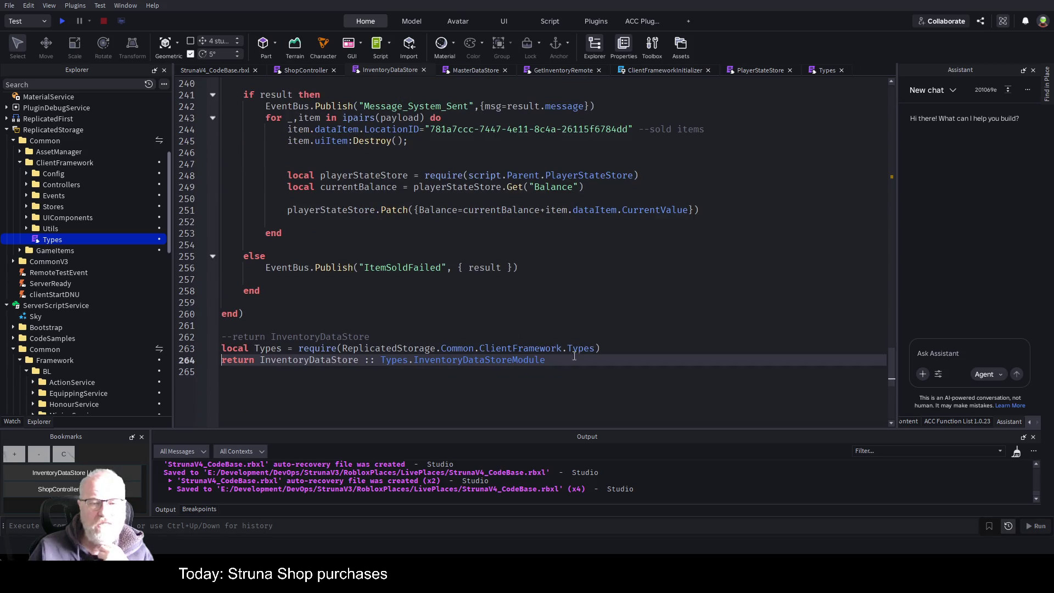
pyautogui.doubleClick(267, 348)
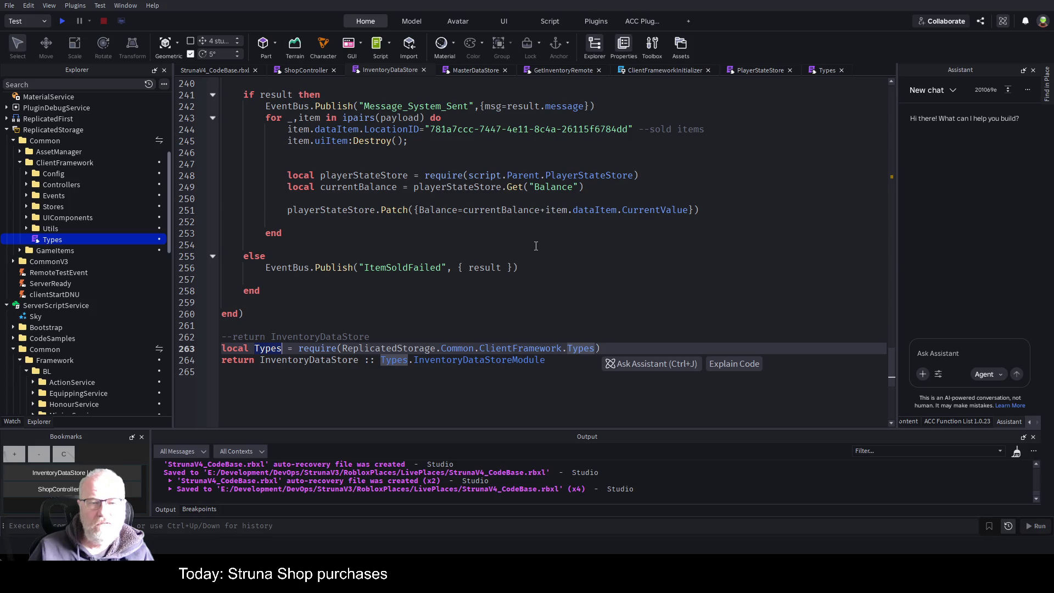
pyautogui.scroll(4, 536, 245)
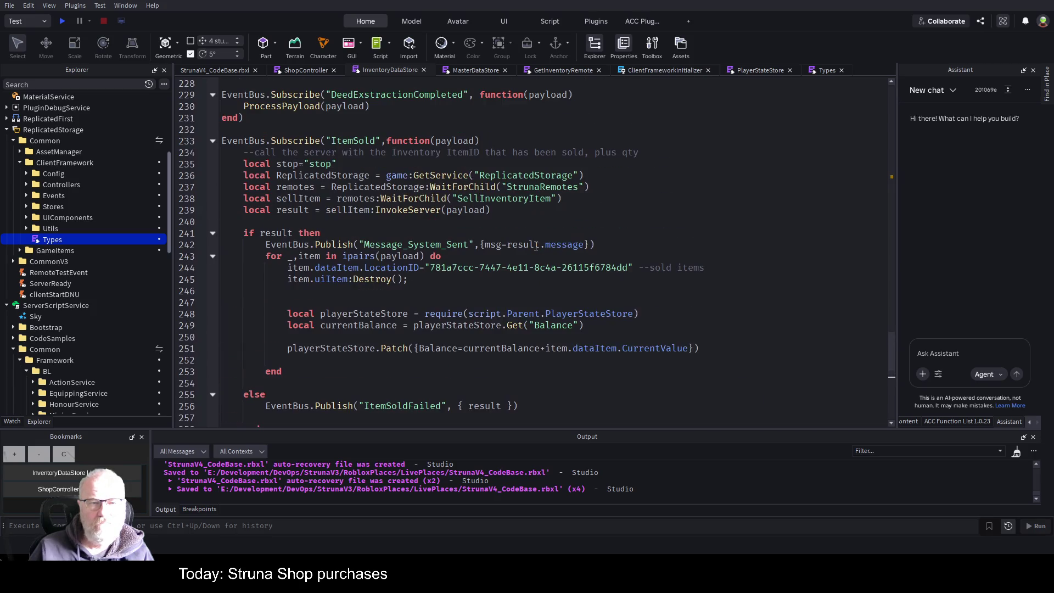
pyautogui.scroll(-3, 536, 246)
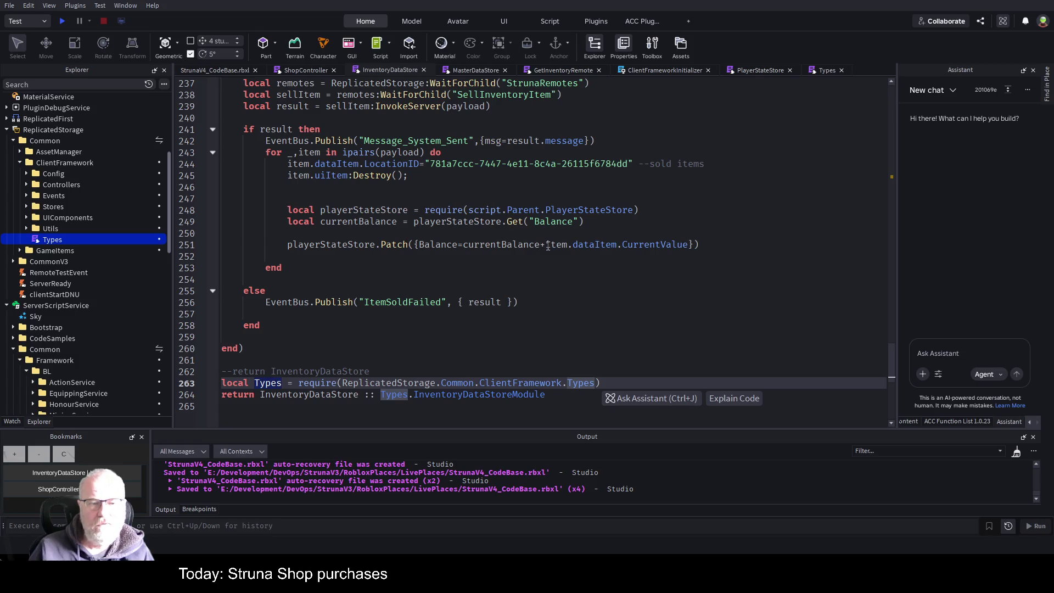
pyautogui.click(547, 245)
pyautogui.hotkey('ctrl', 's')
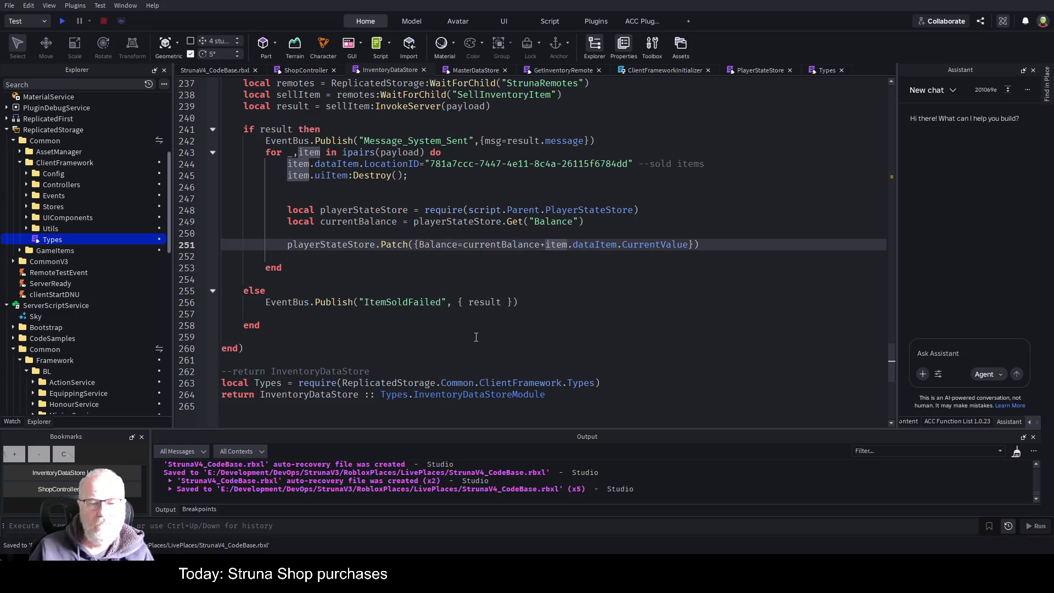
pyautogui.scroll(4, 476, 336)
pyautogui.scroll(5, 476, 335)
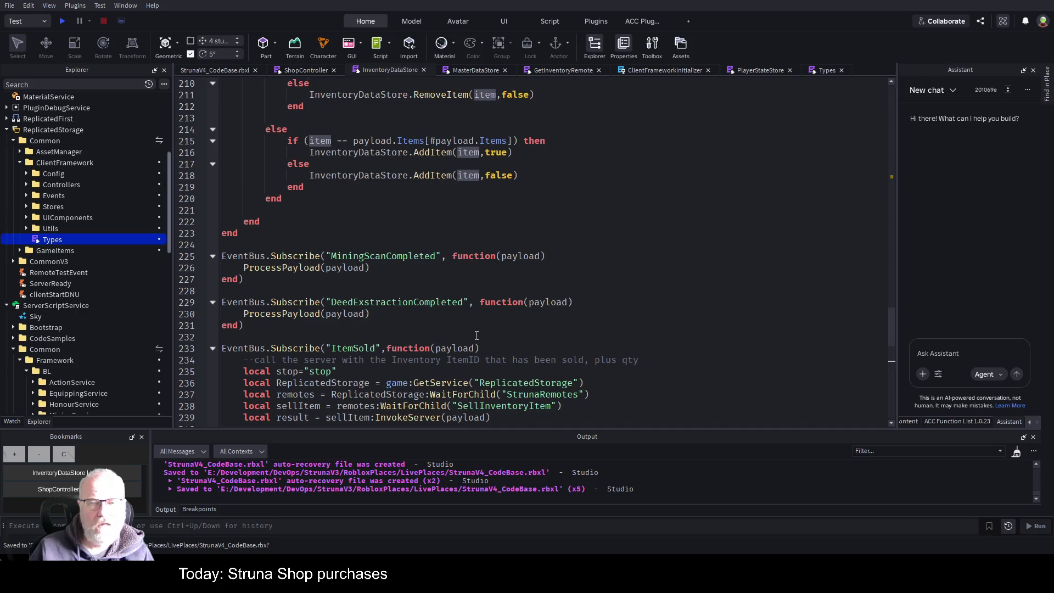
pyautogui.scroll(4, 448, 259)
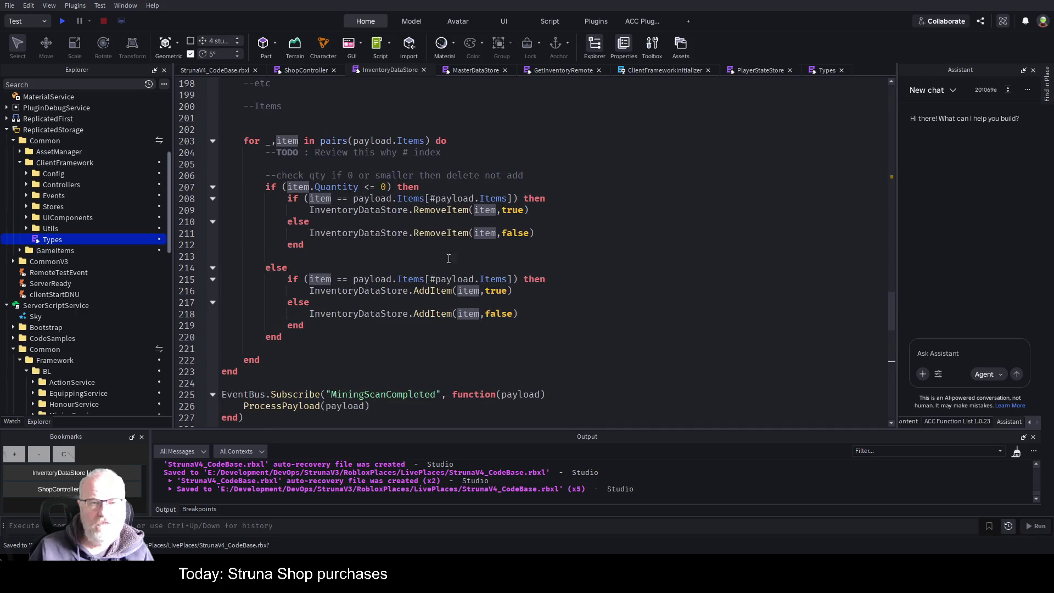
# Step: Start a playtest, close the Assistant, clear Output, and walk to the shop kiosk
pyautogui.click(62, 21)
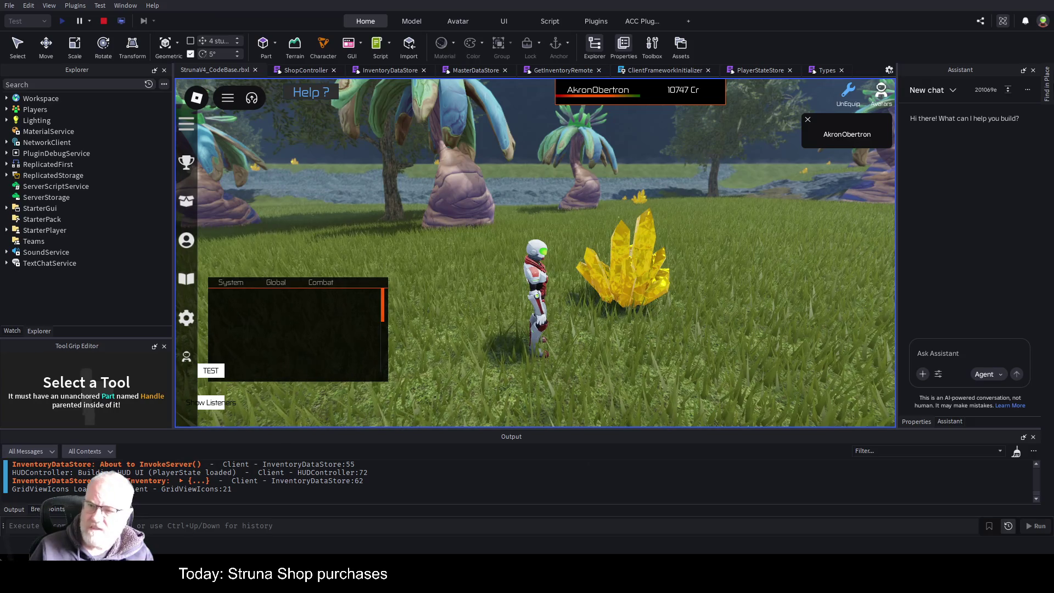
pyautogui.click(1032, 71)
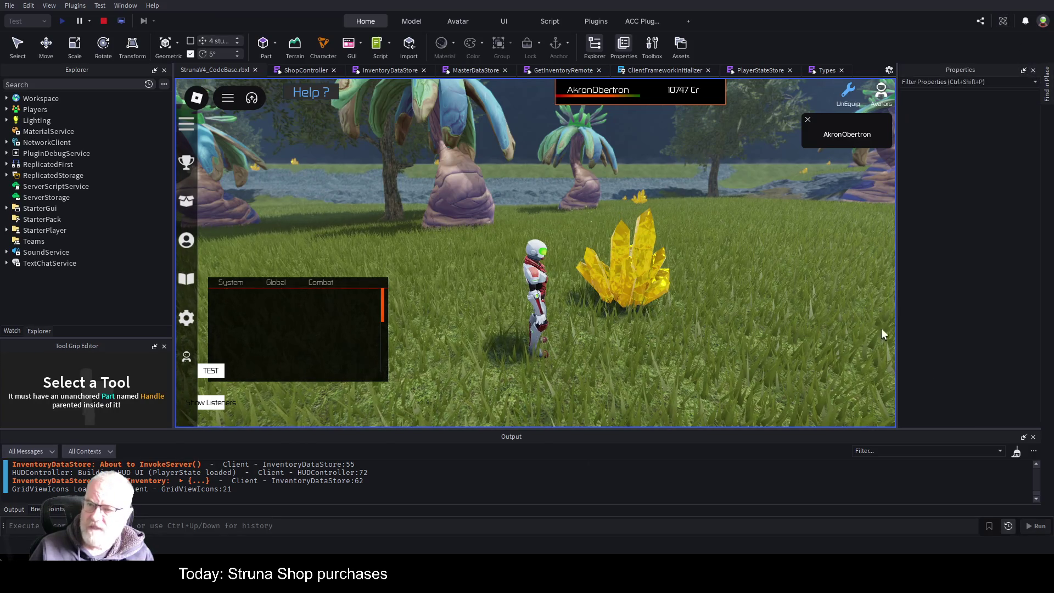
pyautogui.rightClick(539, 490)
pyautogui.click(567, 462)
pyautogui.press('w')
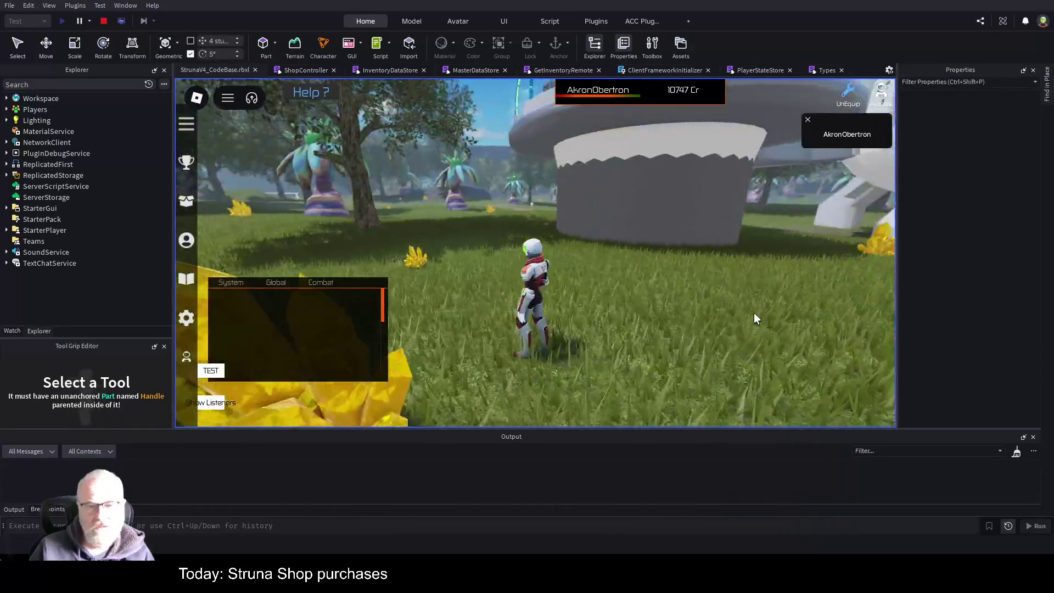
pyautogui.press('w')
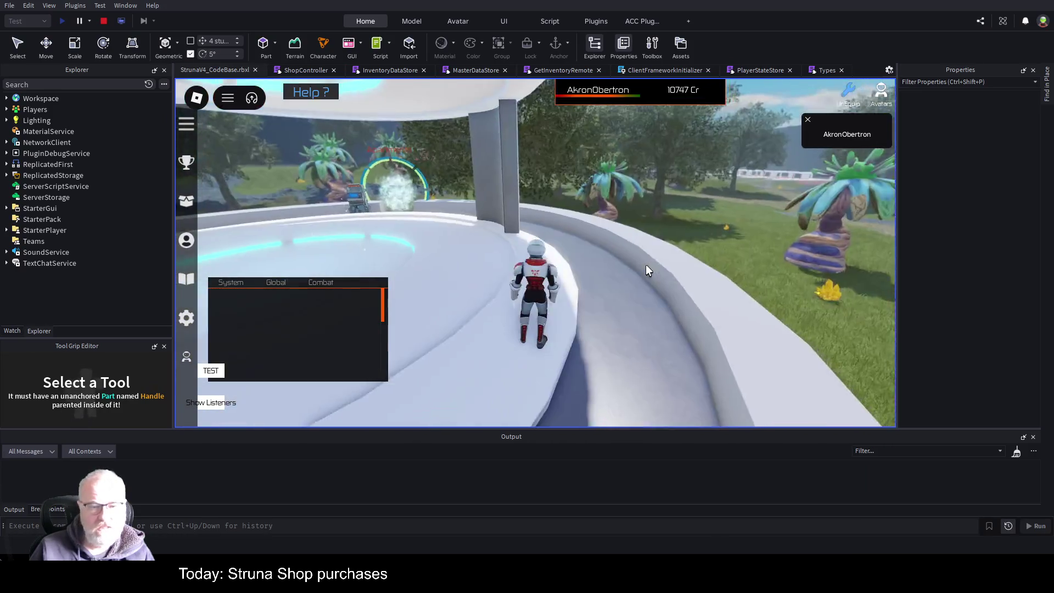
pyautogui.press('w')
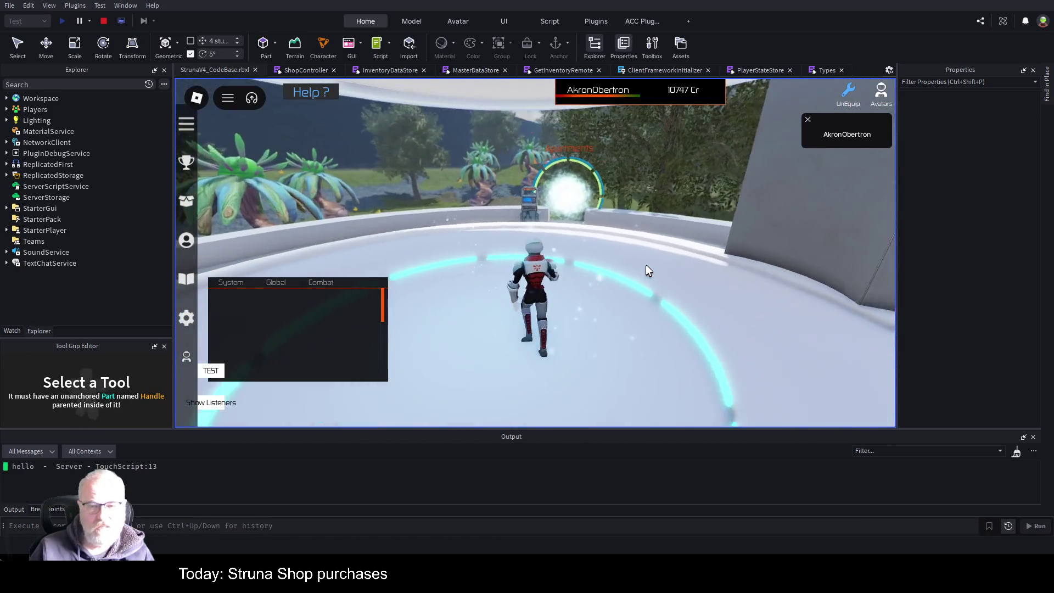
pyautogui.press('w')
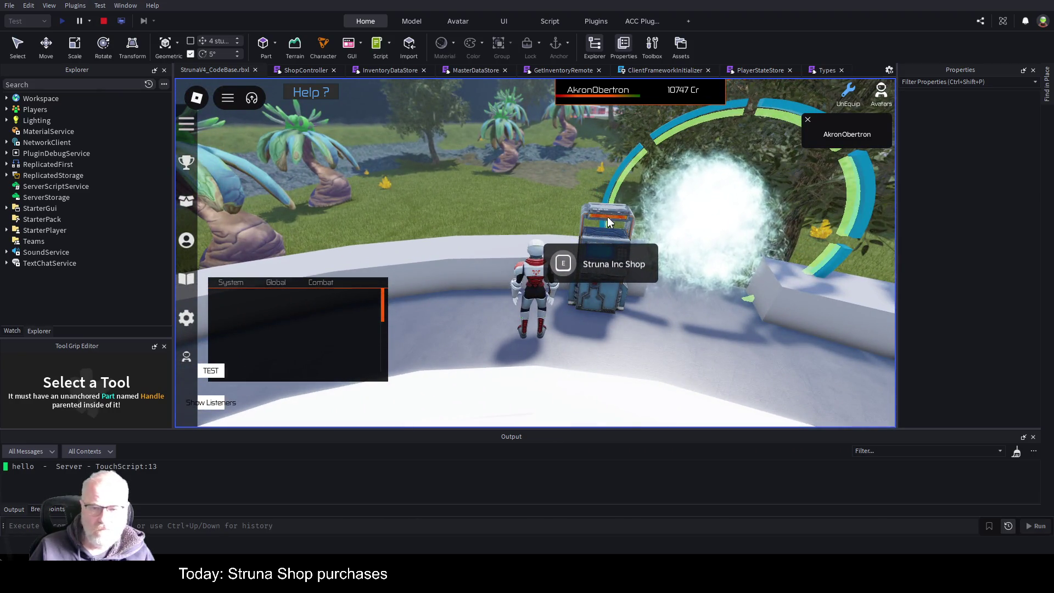
# Step: Open the Struna Shop, view OOF001's stats, then buy OOF001
pyautogui.click(569, 263)
pyautogui.click(595, 193)
pyautogui.click(539, 325)
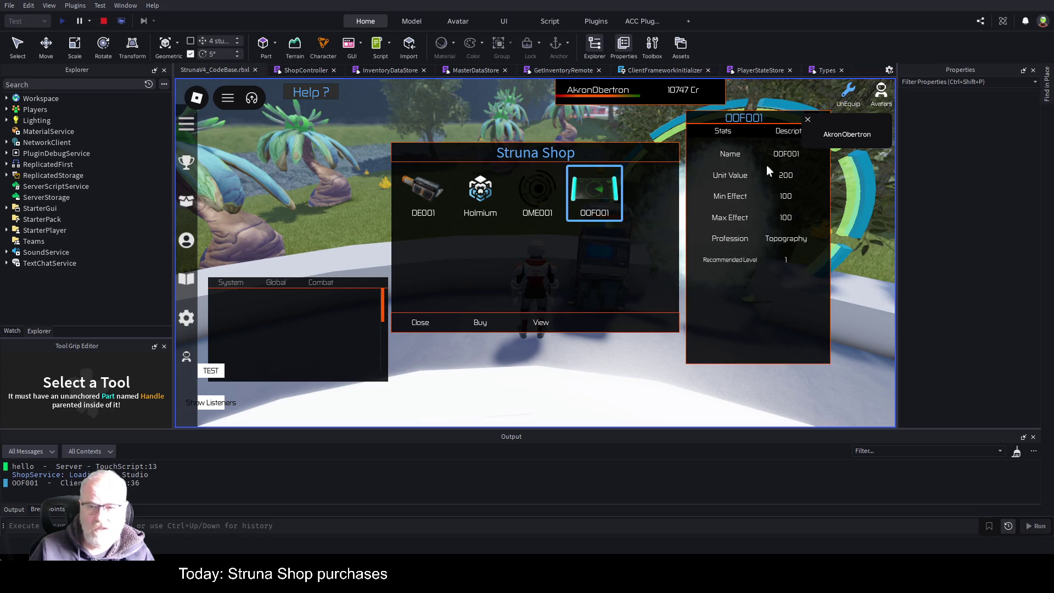
pyautogui.click(808, 121)
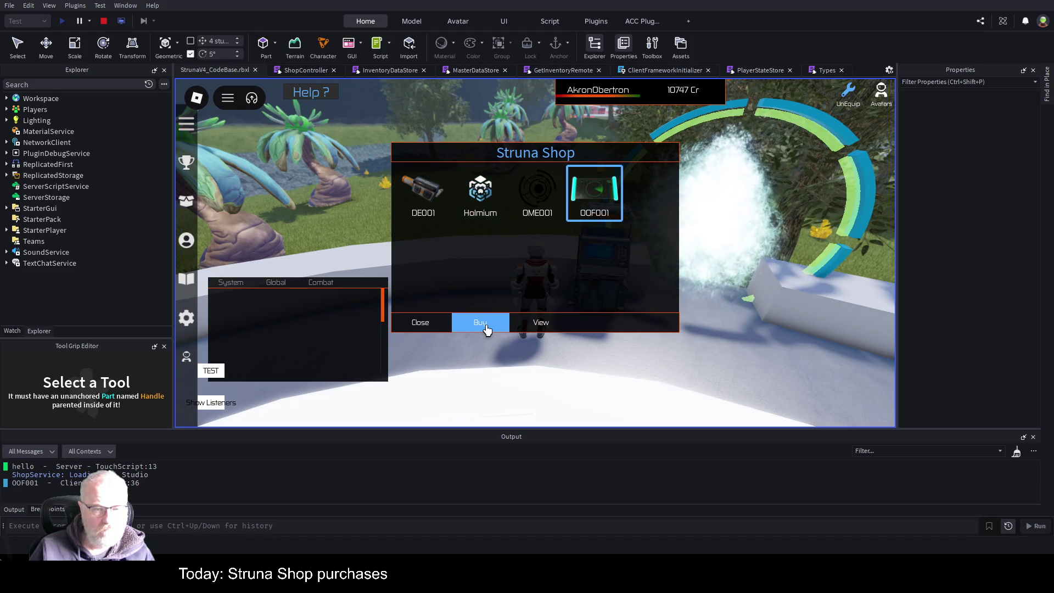
pyautogui.click(448, 318)
pyautogui.click(563, 264)
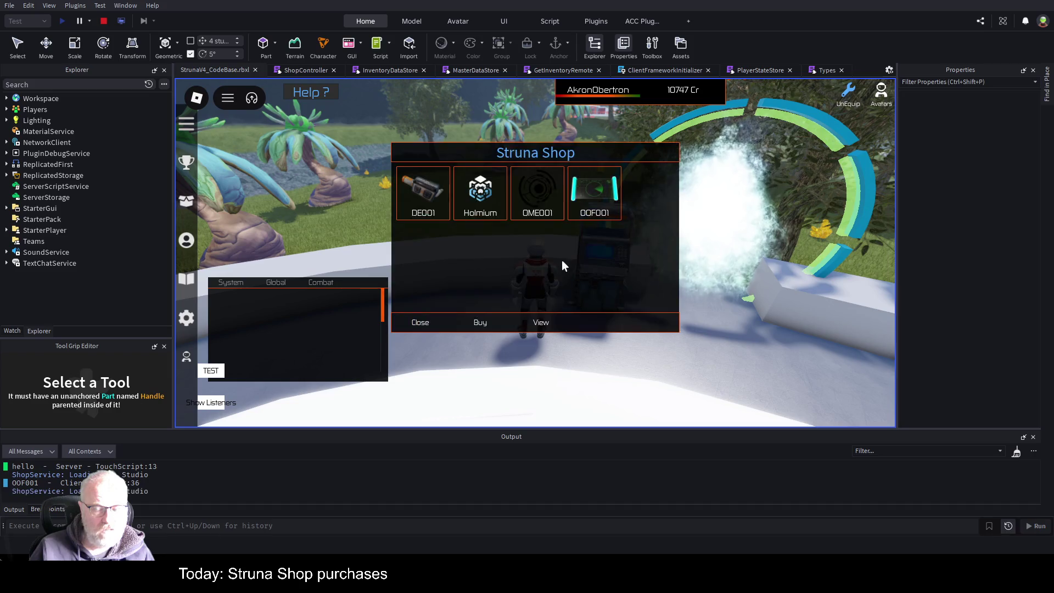
pyautogui.click(479, 325)
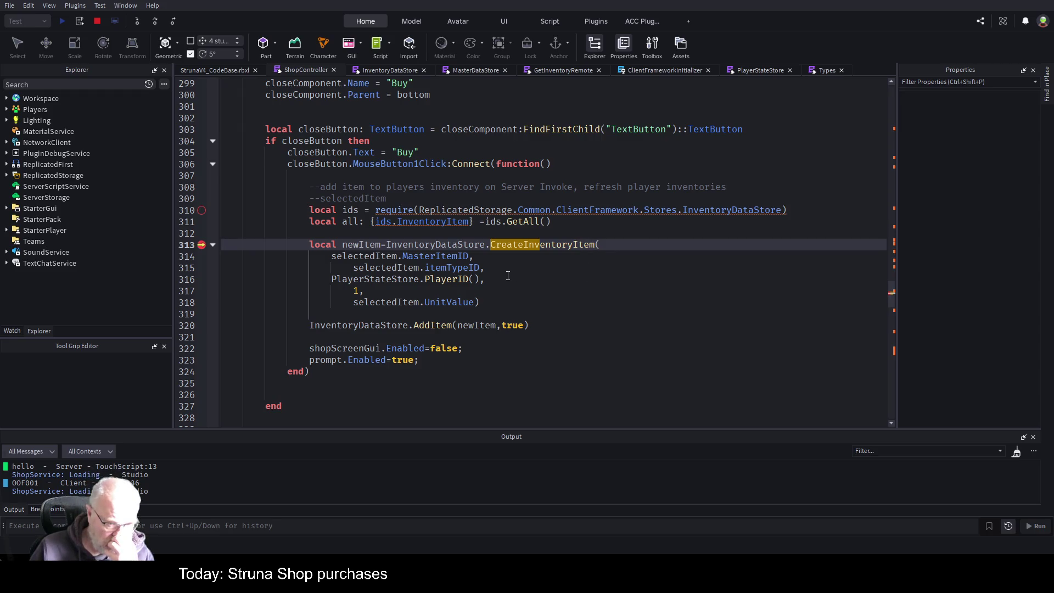
# Step: Step over lines 313–316, then step into PlayerStateStore.PlayerID() at line 215
pyautogui.click(156, 21)
pyautogui.click(156, 20)
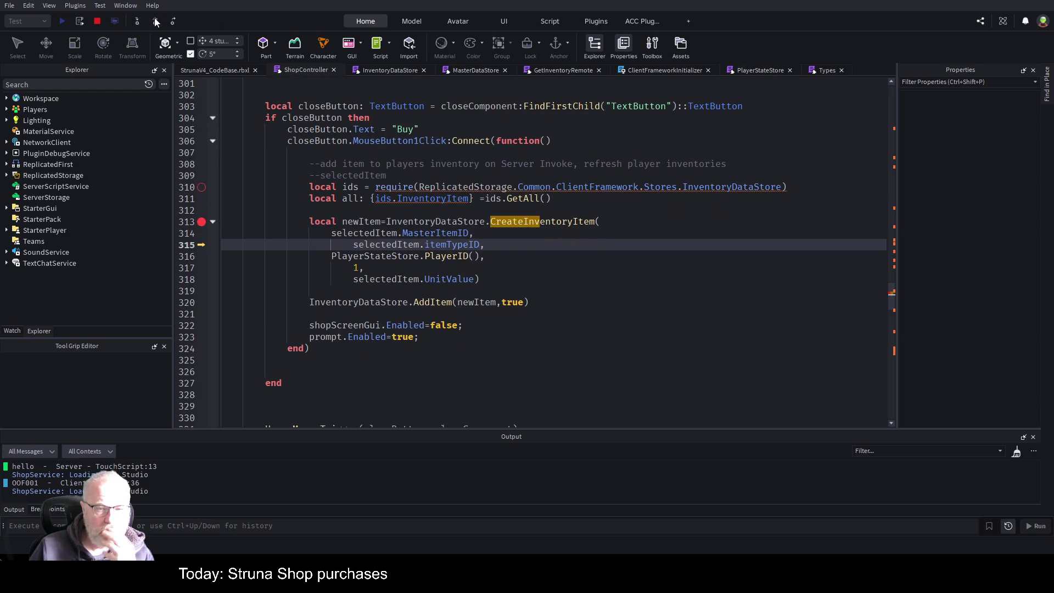
pyautogui.click(156, 21)
pyautogui.click(156, 21)
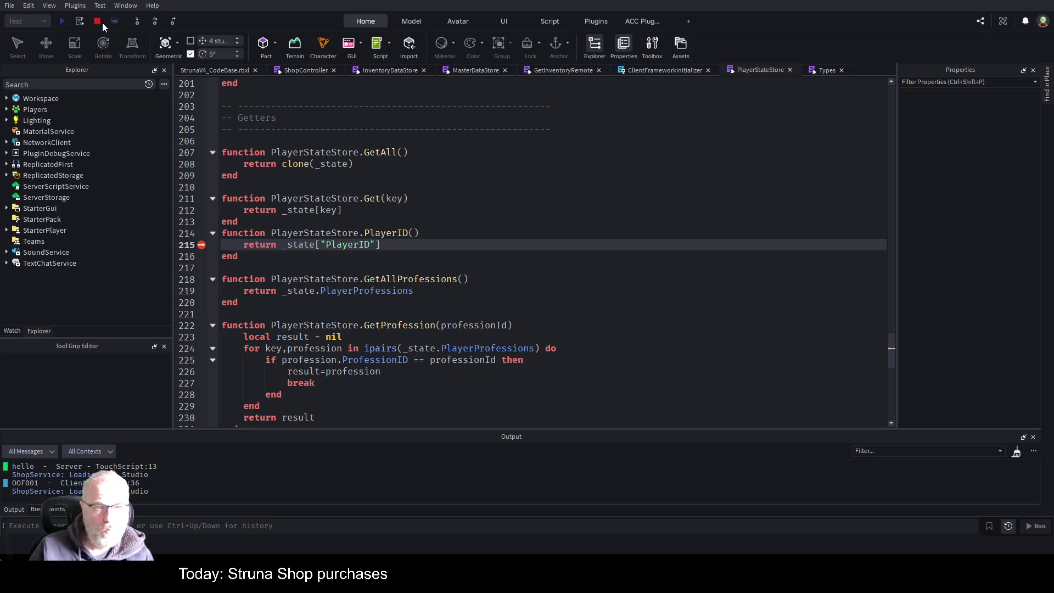
# Step: Stop the playtest and change the PlayerID getter on line 215 to return _state["ID"], then save
pyautogui.hotkey('shift', 'F5')
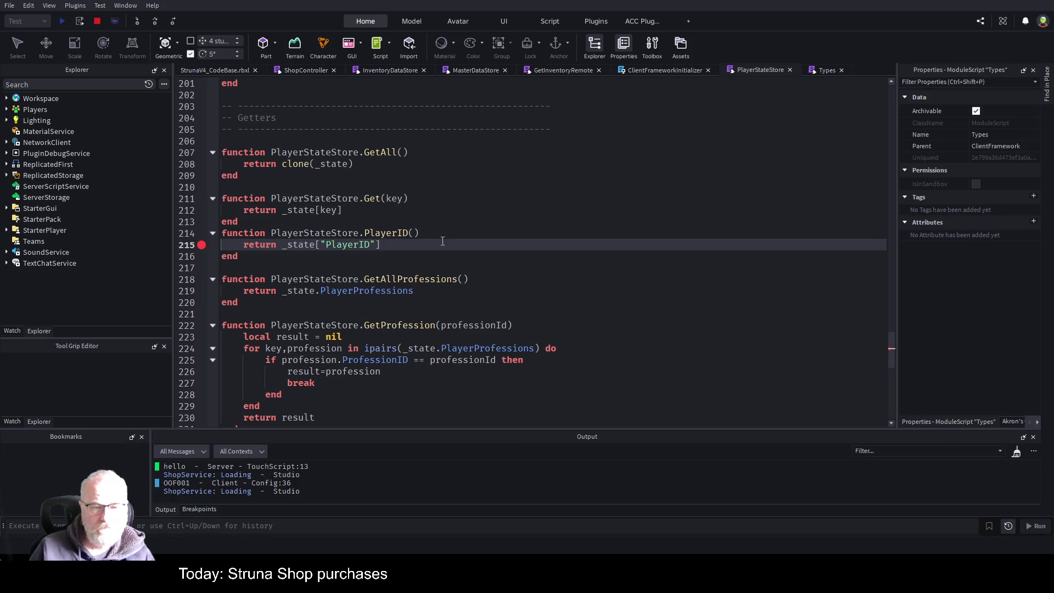
pyautogui.doubleClick(352, 245)
pyautogui.write('ID')
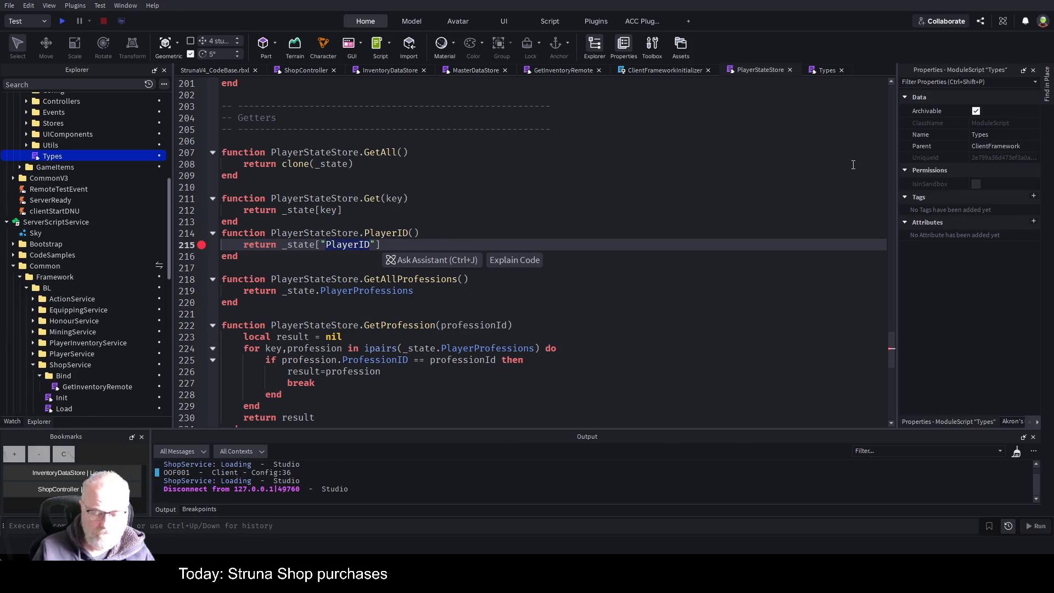
pyautogui.hotkey('ctrl', 's')
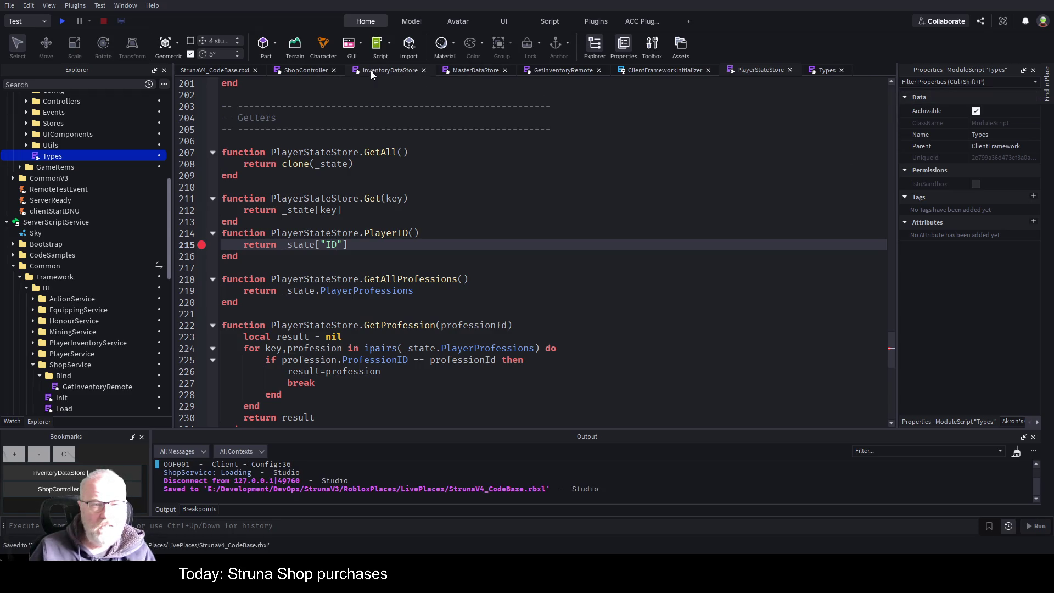
# Step: Delete the ids require and ids.GetAll lines from ShopController's Buy handler and save
pyautogui.click(302, 72)
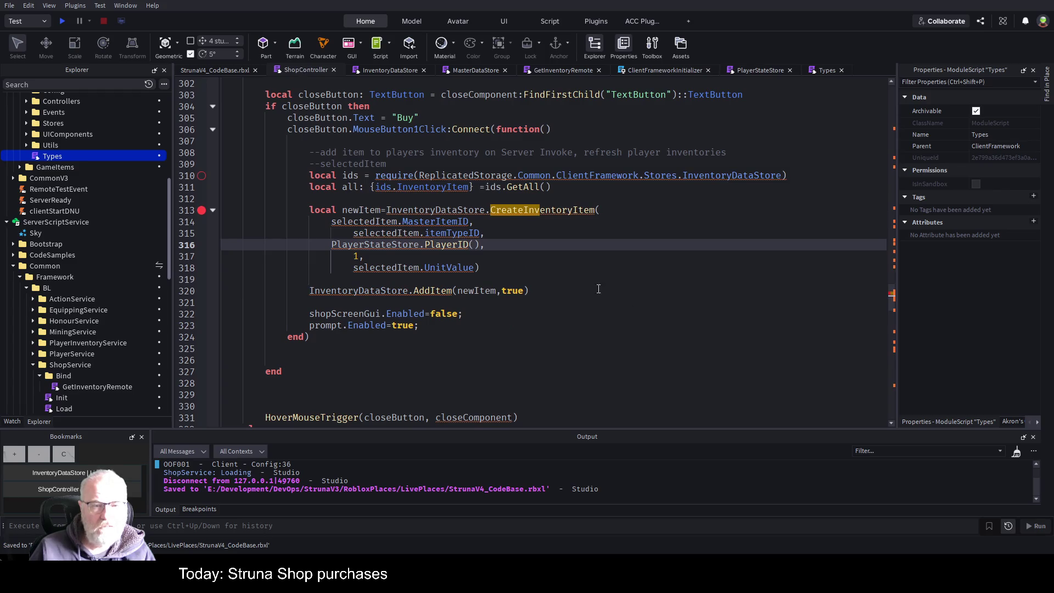
pyautogui.click(682, 288)
pyautogui.scroll(3, 682, 272)
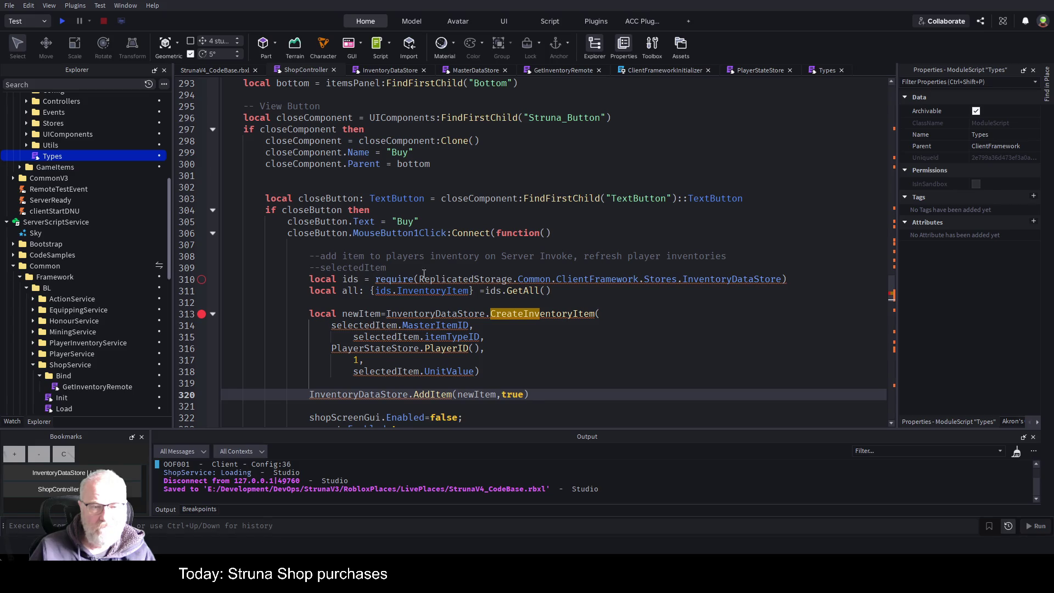
pyautogui.click(576, 290)
pyautogui.hotkey('shift', 'Home')
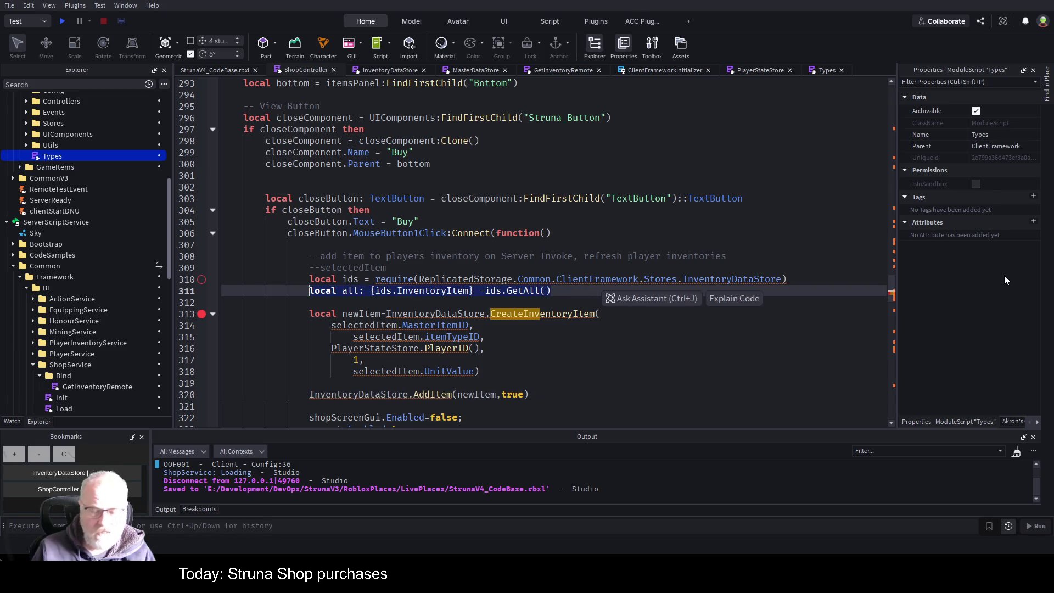
pyautogui.hotkey('shift', 'Up')
pyautogui.press('BackSpace')
pyautogui.hotkey('ctrl', 's')
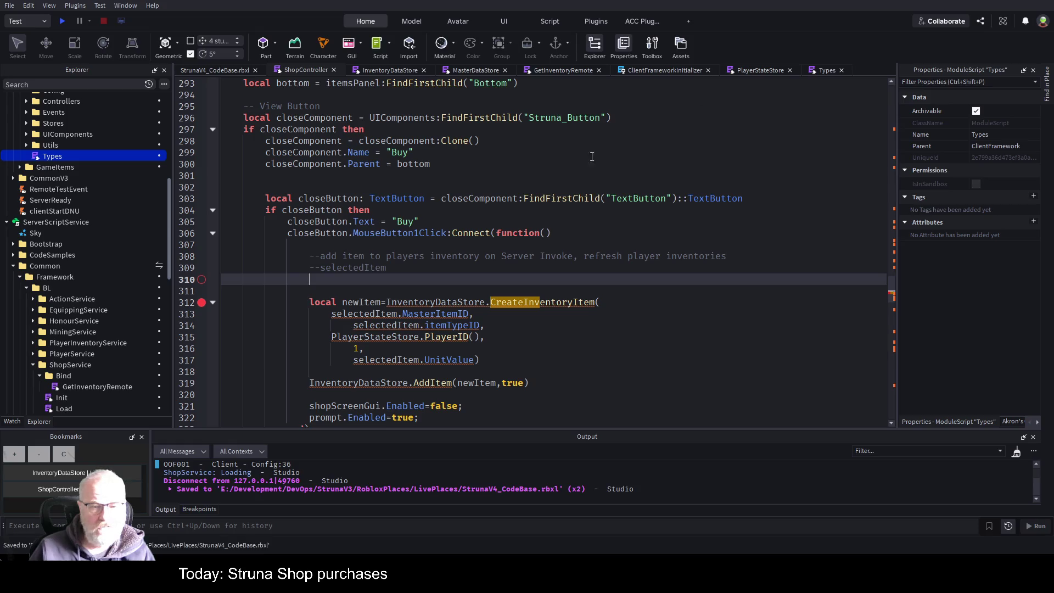
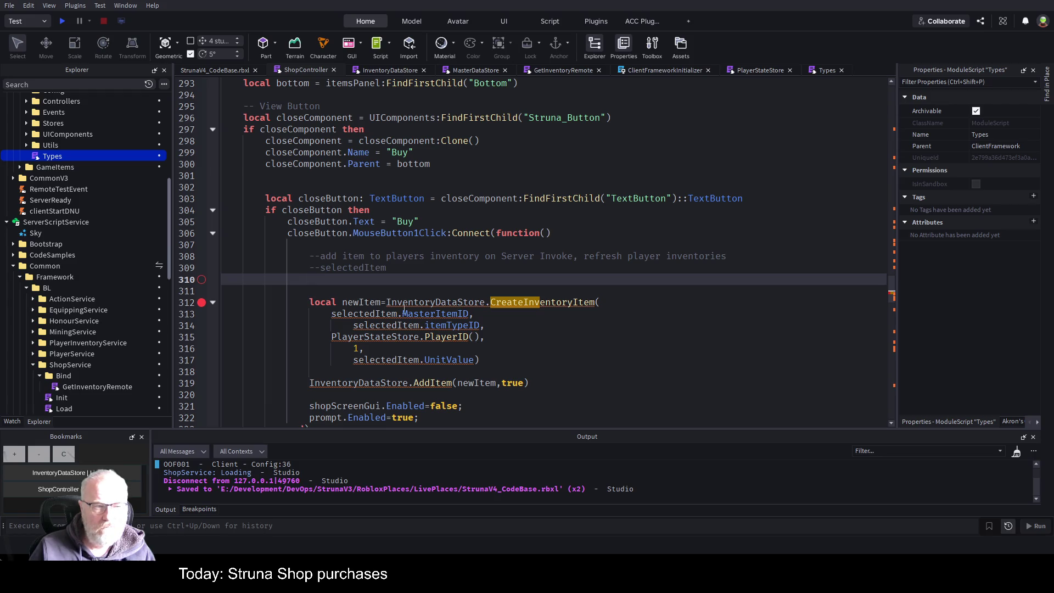
# Step: Open the ClientFrameworkInitializer script from Explorer
pyautogui.scroll(-9, 127, 252)
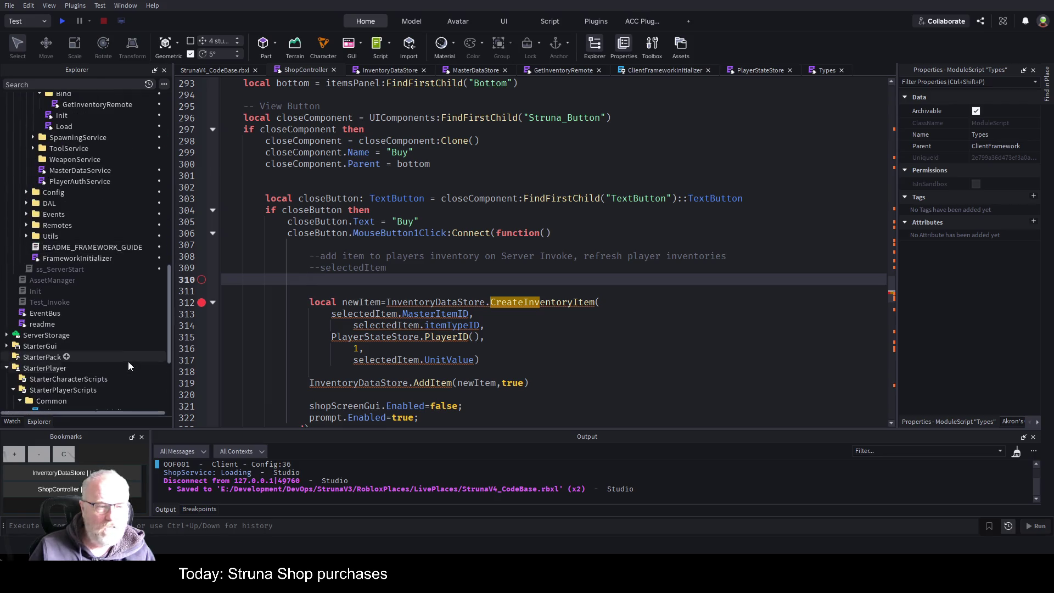
pyautogui.scroll(5, 107, 235)
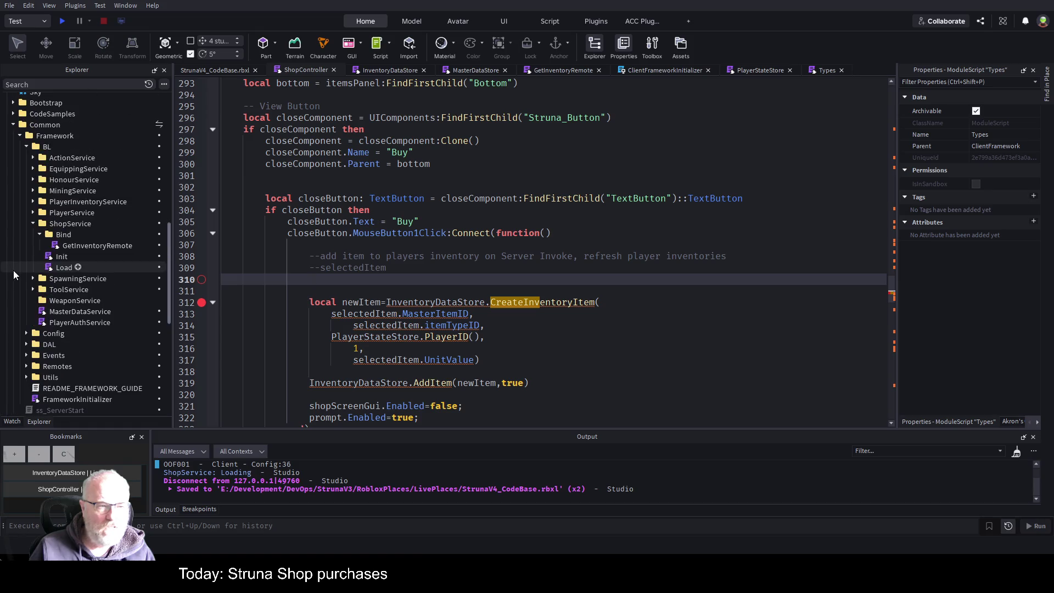
pyautogui.scroll(10, 59, 222)
pyautogui.scroll(5, 66, 226)
pyautogui.scroll(-6, 63, 232)
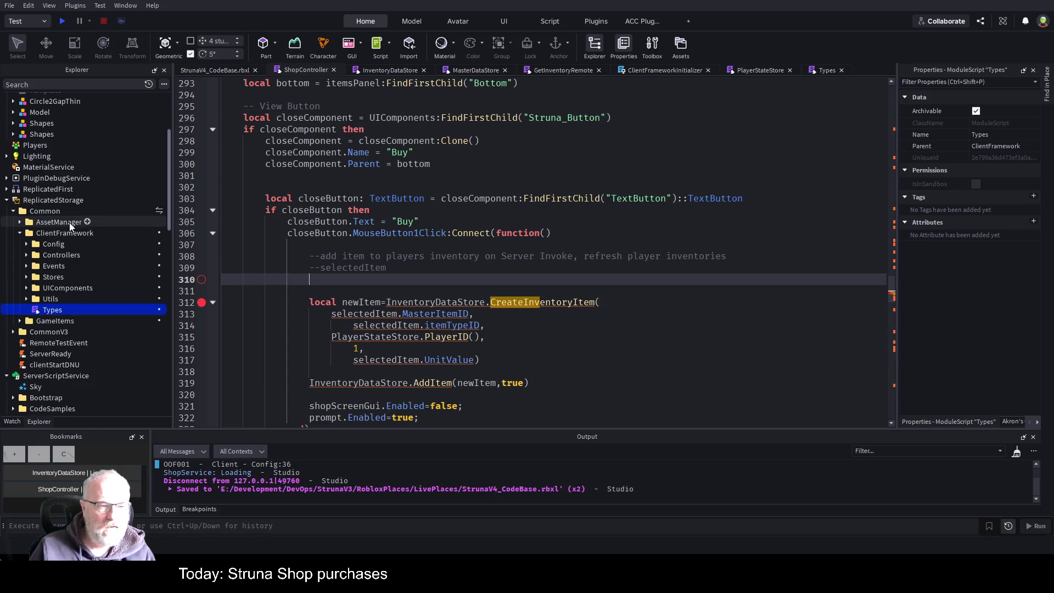
pyautogui.scroll(-15, 69, 222)
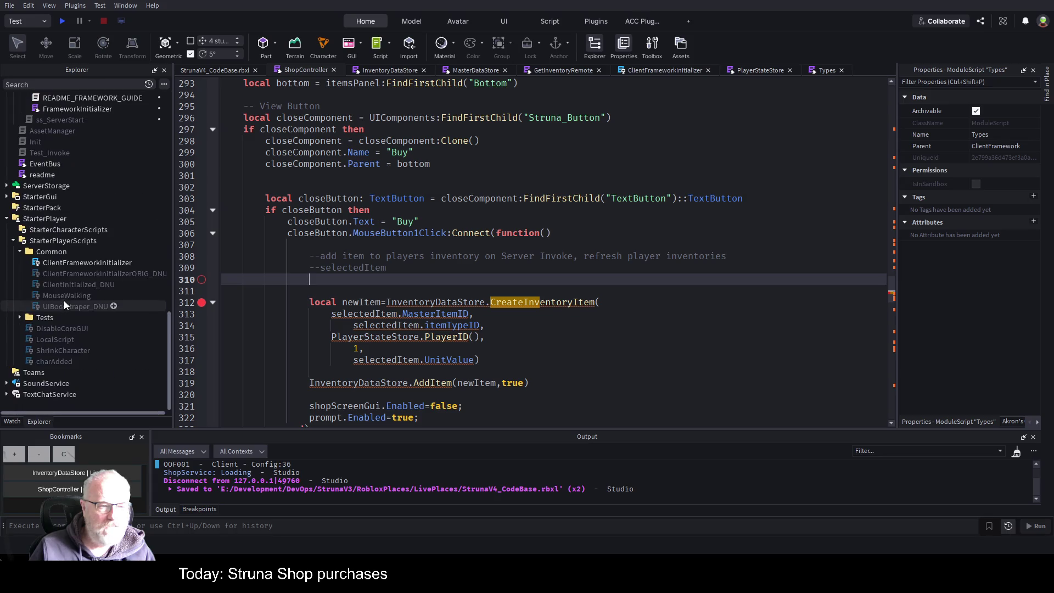
pyautogui.doubleClick(84, 262)
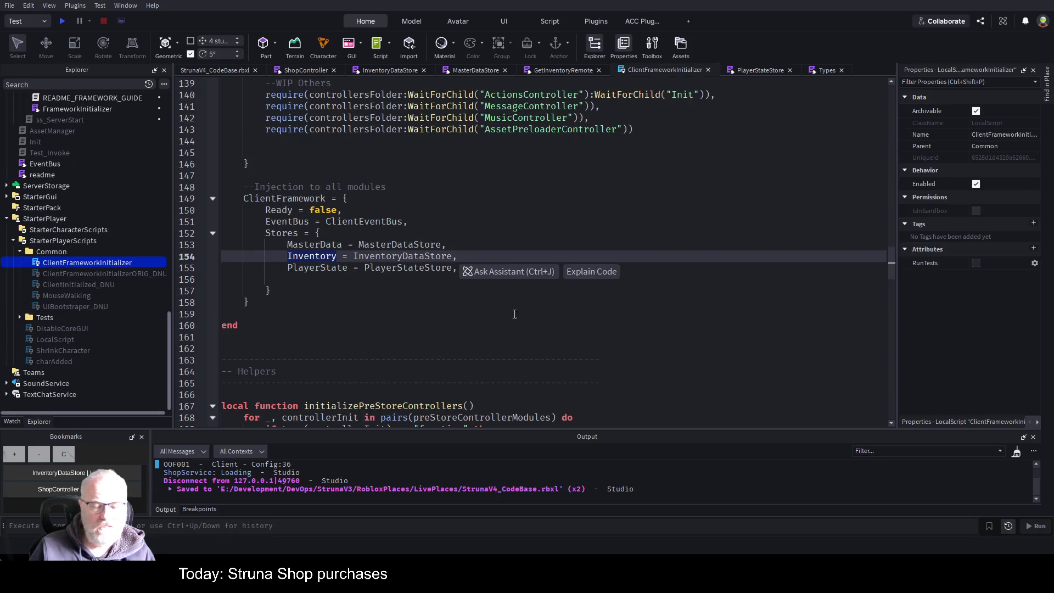
pyautogui.click(378, 326)
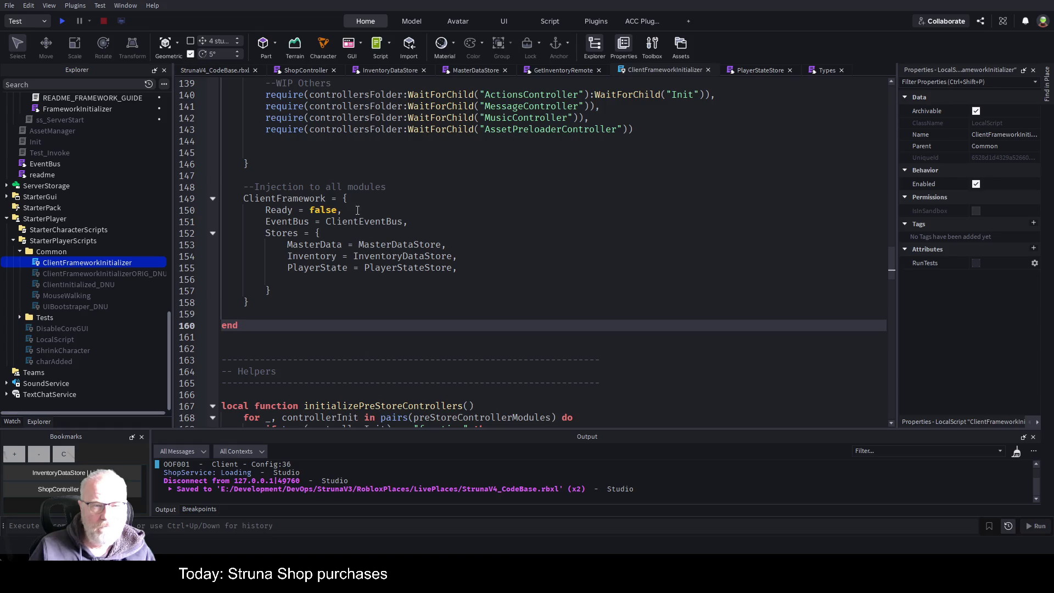
# Step: Jump to the InventoryDataStore declaration and add blank lines below its require on line 118
pyautogui.scroll(4, 594, 166)
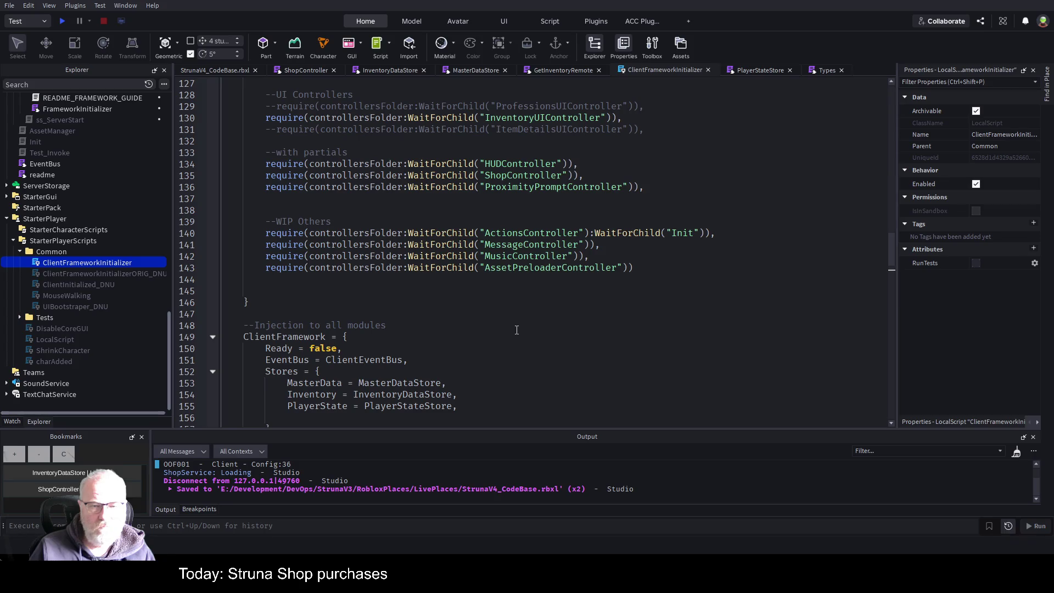
pyautogui.keyDown('ctrl'); pyautogui.click(380, 394); pyautogui.keyUp('ctrl')
pyautogui.scroll(1, 505, 266)
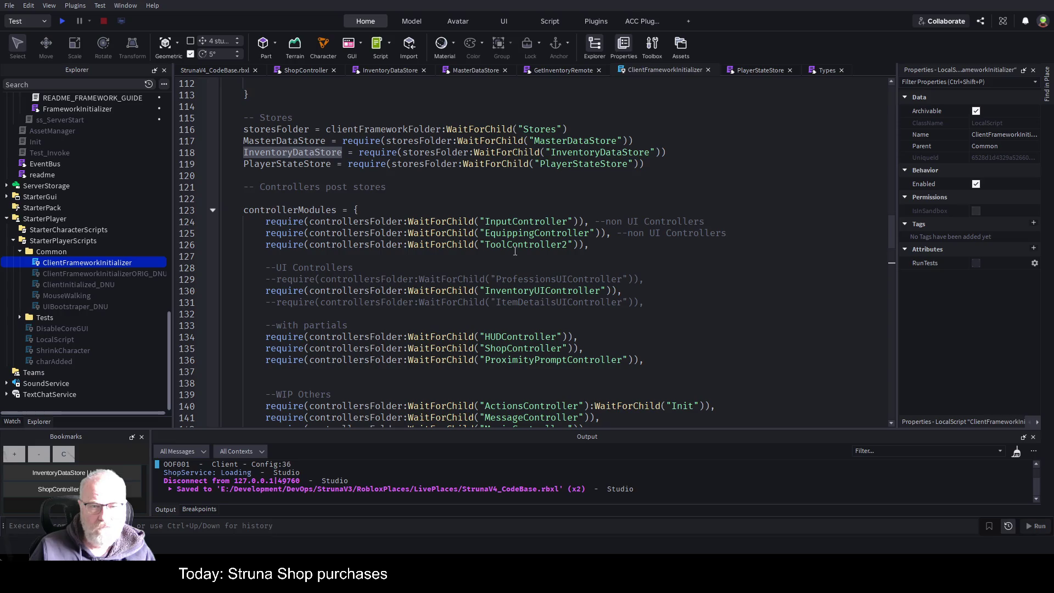
pyautogui.click(700, 150)
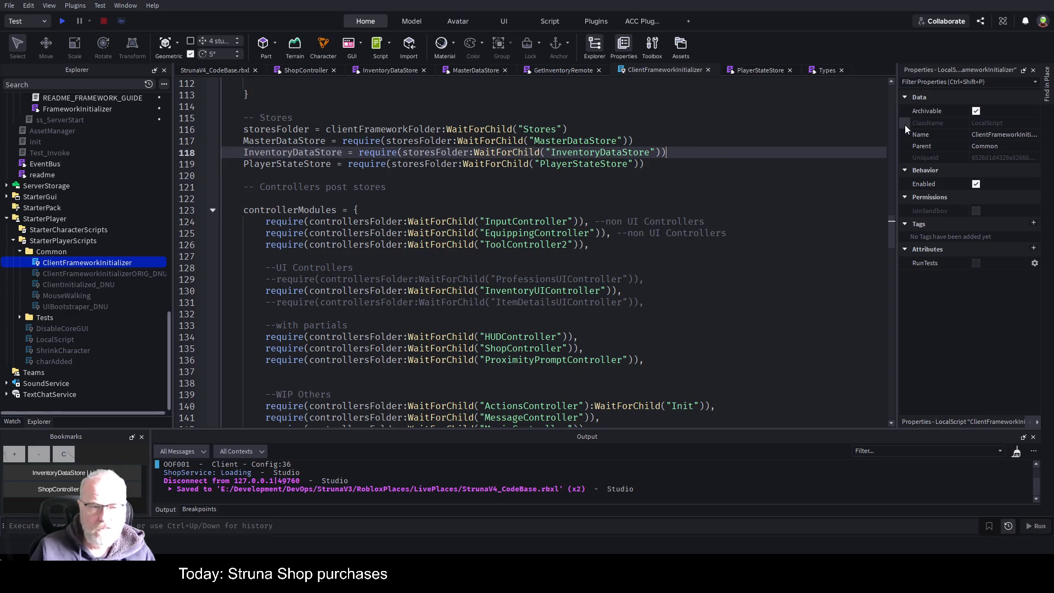
pyautogui.press('Return')
pyautogui.press('Return')
pyautogui.scroll(7, 546, 190)
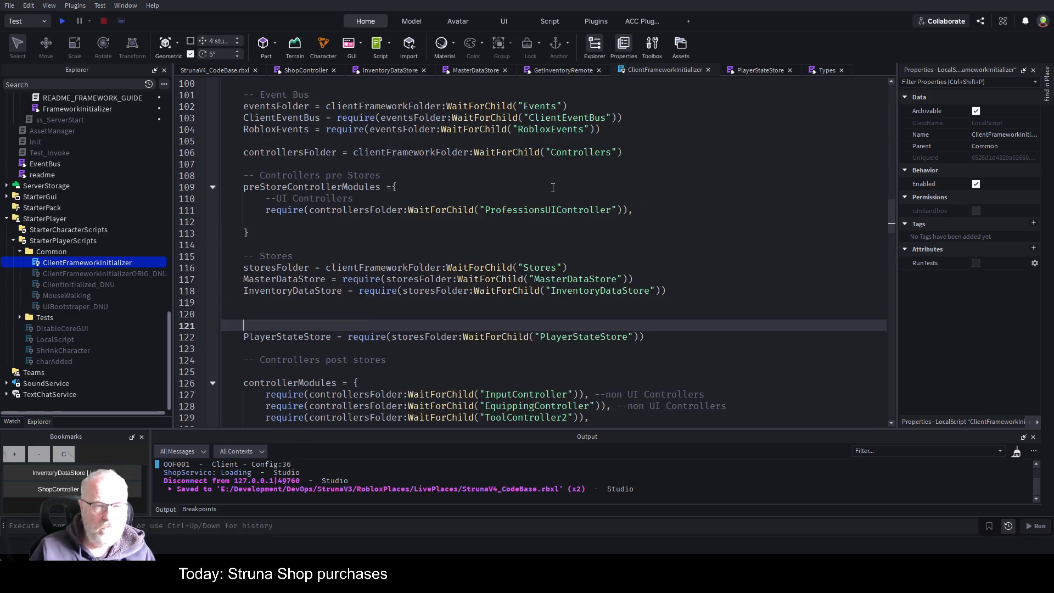
pyautogui.scroll(7, 546, 190)
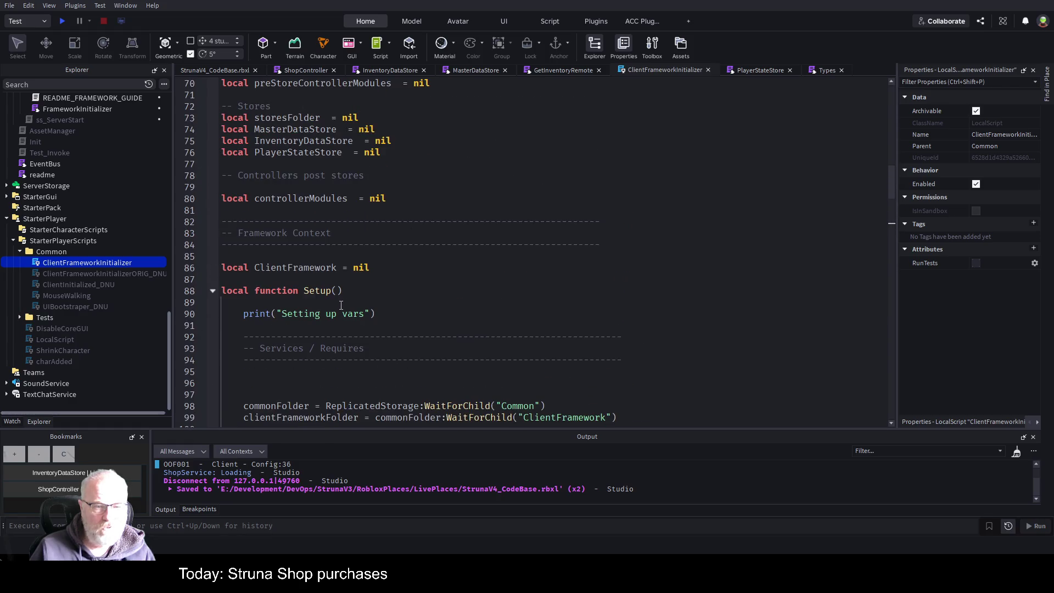
pyautogui.click(310, 280)
# Step: Declare 'local Types = nil' at line 87 of ClientFrameworkInitializer
pyautogui.write('local Types = require(ReplicatedStorage.Common.ClientFramework.Types)')
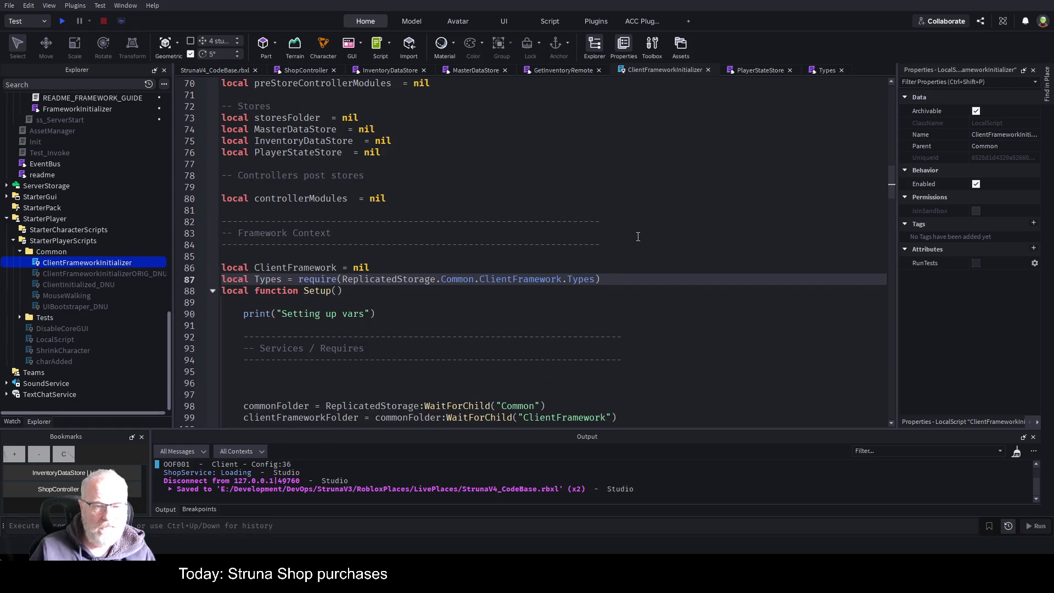
pyautogui.press('Return')
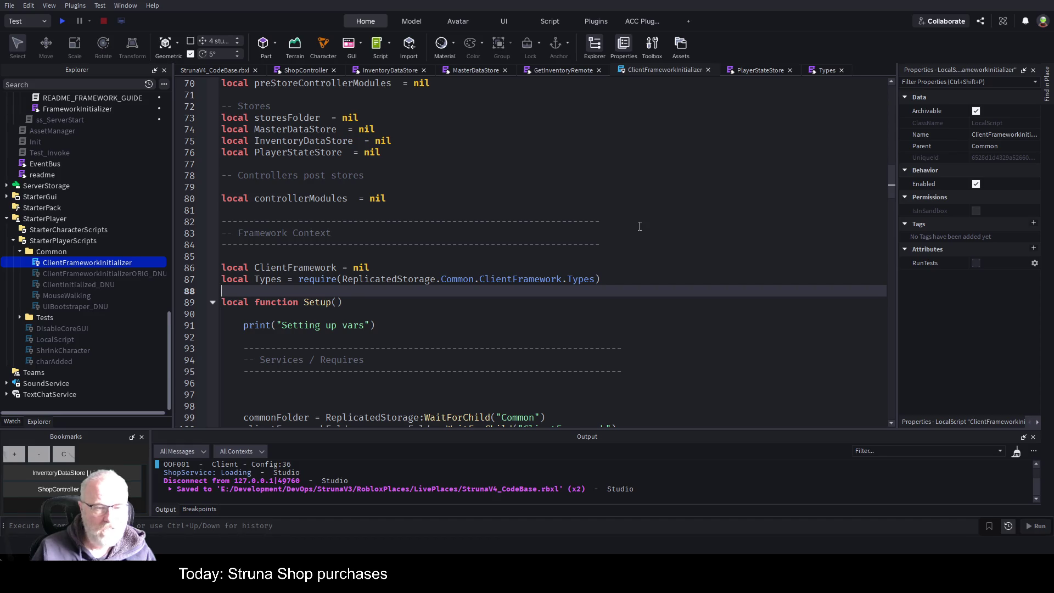
pyautogui.hotkey('shift', 'Up')
pyautogui.hotkey('ctrl', 'c')
pyautogui.press('BackSpace')
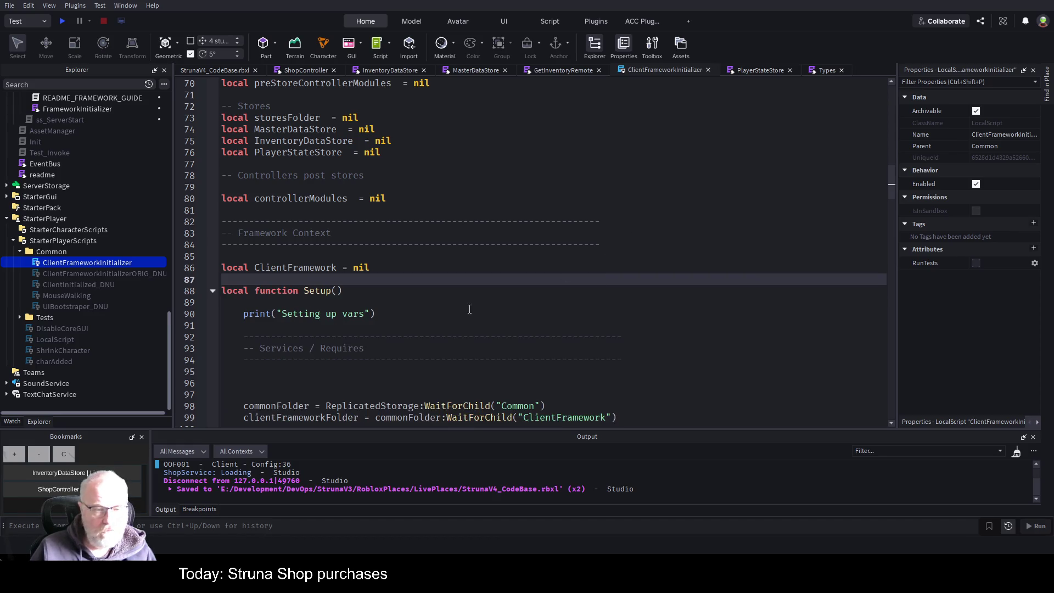
pyautogui.scroll(-2, 396, 297)
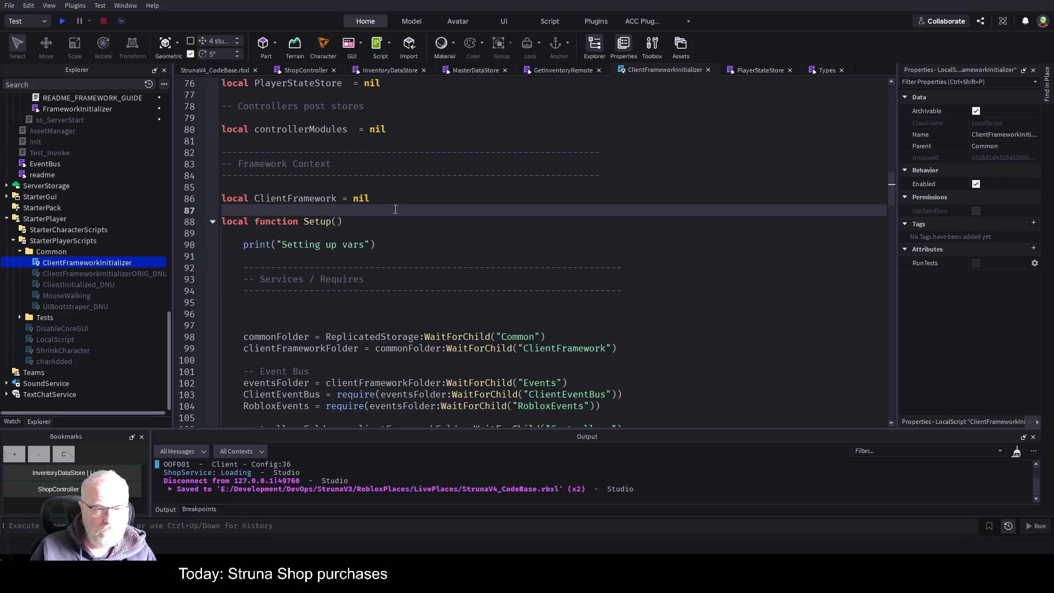
pyautogui.hotkey('ctrl', 'z')
pyautogui.moveTo(298, 210)
pyautogui.mouseDown()
pyautogui.moveTo(231, 214)
pyautogui.moveTo(600, 213)
pyautogui.mouseUp()
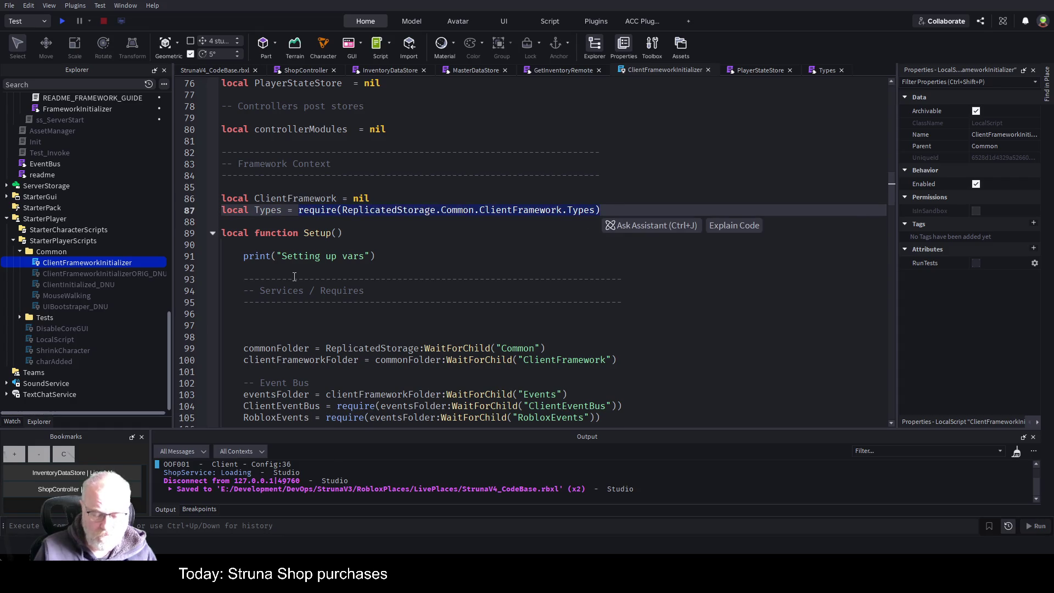
pyautogui.write('nil')
# Step: Paste the Types require into Setup, then remove it again
pyautogui.click(437, 269)
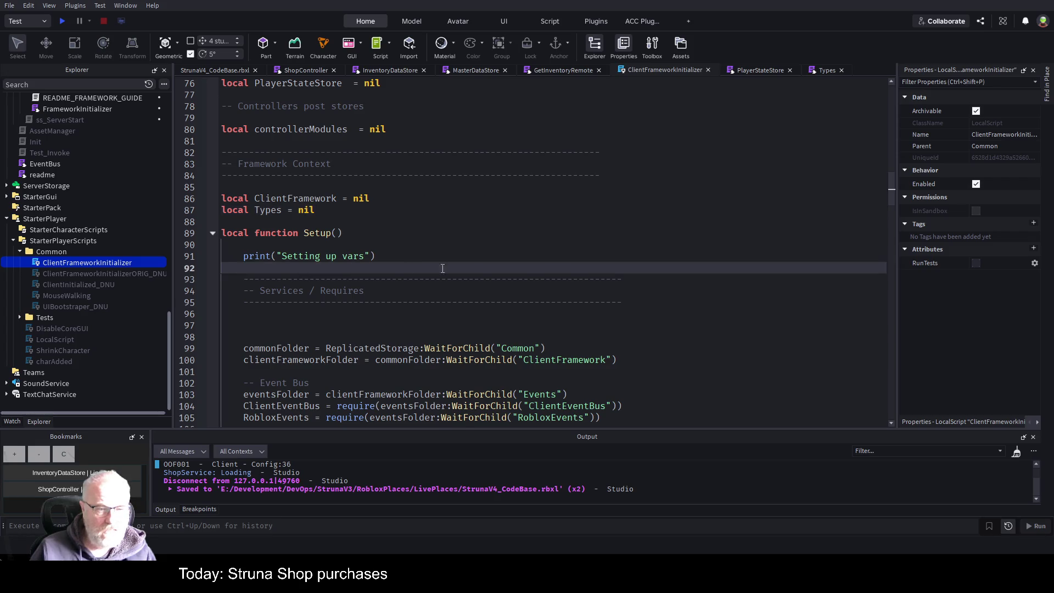
pyautogui.hotkey('ctrl', 'v')
pyautogui.click(511, 222)
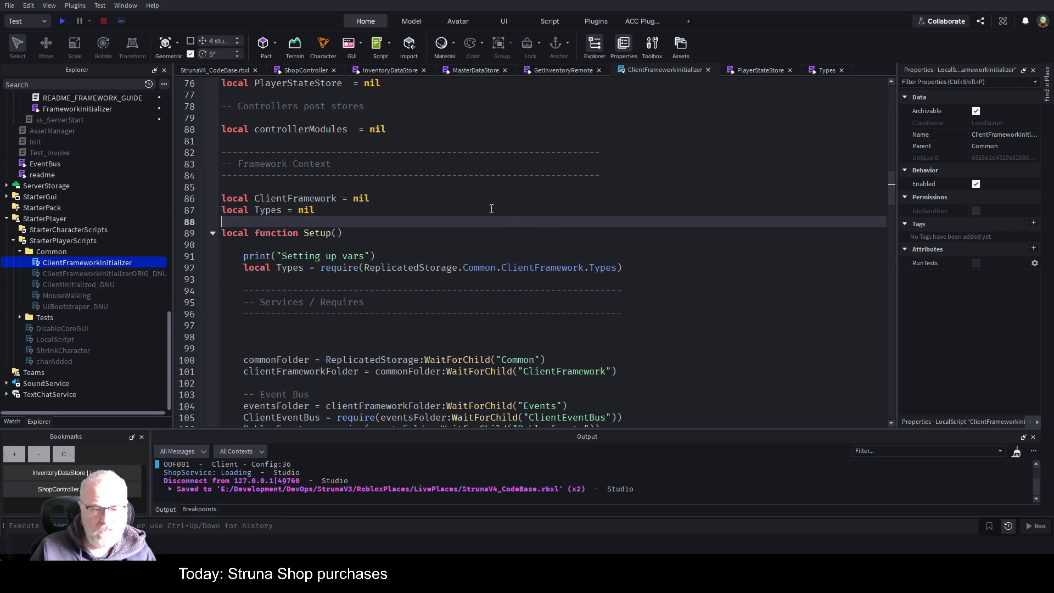
pyautogui.scroll(-3, 474, 248)
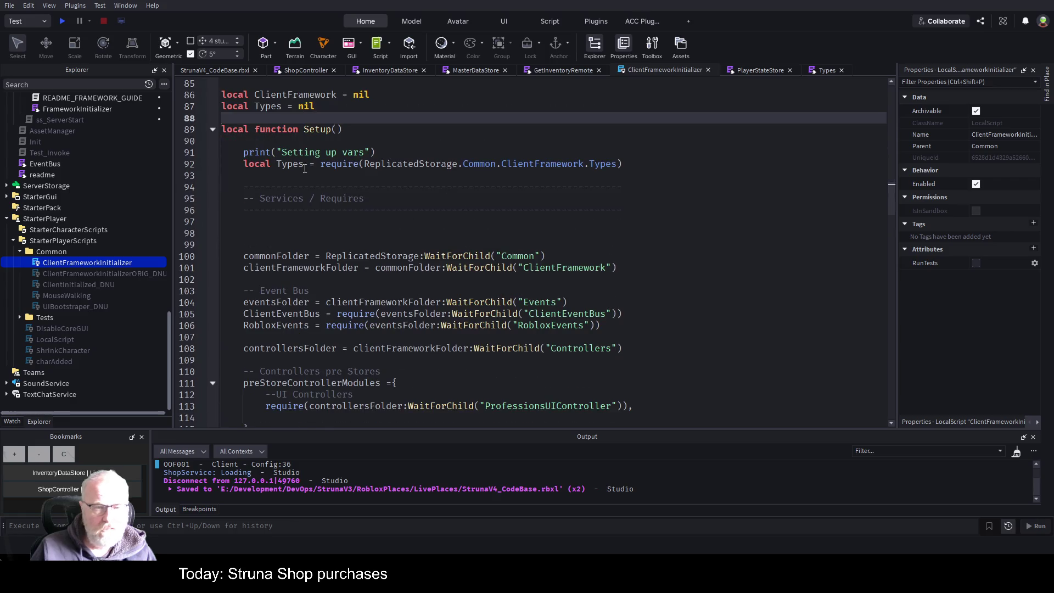
pyautogui.moveTo(236, 167); pyautogui.dragTo(627, 177)
pyautogui.press('BackSpace')
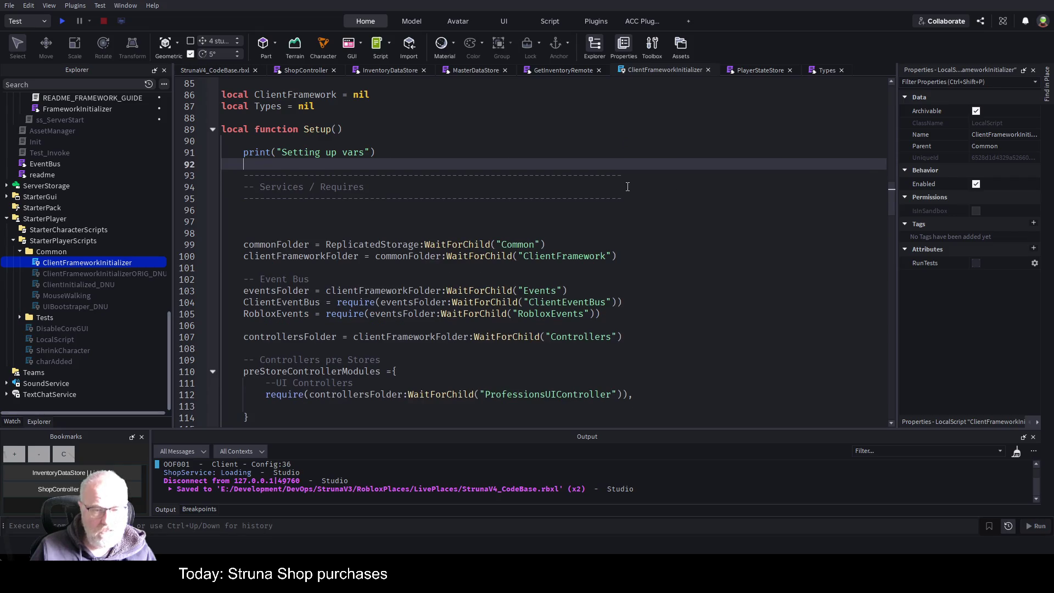
pyautogui.scroll(-2, 620, 227)
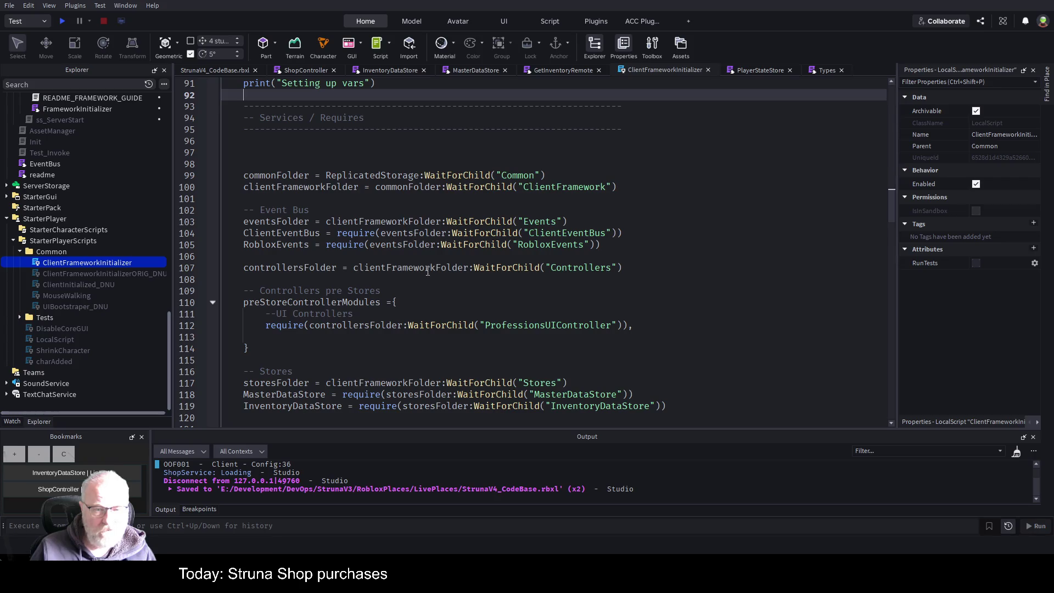
# Step: Add 'Types = require(ReplicatedStorage.Common.ClientFramework.Types)' after the controllersFolder line, then view InventoryDataStore
pyautogui.click(340, 278)
pyautogui.press('Return')
pyautogui.press('Return')
pyautogui.press('Return')
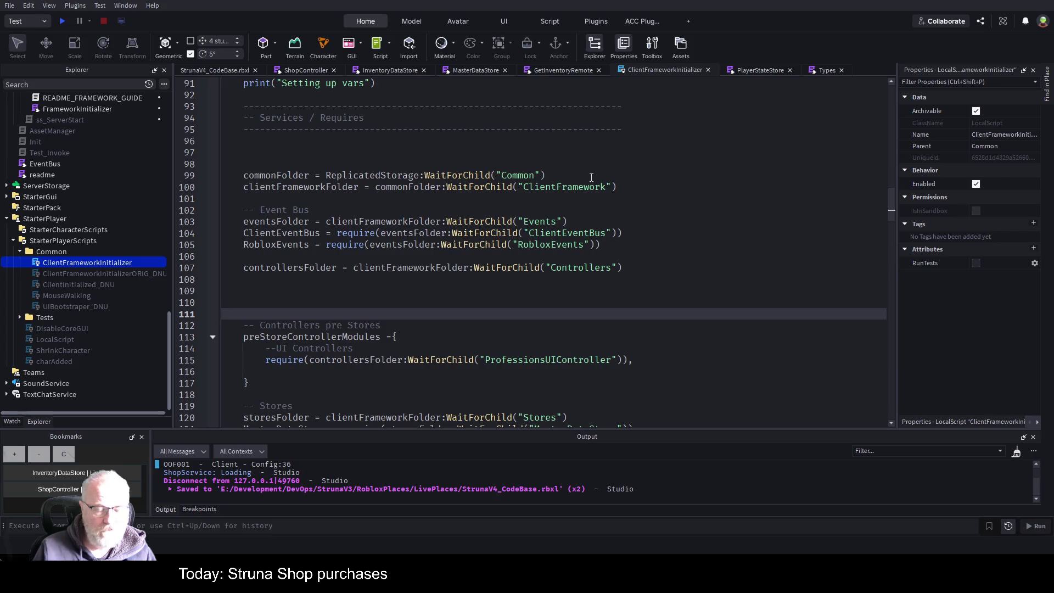
pyautogui.press('Up')
pyautogui.press('Up')
pyautogui.hotkey('ctrl', 'v')
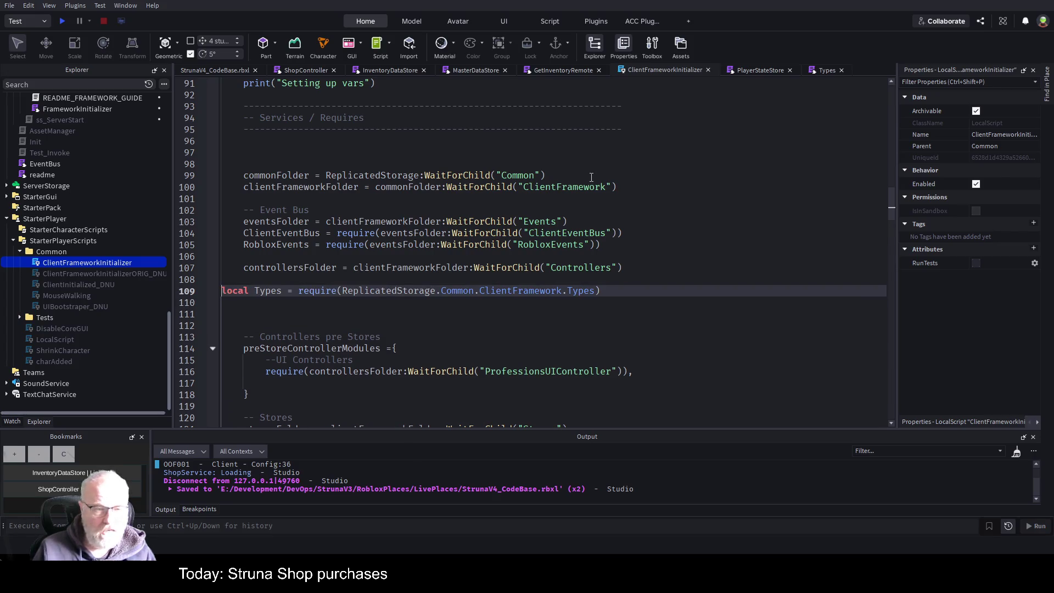
pyautogui.press('Home')
pyautogui.press('Delete')
pyautogui.press('Delete')
pyautogui.press('Delete')
pyautogui.press('Tab')
pyautogui.press('Delete')
pyautogui.write('t')
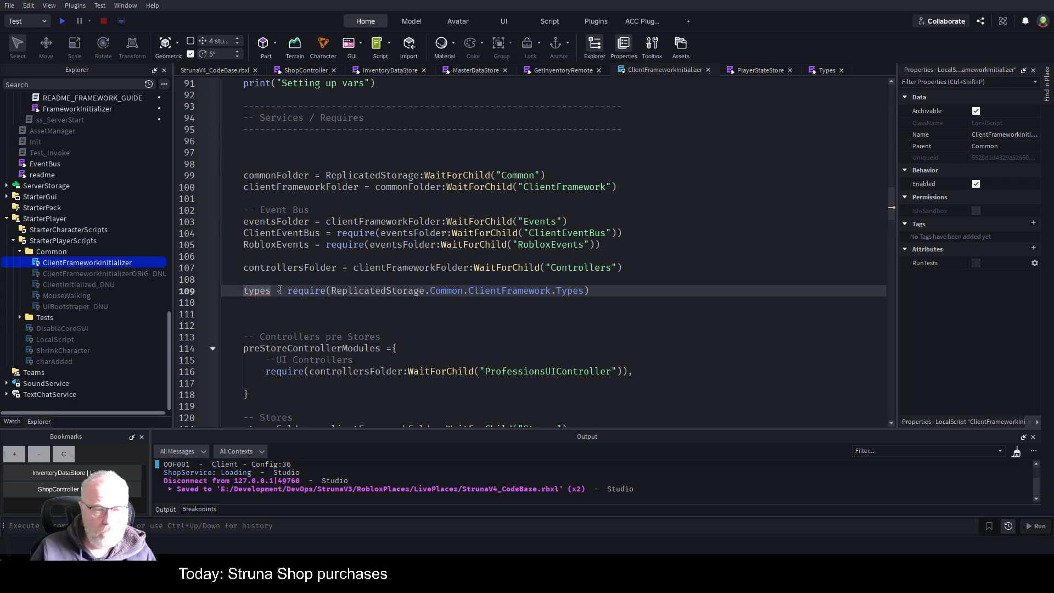
pyautogui.hotkey('ctrl', 'z')
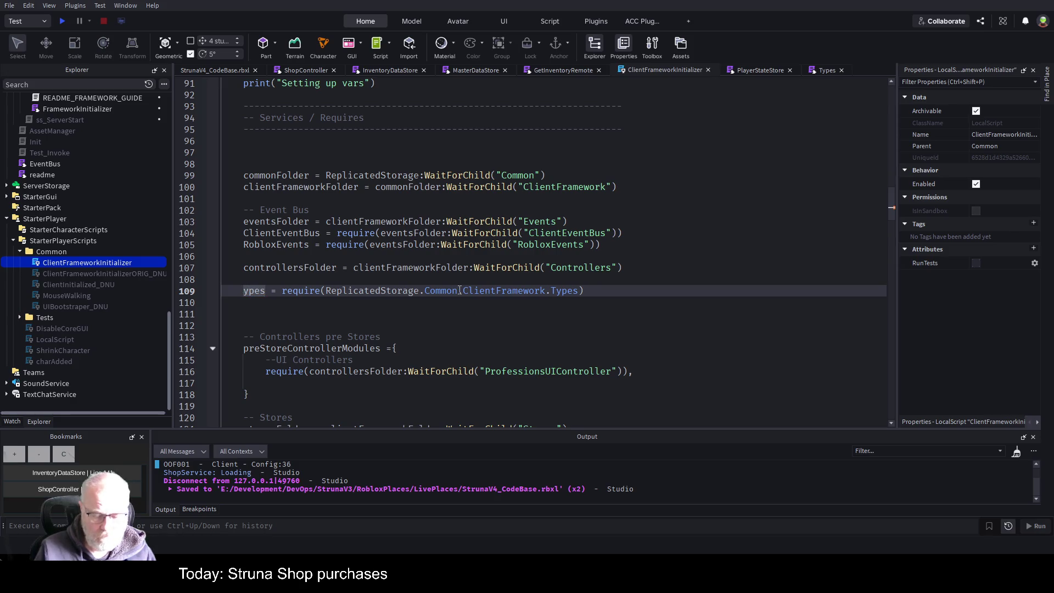
pyautogui.press('Up')
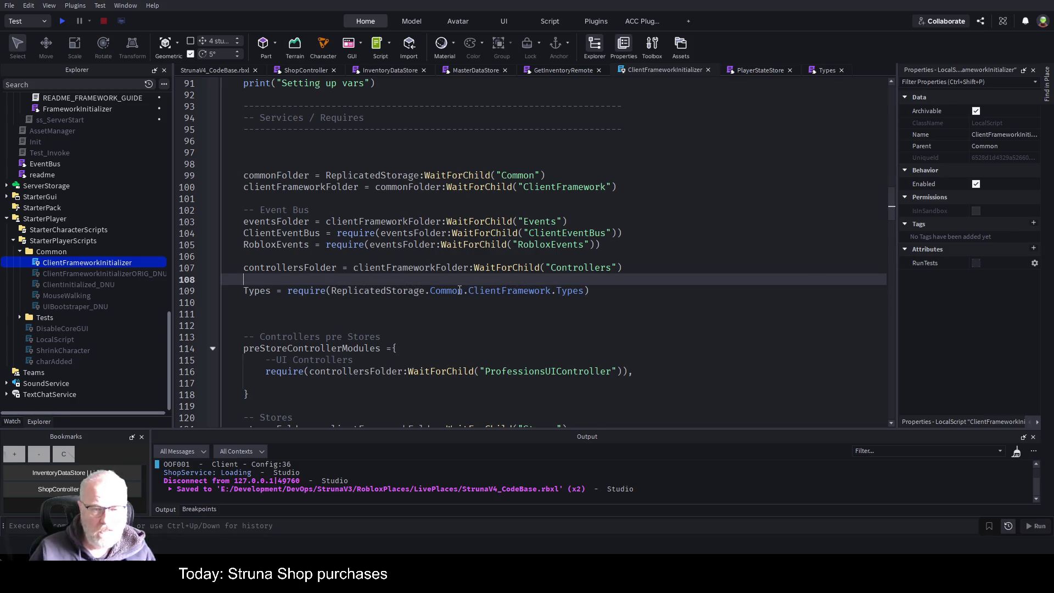
pyautogui.scroll(-2, 462, 269)
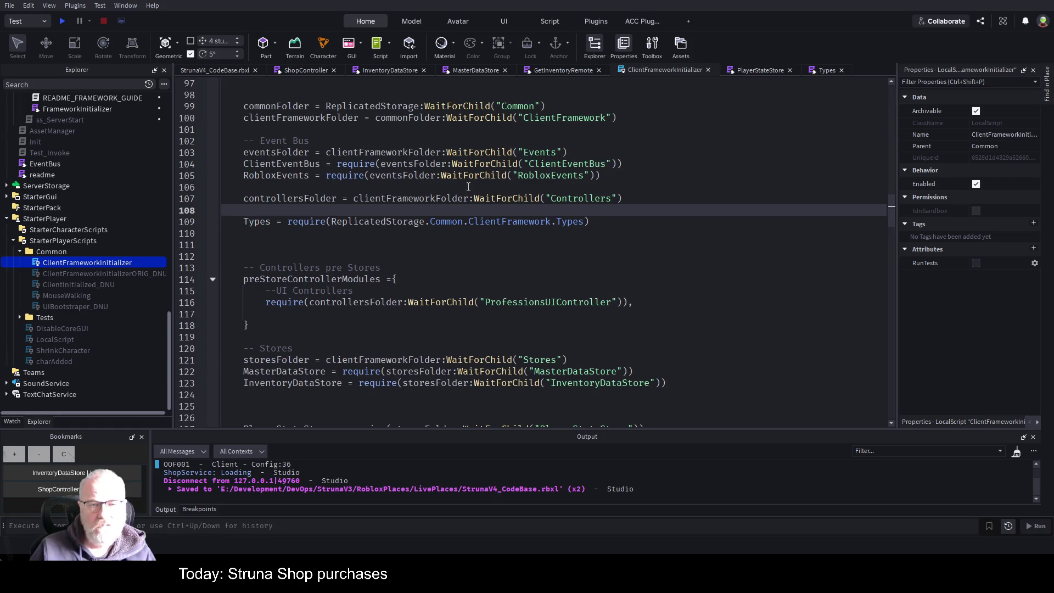
pyautogui.click(392, 68)
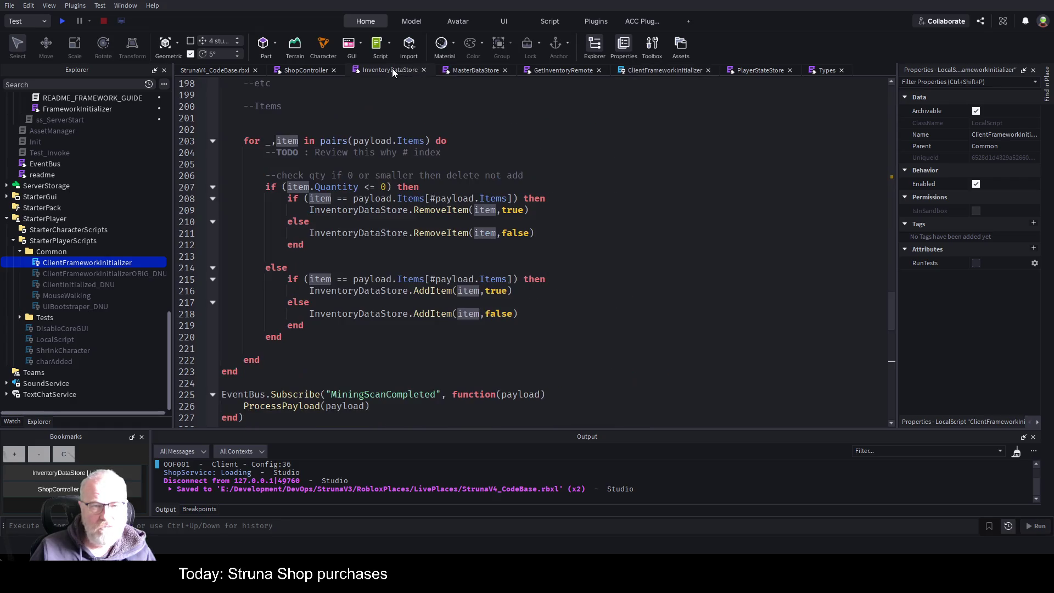
# Step: Review InventoryDataStore's typed return, then add blank lines above ClientFrameworkInitializer's InventoryDataStore require
pyautogui.scroll(-12, 407, 292)
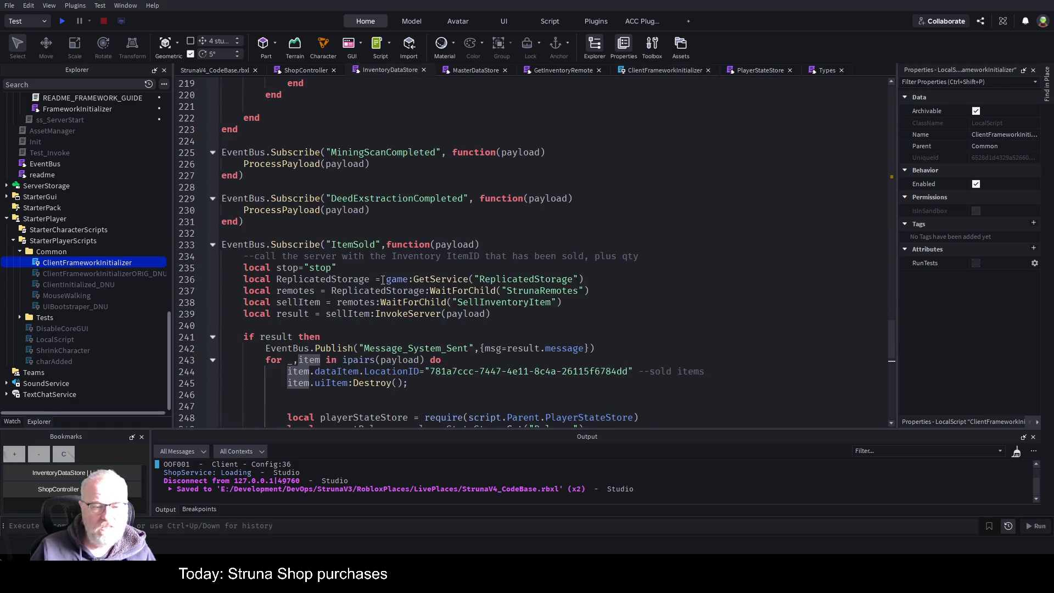
pyautogui.scroll(-3, 407, 292)
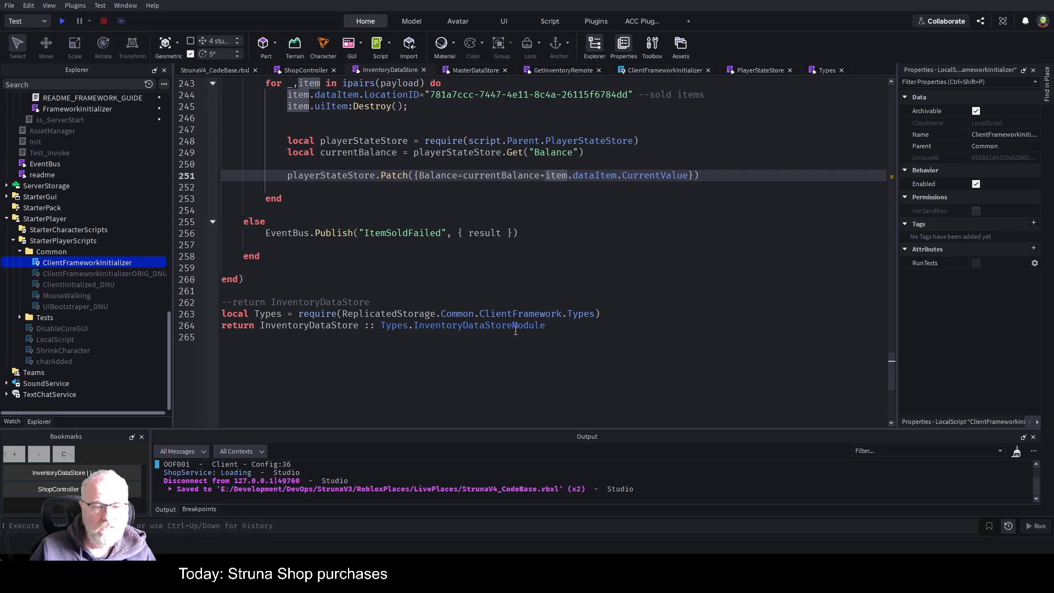
pyautogui.click(551, 325)
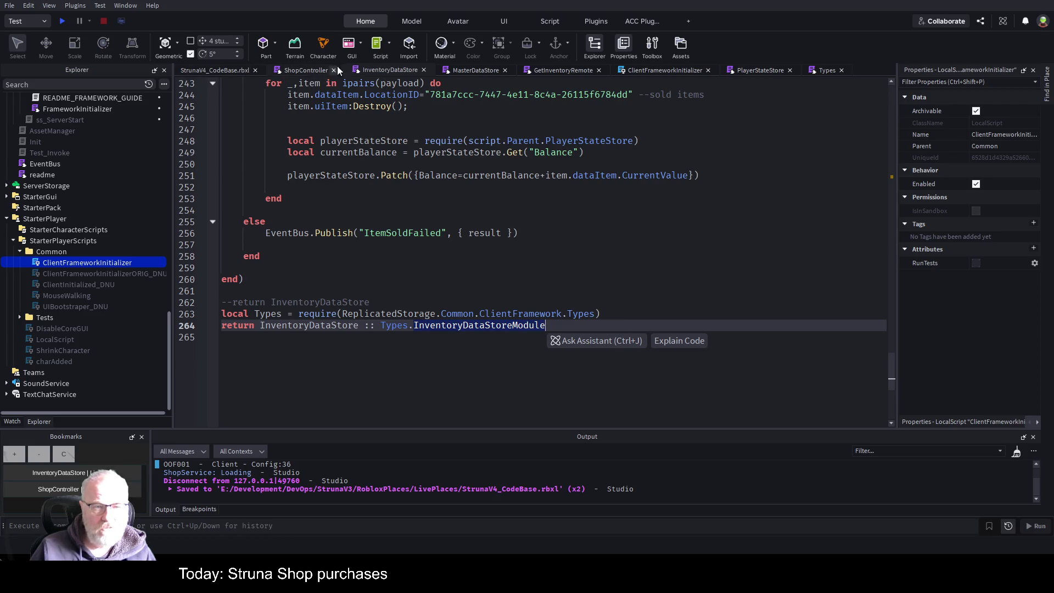
pyautogui.click(666, 71)
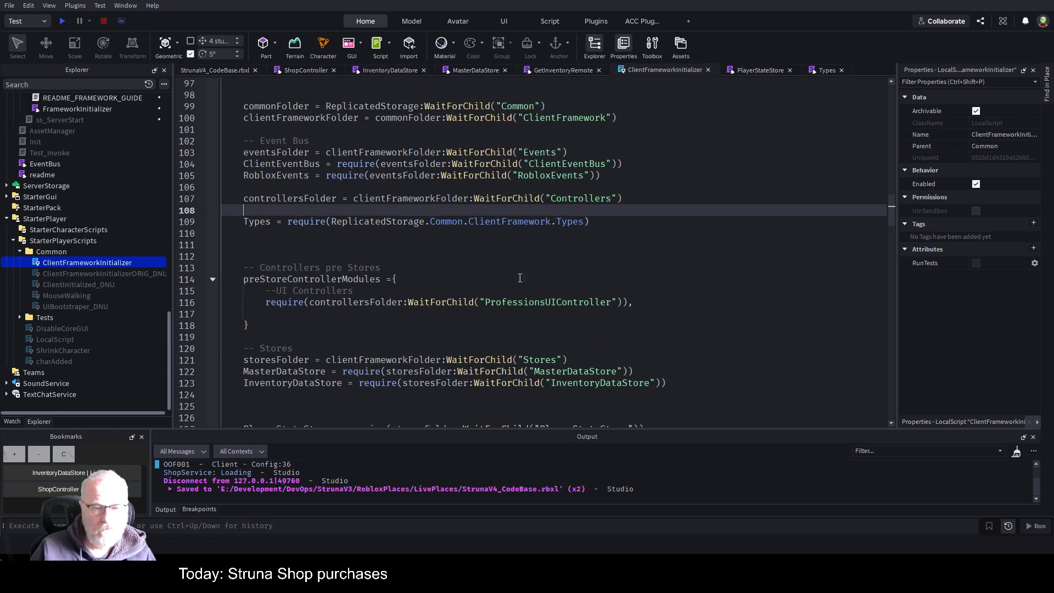
pyautogui.scroll(-1, 437, 324)
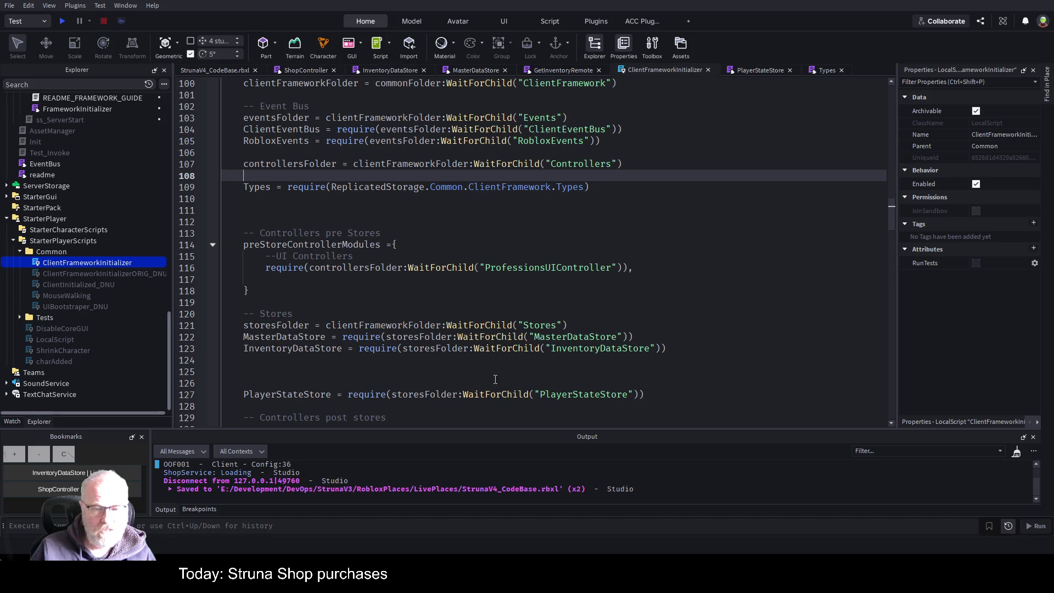
pyautogui.click(511, 349)
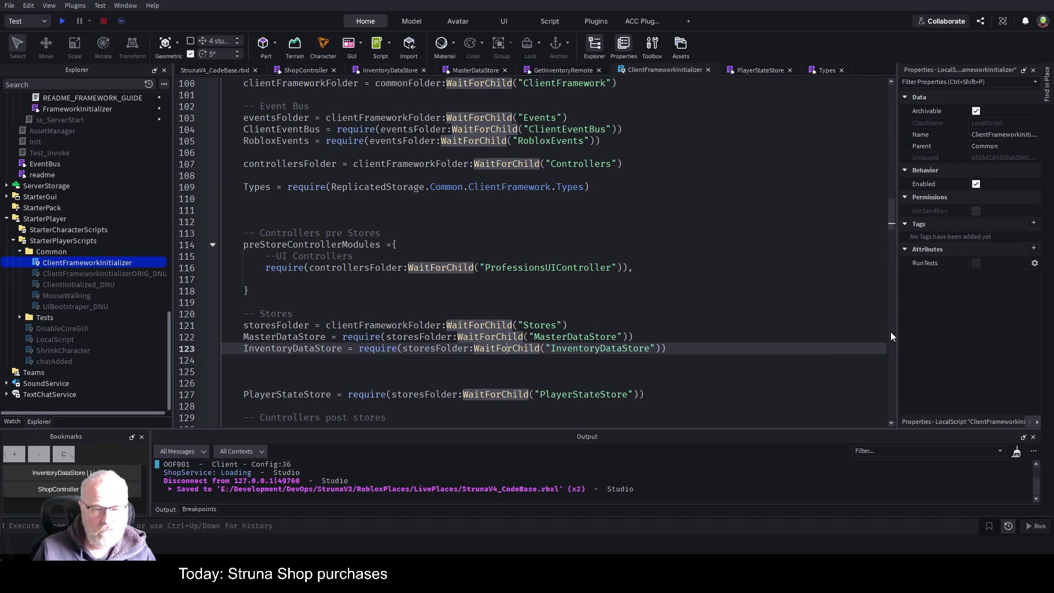
pyautogui.press('Home')
pyautogui.press('Return')
pyautogui.press('Return')
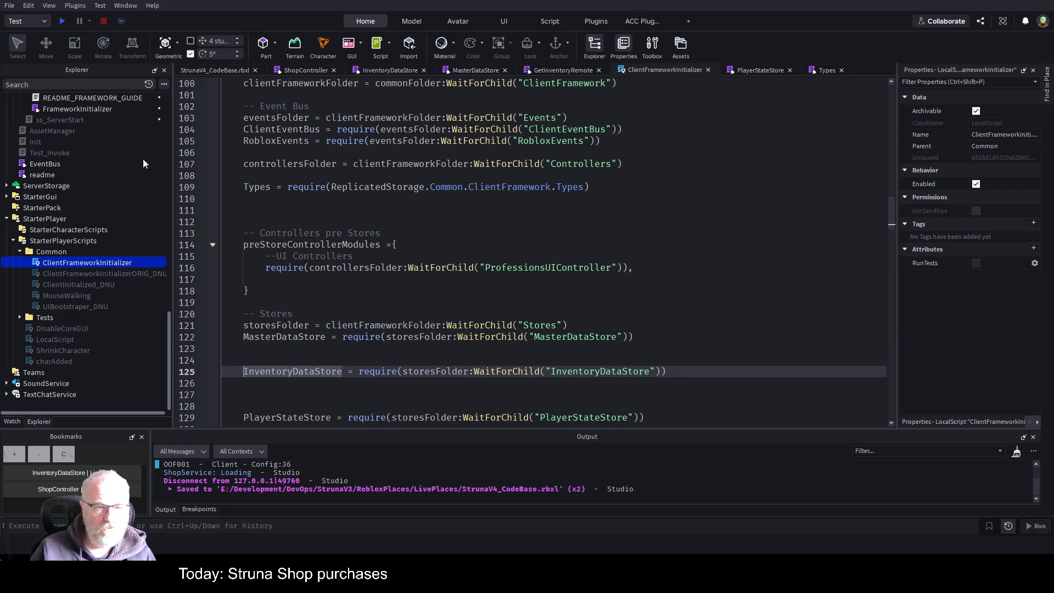
pyautogui.scroll(-3, 299, 206)
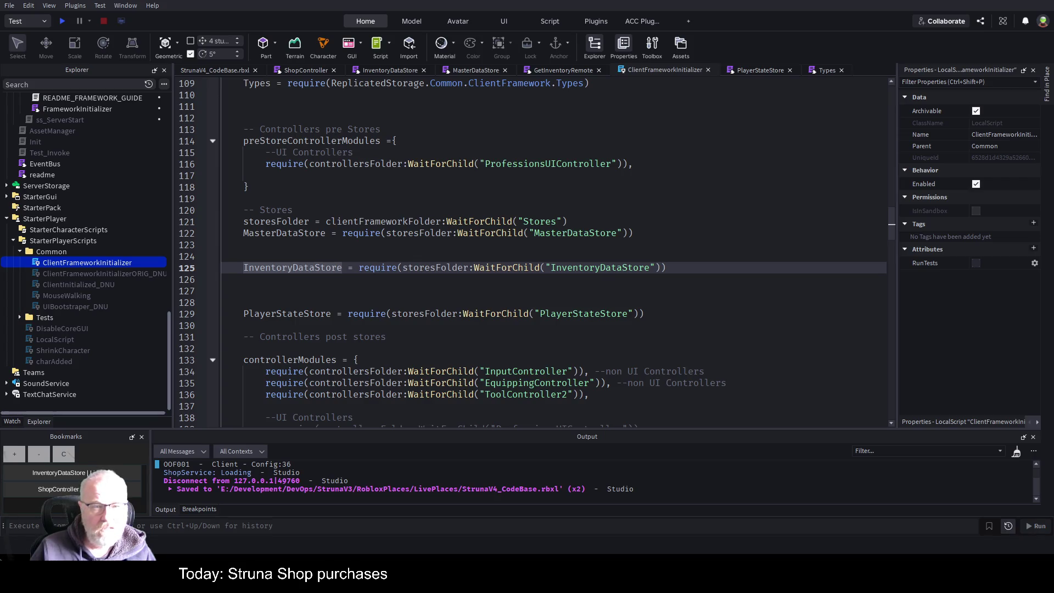
# Step: Paste the typed InventoryDataStore require without 'local' and comment out the old WaitForChild line
pyautogui.click(291, 255)
pyautogui.write('local InventoryDataStore = require( \tReplicatedStorage.Common.ClientFramework.Stores.InventoryDataStore ) :: Types.InventoryDataStoreModule')
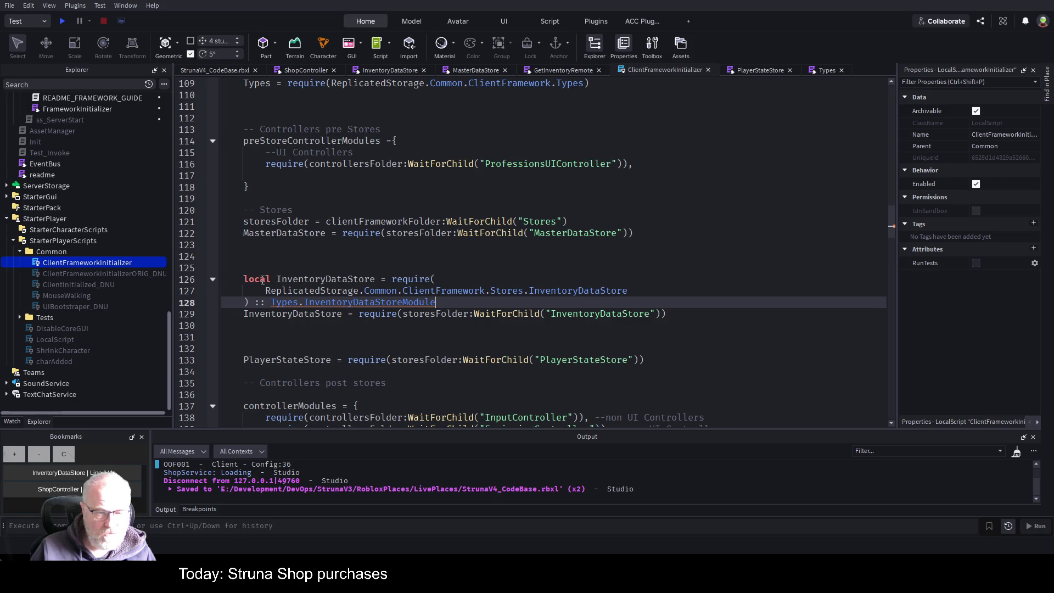
pyautogui.doubleClick(261, 282)
pyautogui.press('Delete')
pyautogui.press('Delete')
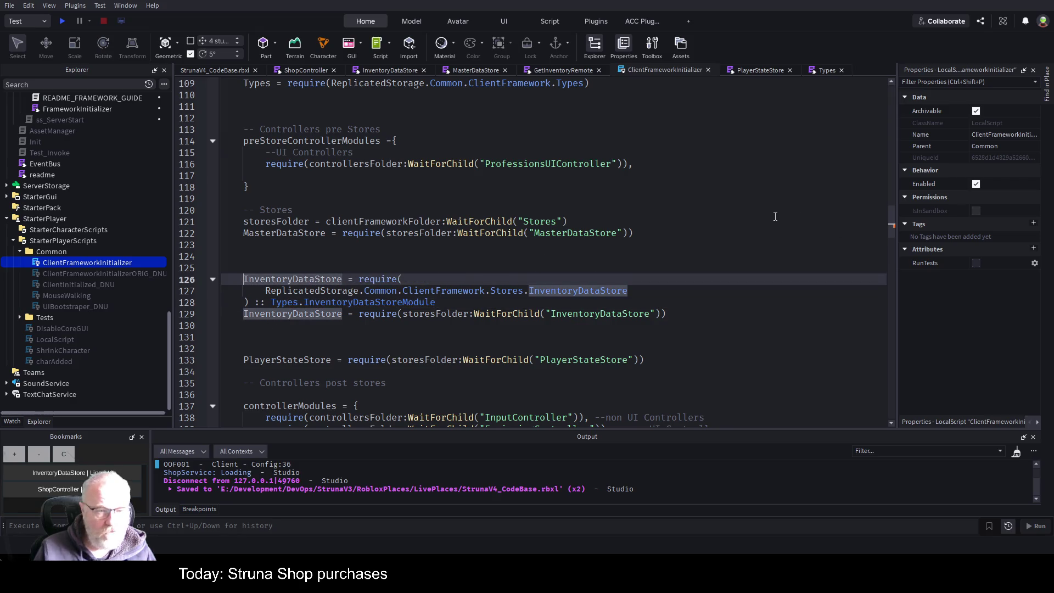
pyautogui.press('Down')
pyautogui.press('Down')
pyautogui.press('Down')
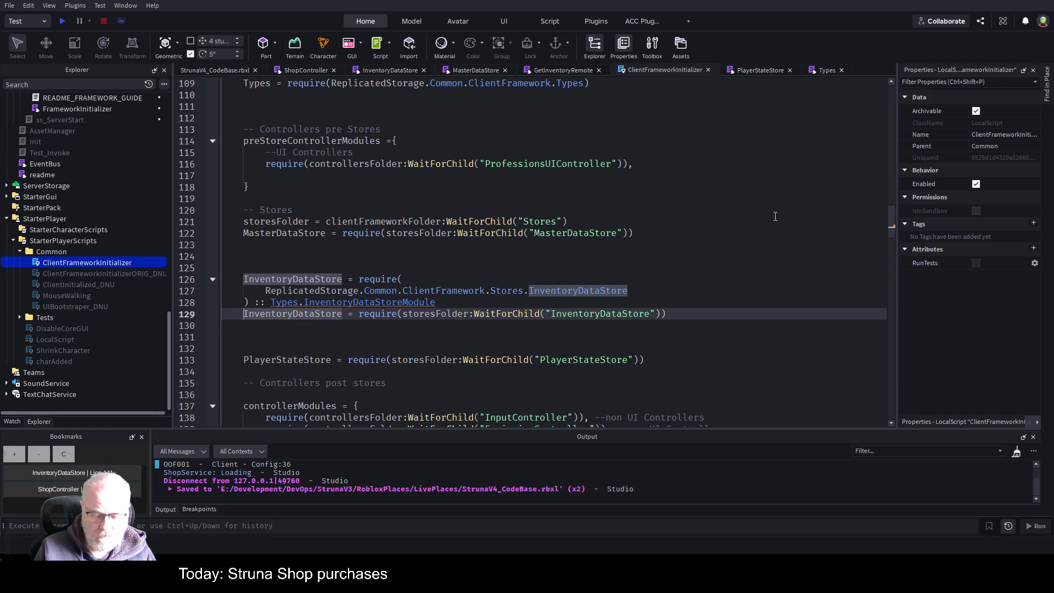
pyautogui.write('--')
# Step: Join the new InventoryDataStore require path and its type cast onto line 126
pyautogui.click(493, 244)
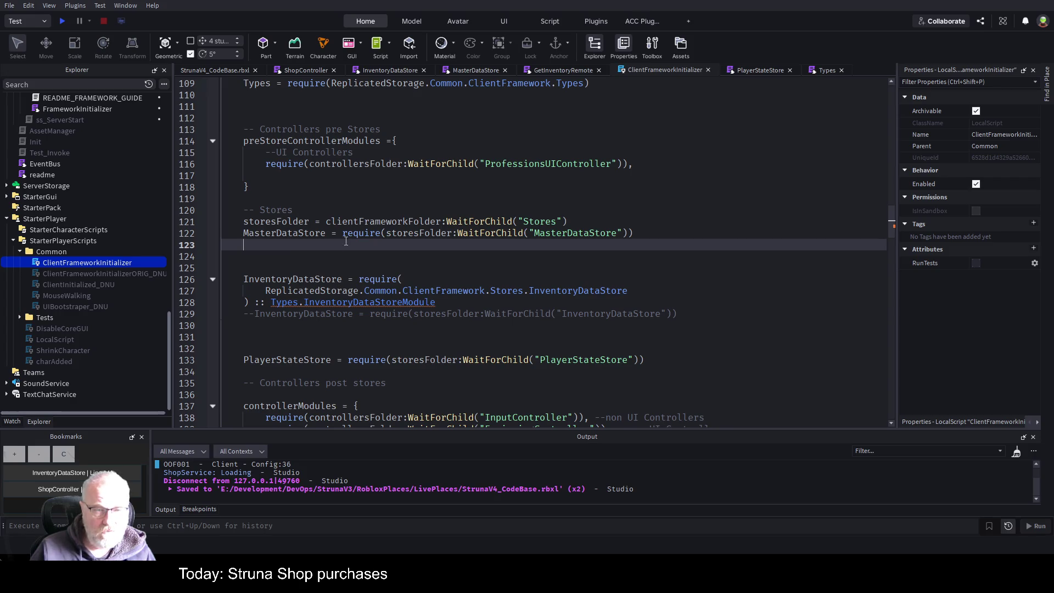
pyautogui.scroll(7, 333, 300)
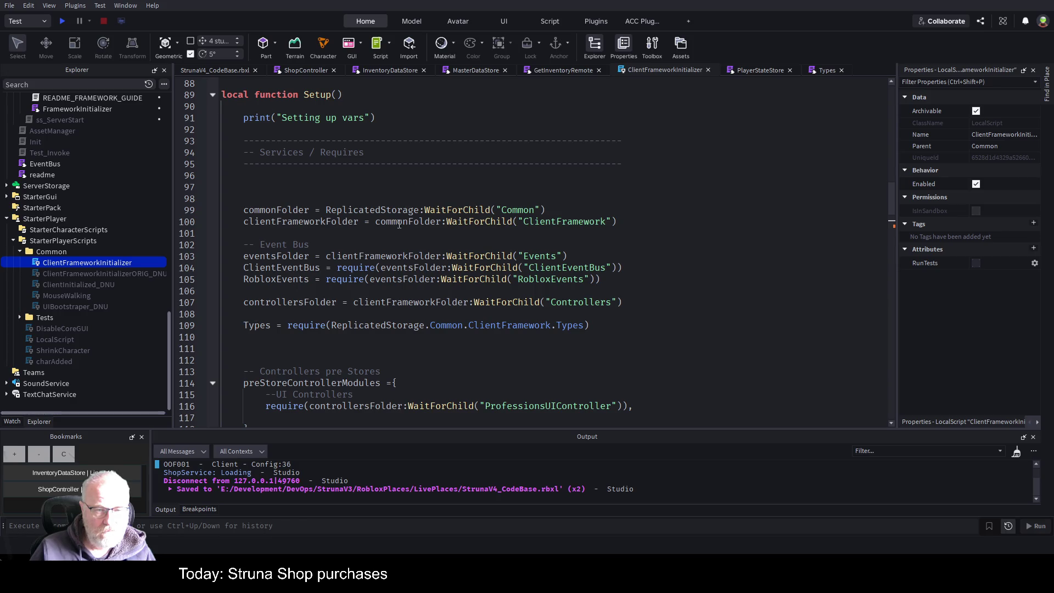
pyautogui.scroll(-5, 412, 288)
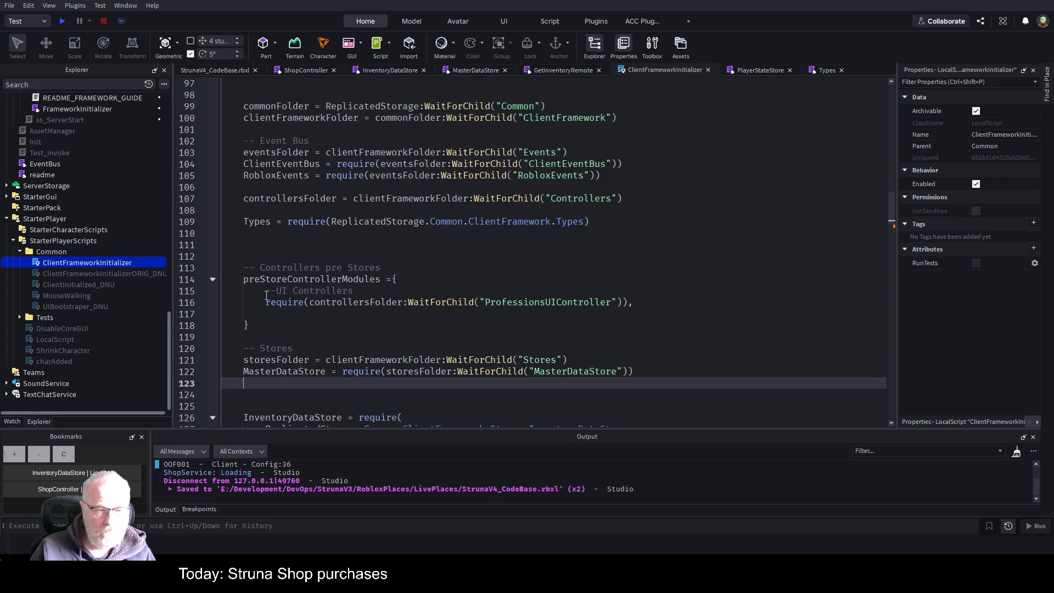
pyautogui.scroll(-1, 464, 310)
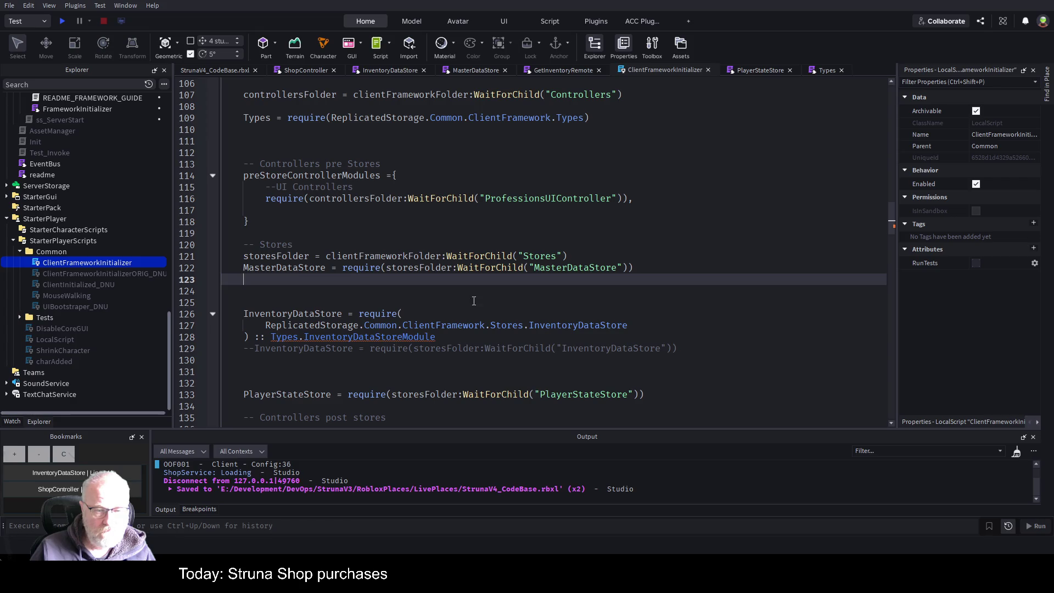
pyautogui.click(388, 302)
pyautogui.click(872, 308)
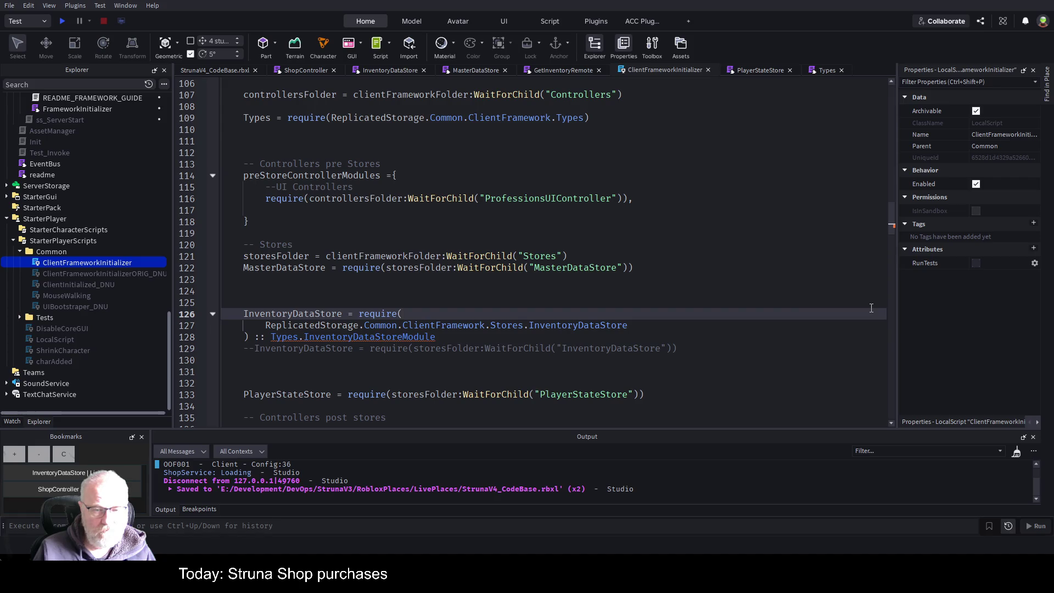
pyautogui.press('Down')
pyautogui.press('Left')
pyautogui.press('Left')
pyautogui.press('Left')
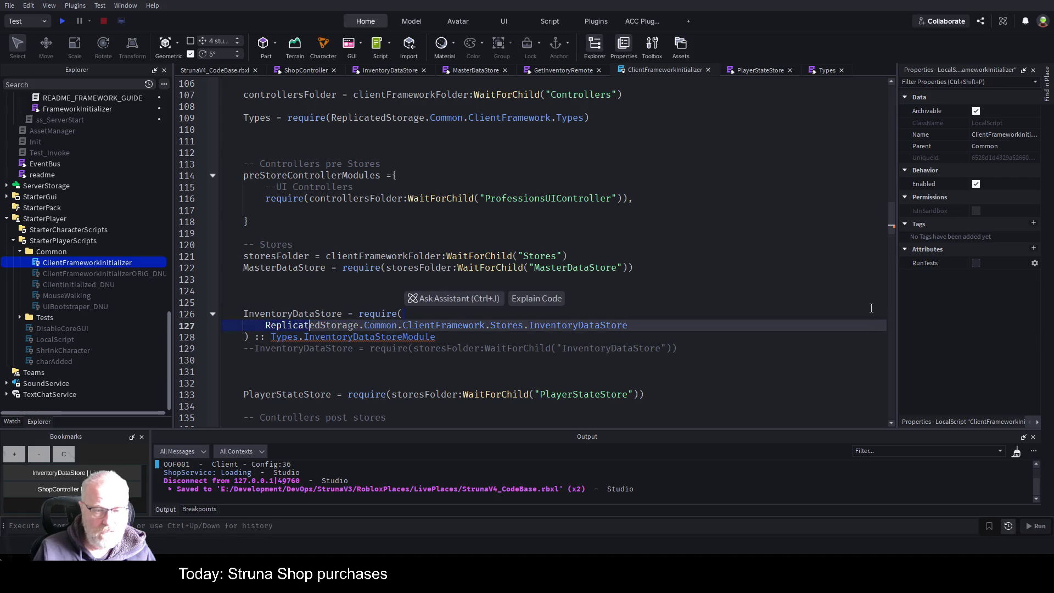
pyautogui.press('BackSpace')
pyautogui.press('BackSpace')
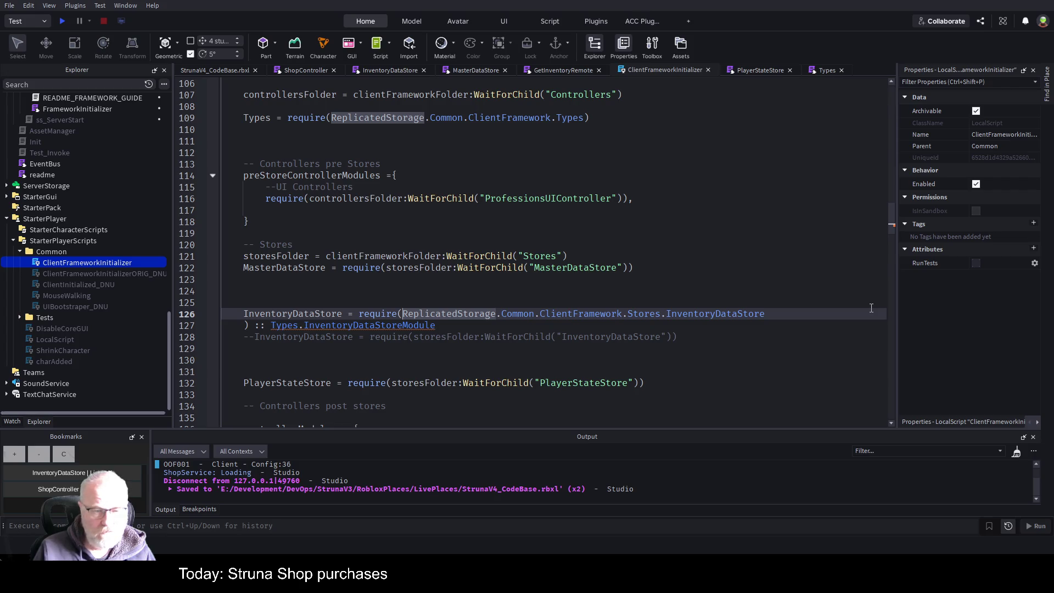
pyautogui.press('End')
pyautogui.press('Delete')
pyautogui.press('BackSpace')
pyautogui.moveTo(460, 417); pyautogui.dragTo(595, 424)
# Step: Begin the cast on line 126 as ':: Types', commenting out the split-off type name
pyautogui.click(735, 315)
pyautogui.press('Left')
pyautogui.press('Left')
pyautogui.press('Left')
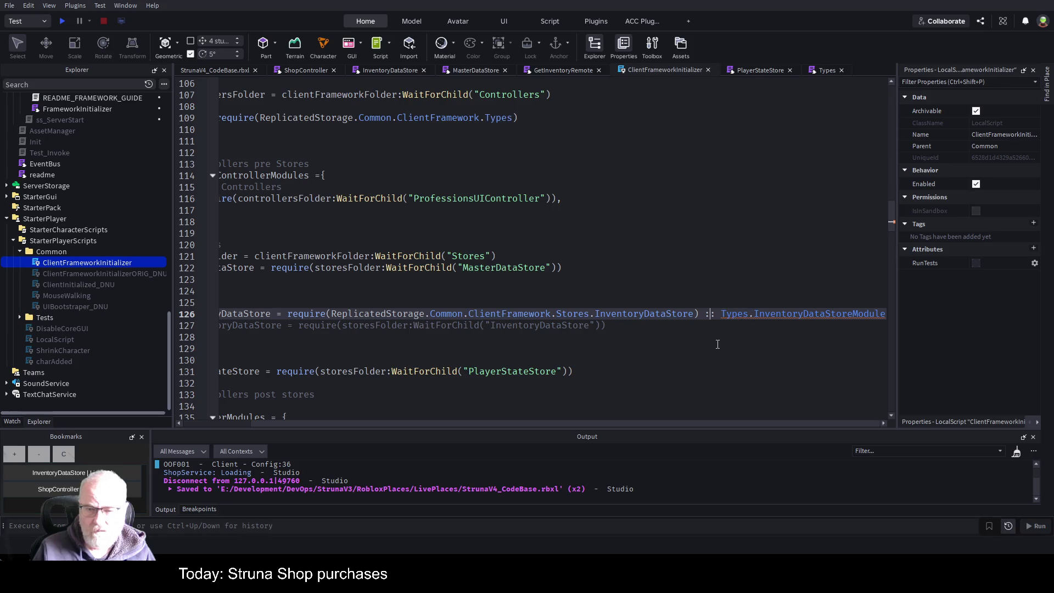
pyautogui.press('Return')
pyautogui.press('Return')
pyautogui.write('--Types.InventoryDataStoreModule')
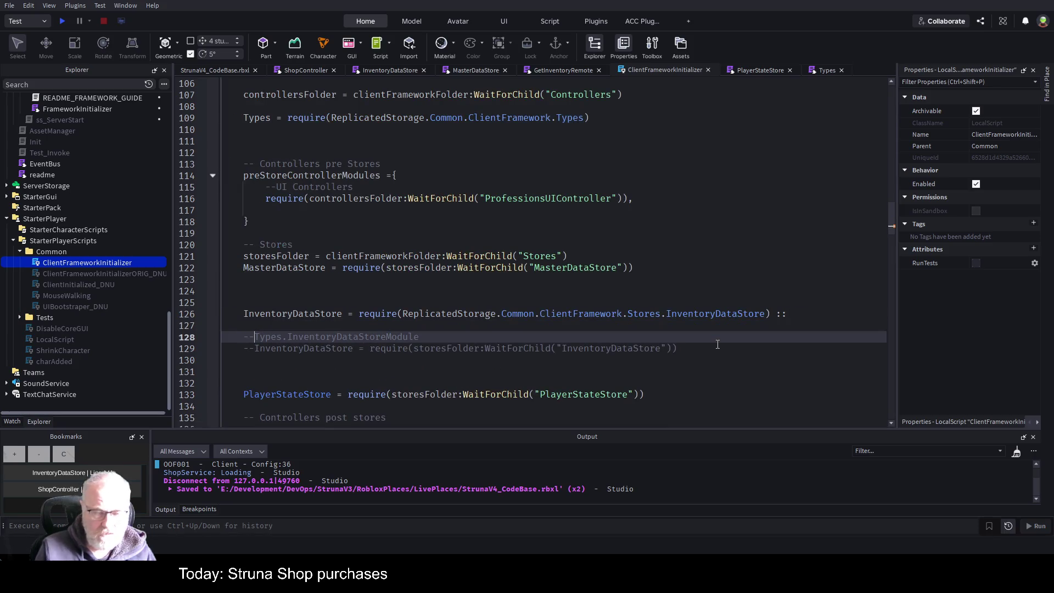
pyautogui.press('Up')
pyautogui.press('Up')
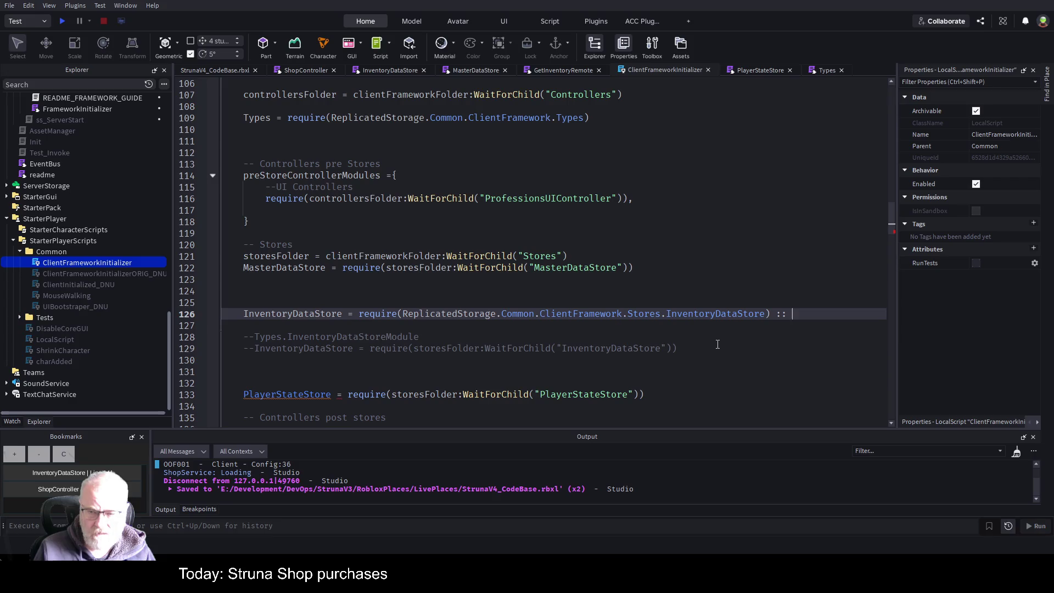
pyautogui.write('Types')
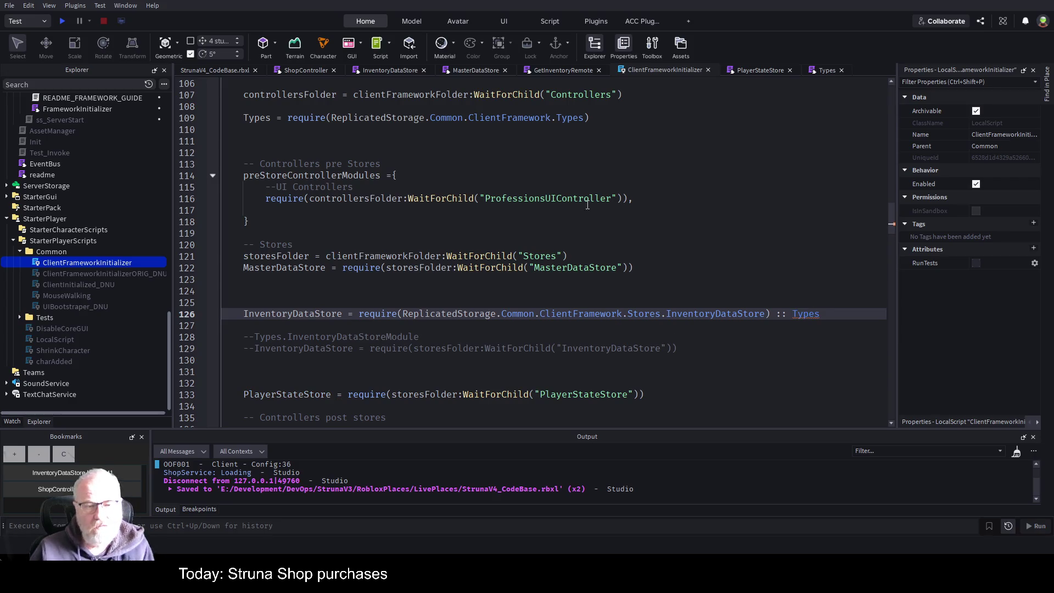
pyautogui.click(427, 302)
pyautogui.scroll(1, 379, 288)
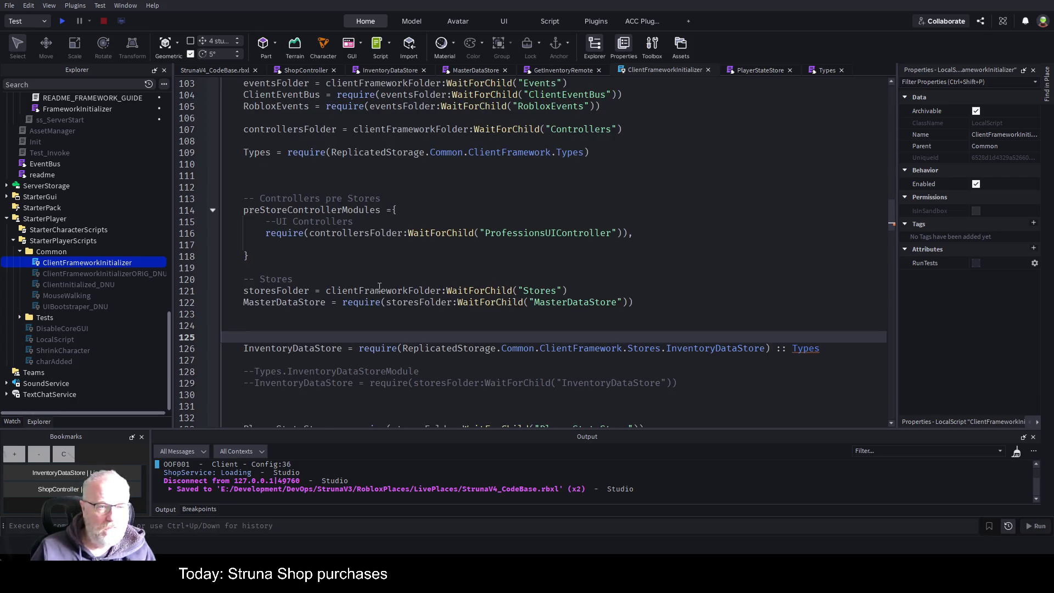
# Step: Make the line 109 Types require local and cast InventoryDataStore to Types.InventoryDataStoreModule
pyautogui.click(232, 157)
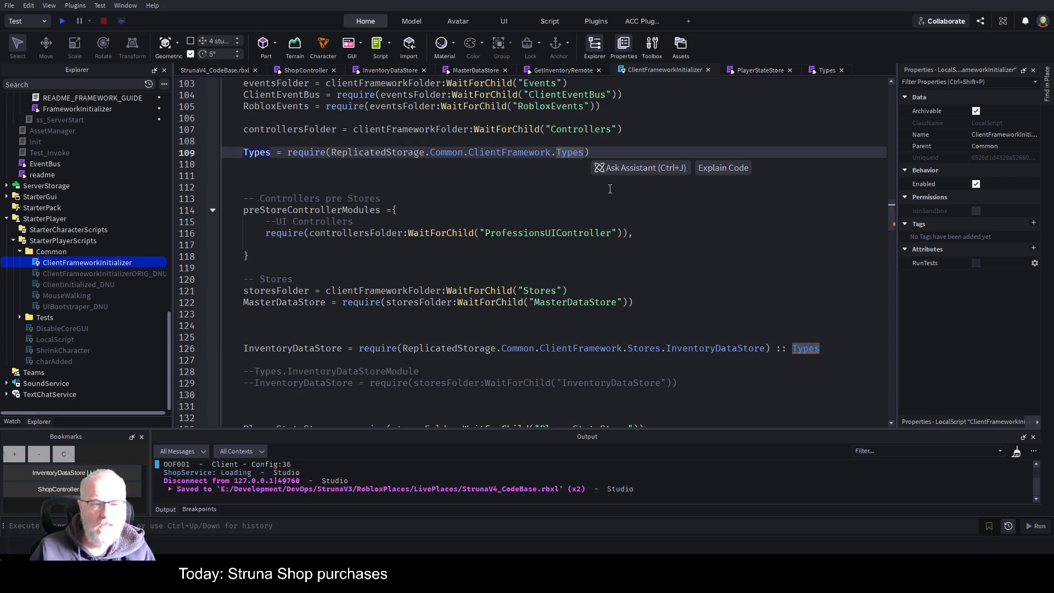
pyautogui.write('local')
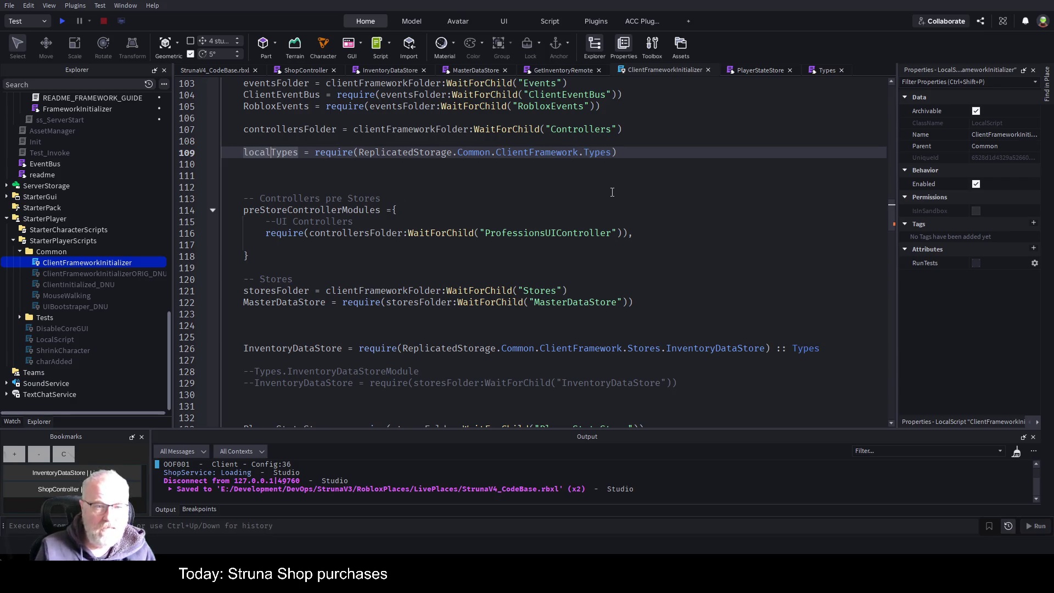
pyautogui.click(559, 200)
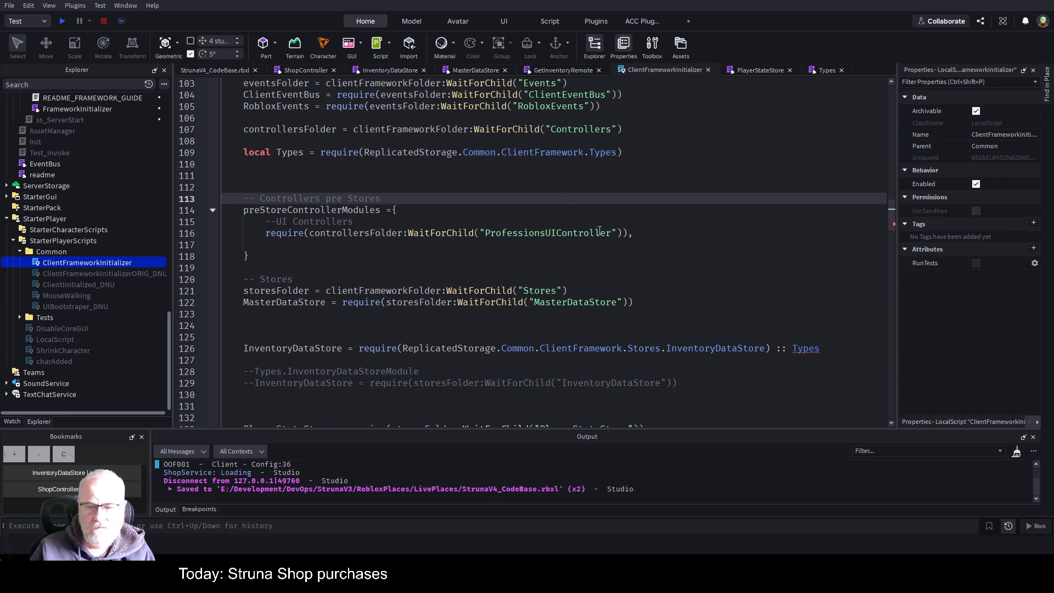
pyautogui.doubleClick(801, 350)
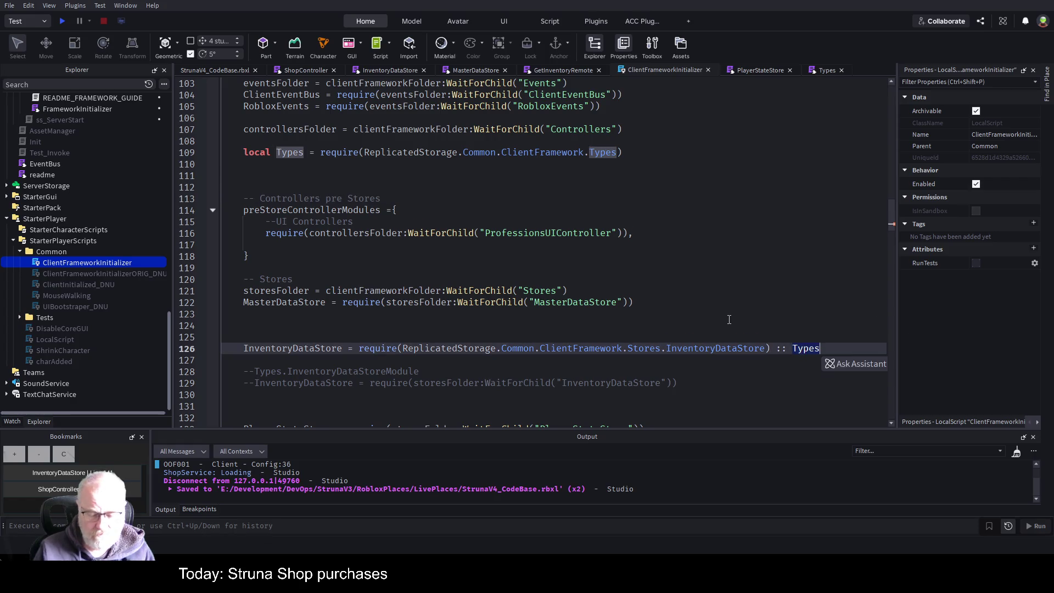
pyautogui.write('Types.')
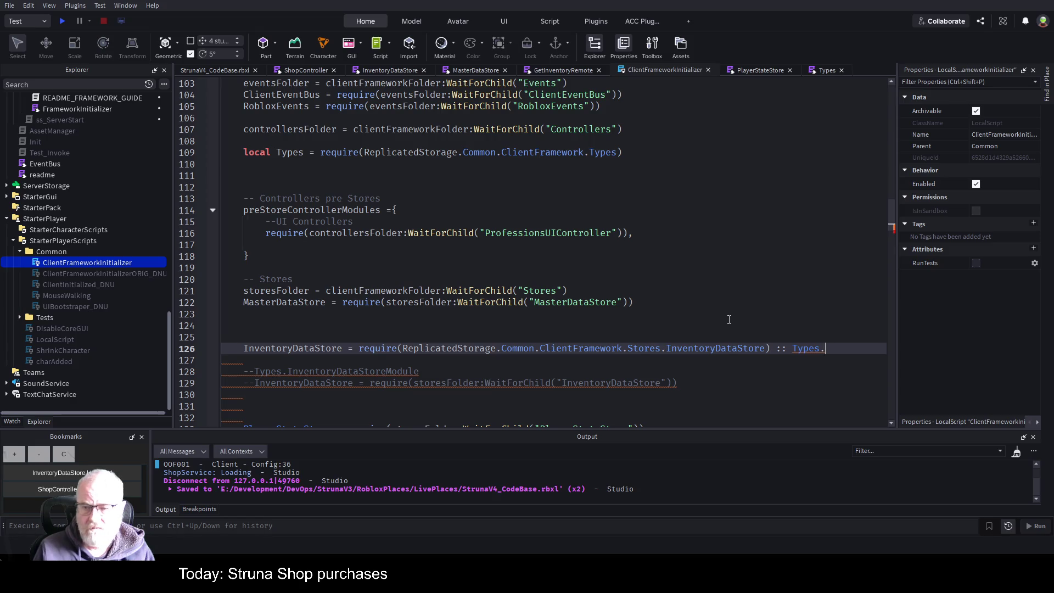
pyautogui.press('Tab')
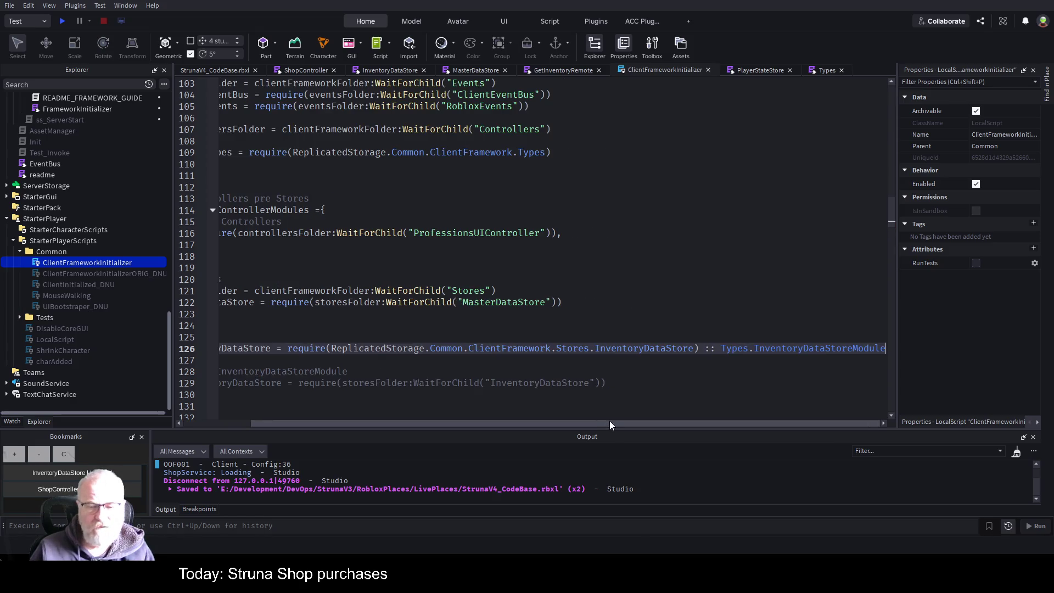
pyautogui.moveTo(609, 426); pyautogui.dragTo(401, 418)
pyautogui.scroll(8, 285, 163)
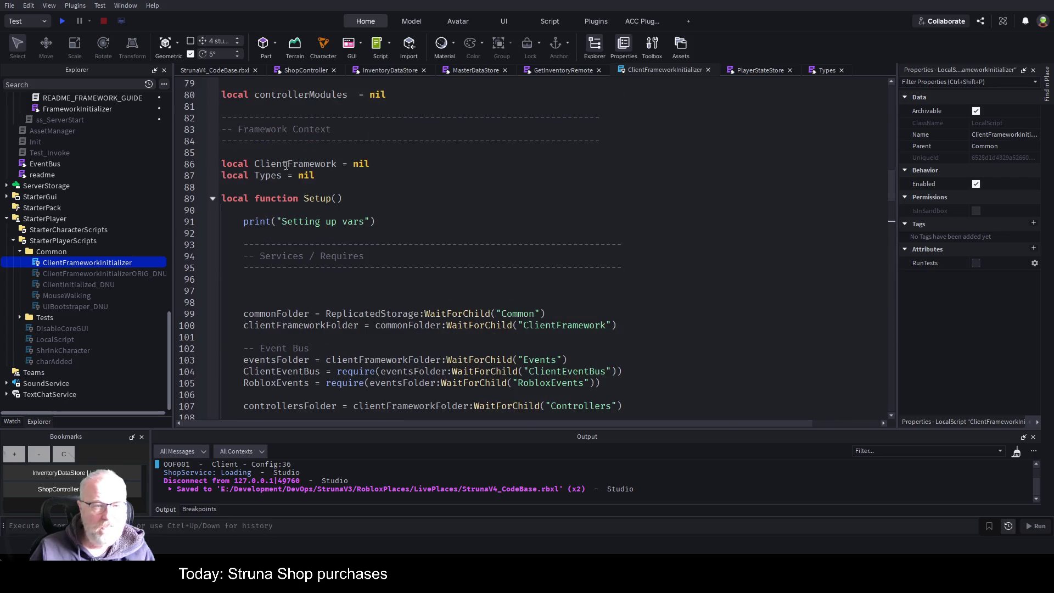
# Step: Delete the 'local Types = nil' line and save the script
pyautogui.click(326, 180)
pyautogui.hotkey('shift', 'Home')
pyautogui.press('BackSpace')
pyautogui.hotkey('ctrl', 's')
pyautogui.scroll(-7, 439, 192)
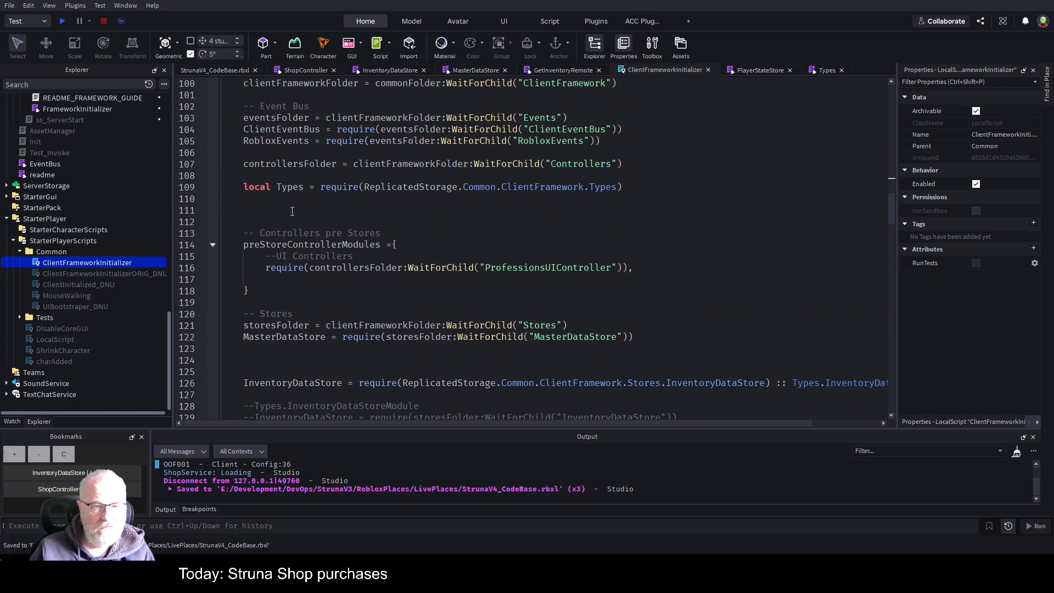
pyautogui.scroll(2, 280, 224)
pyautogui.scroll(4, 304, 221)
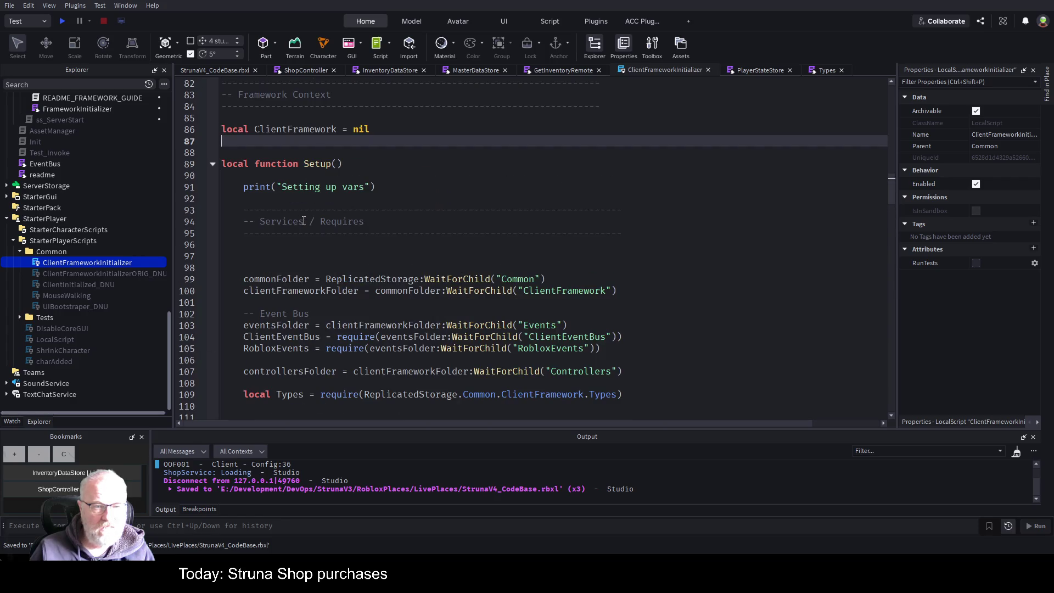
pyautogui.scroll(-3, 304, 220)
# Step: Move the Types require to the line after print in Setup and save
pyautogui.moveTo(243, 314); pyautogui.dragTo(244, 290)
pyautogui.hotkey('ctrl', 'c')
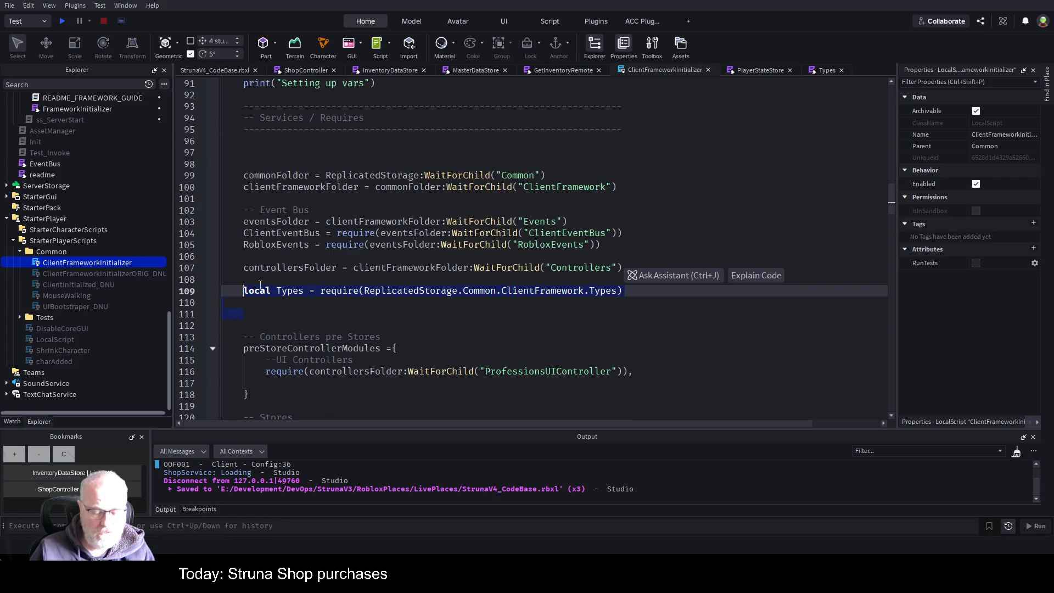
pyautogui.press('Delete')
pyautogui.scroll(5, 389, 209)
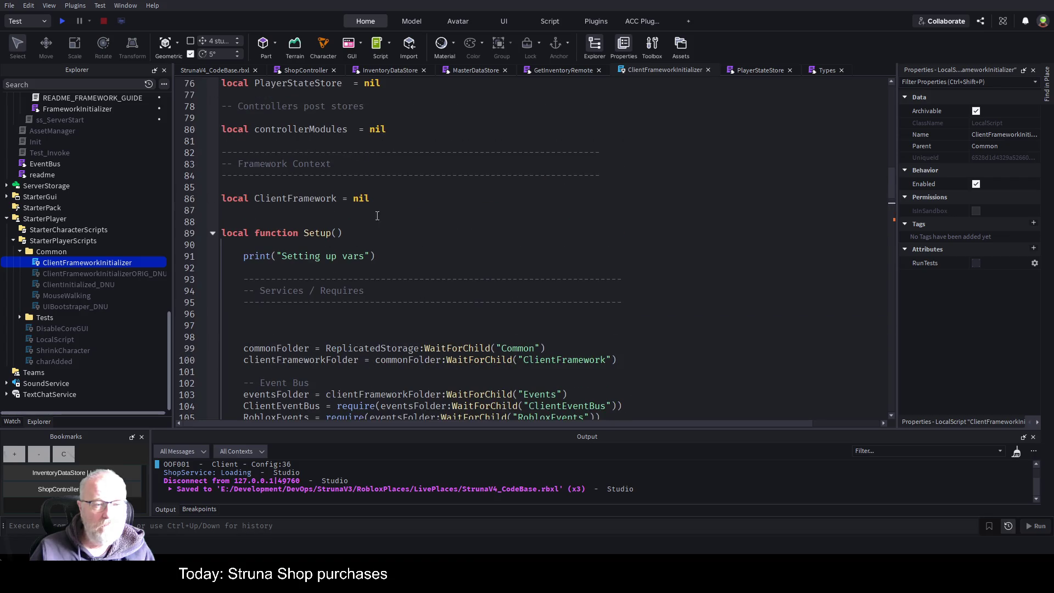
pyautogui.click(330, 270)
pyautogui.hotkey('ctrl', 'v')
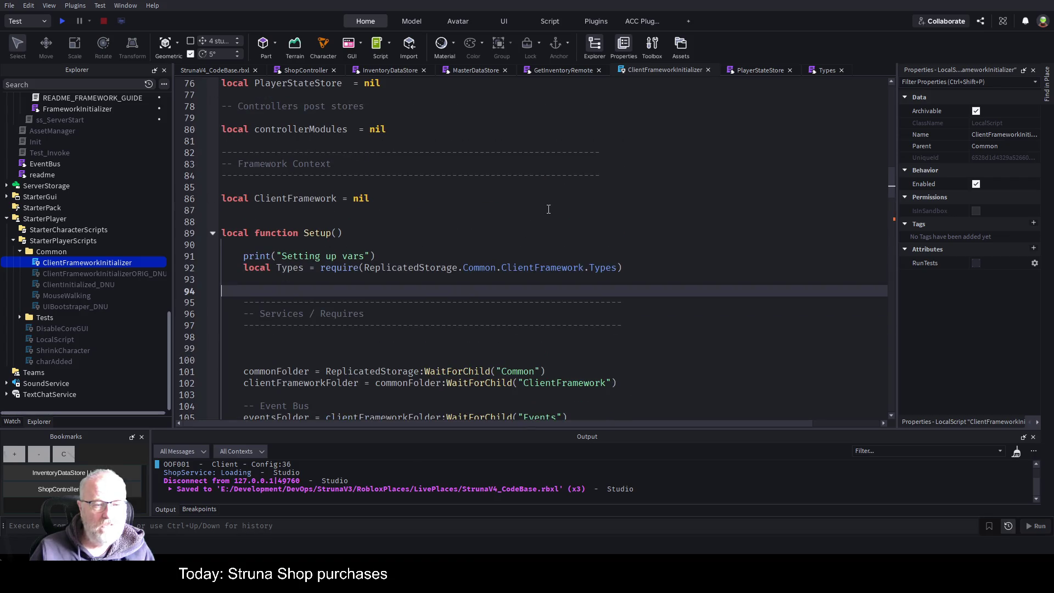
pyautogui.hotkey('ctrl', 's')
# Step: Add a copied dashed header above the Types require, renamed 'Get Struna Types(classes)/interfaces'
pyautogui.click(459, 251)
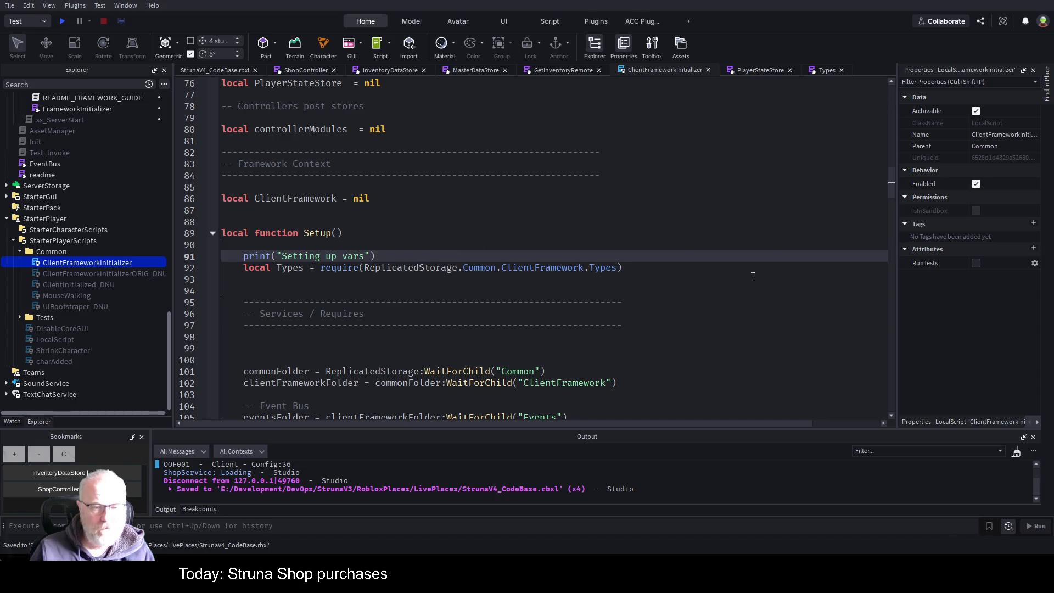
pyautogui.press('Return')
pyautogui.write('--')
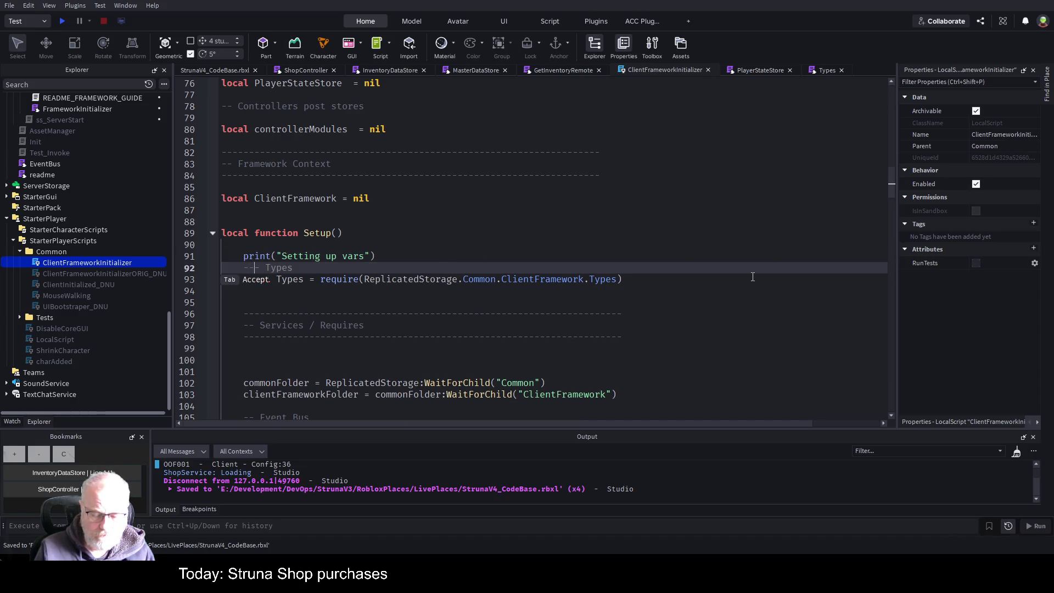
pyautogui.press('Down')
pyautogui.press('Down')
pyautogui.press('Down')
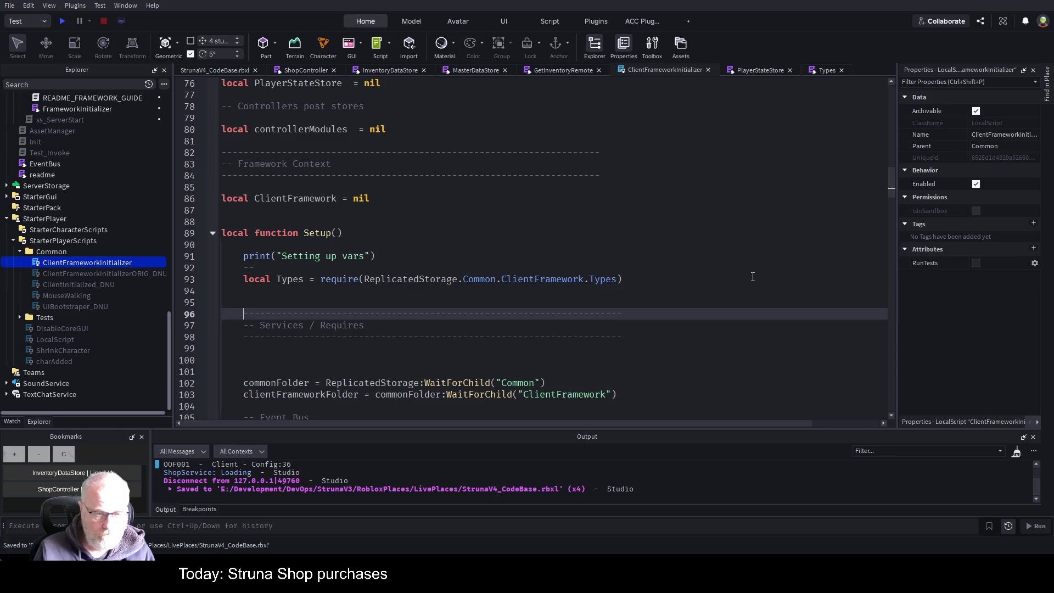
pyautogui.press('Down')
pyautogui.press('End')
pyautogui.press('Up')
pyautogui.press('Up')
pyautogui.press('Up')
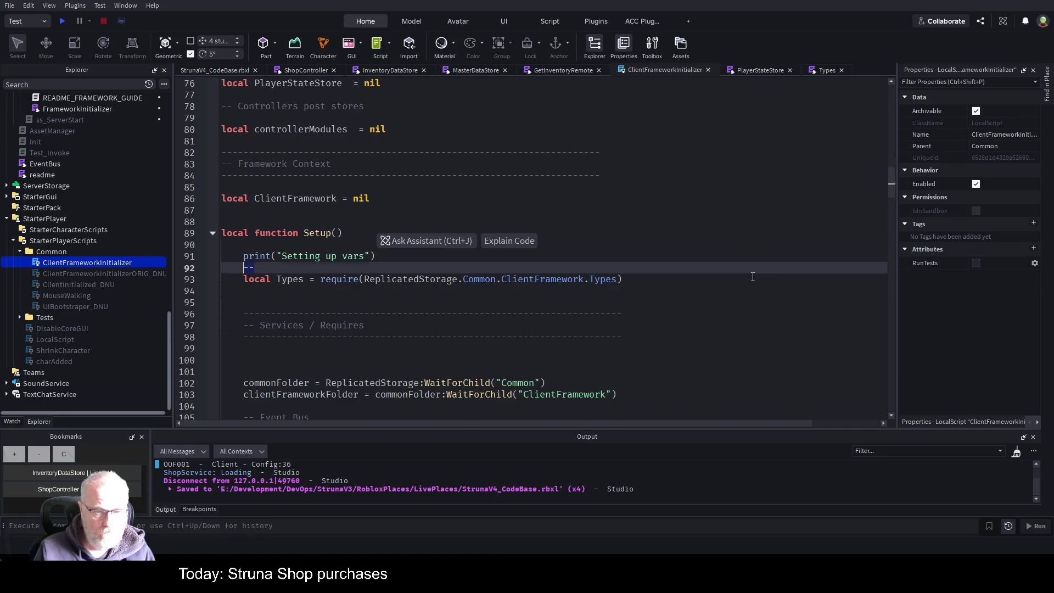
pyautogui.hotkey('ctrl', 'v')
pyautogui.press('Up')
pyautogui.hotkey('ctrl', 'shift', 'Left')
pyautogui.hotkey('ctrl', 'shift', 'Left')
pyautogui.hotkey('ctrl', 'shift', 'Left')
pyautogui.write('Get Struna Types')
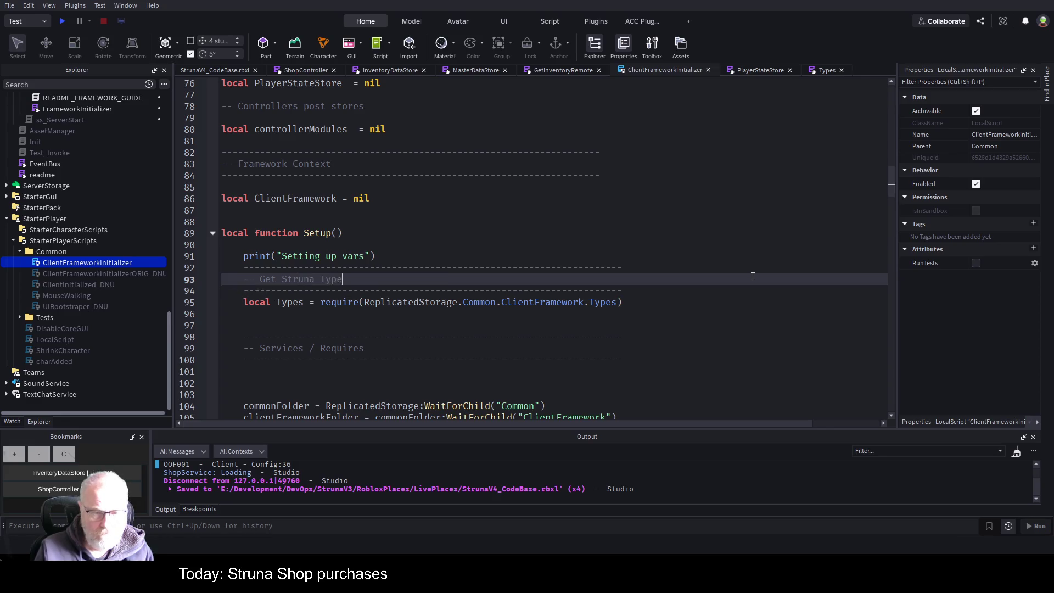
pyautogui.write('(classes)/interfaces')
pyautogui.scroll(-1, 516, 246)
# Step: Save ClientFrameworkInitializer after checking its InventoryDataStore usages, then view ShopController's Buy handler
pyautogui.hotkey('ctrl', 's')
pyautogui.scroll(-12, 516, 246)
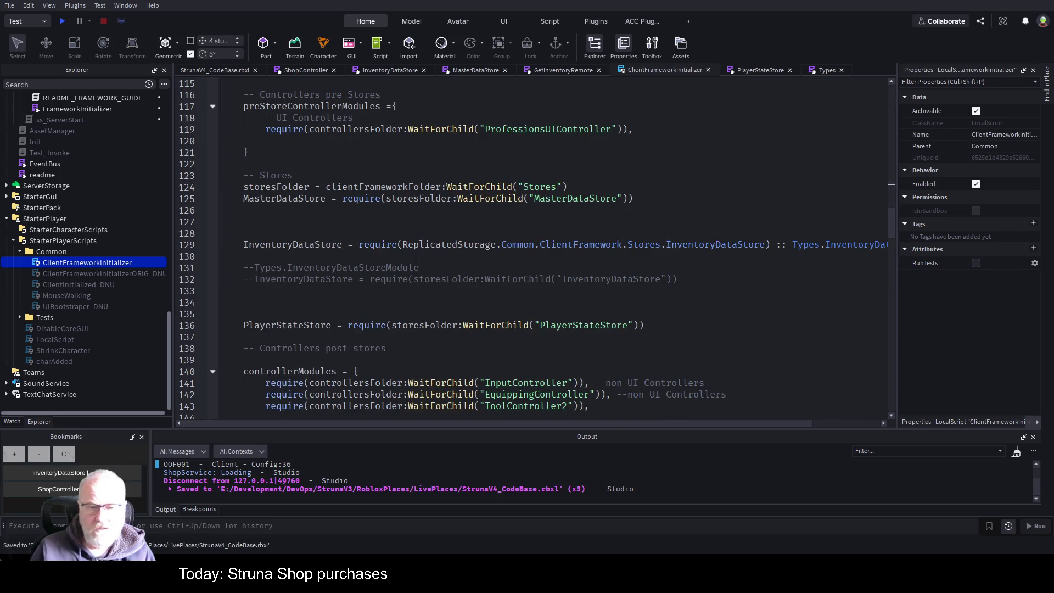
pyautogui.doubleClick(271, 246)
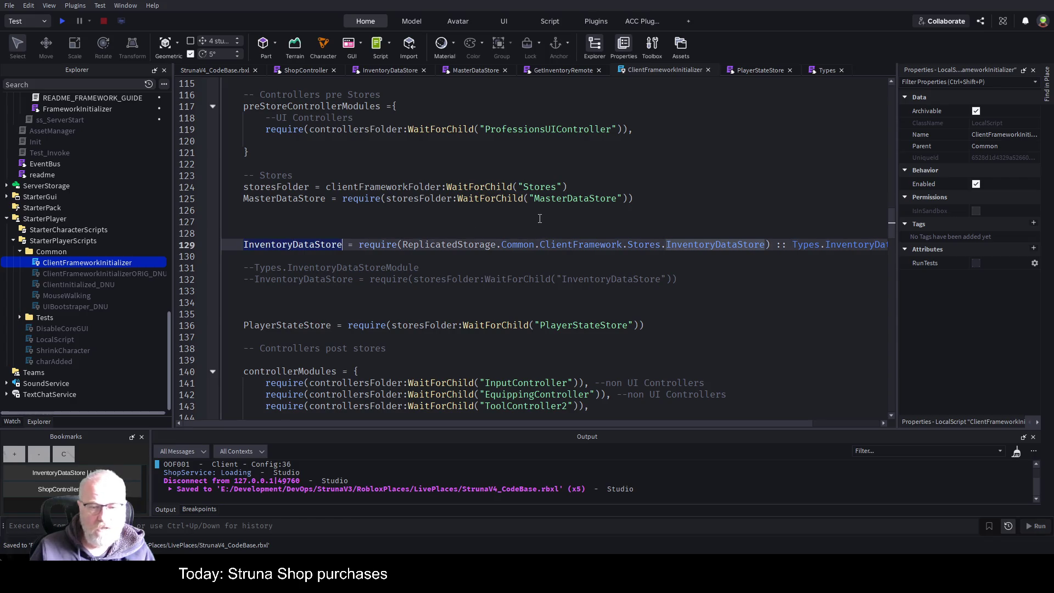
pyautogui.click(392, 224)
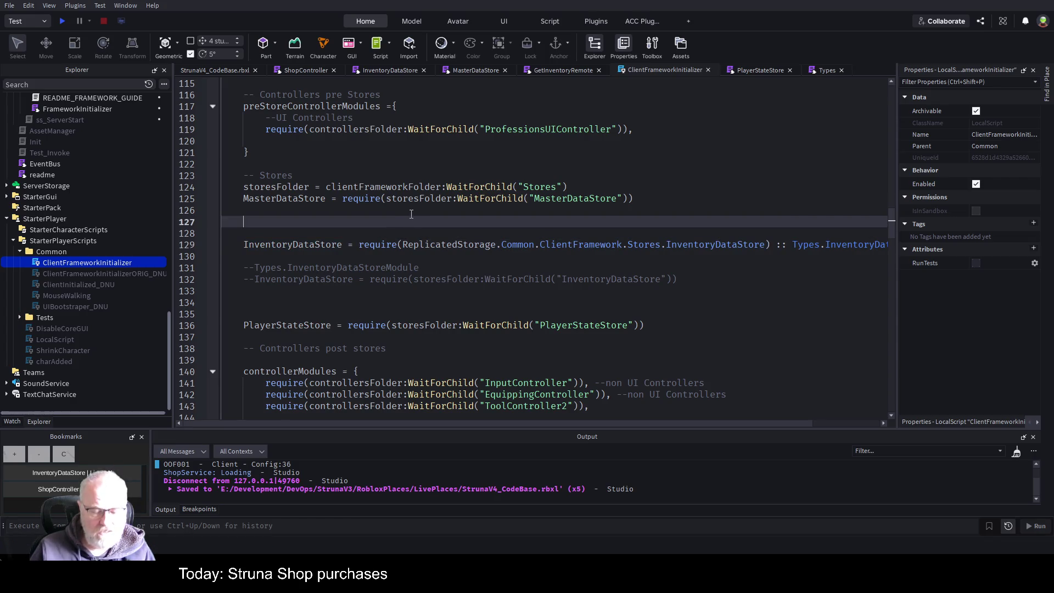
pyautogui.hotkey('ctrl', 's')
pyautogui.scroll(-13, 509, 230)
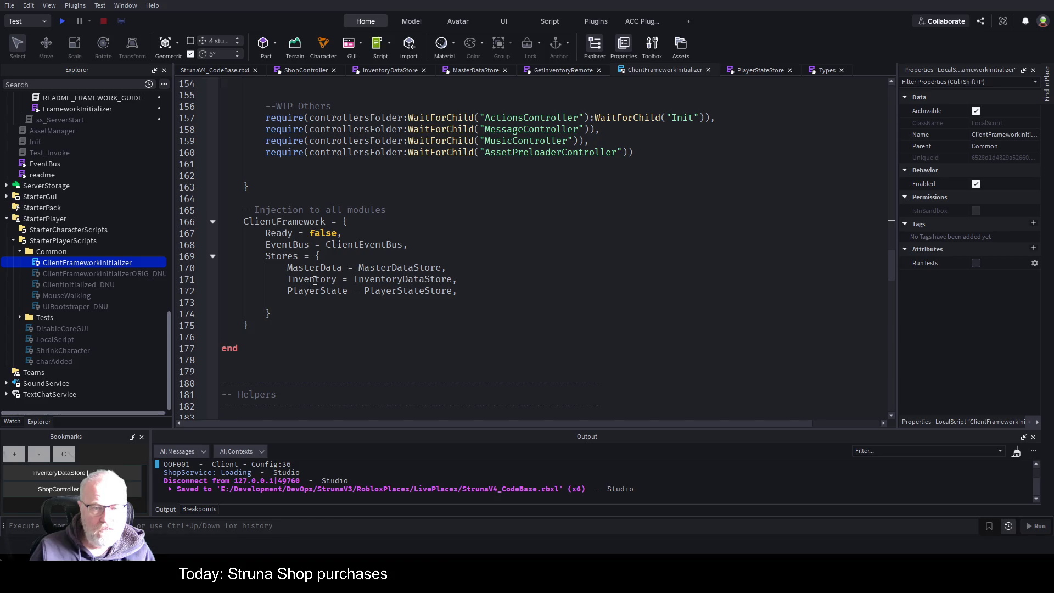
pyautogui.doubleClick(315, 281)
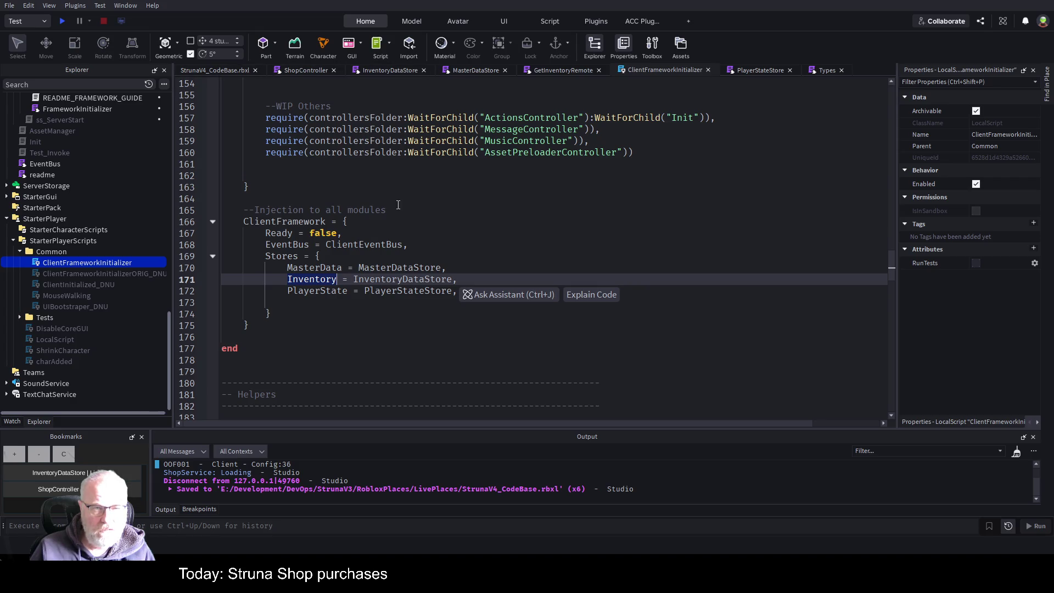
pyautogui.click(307, 70)
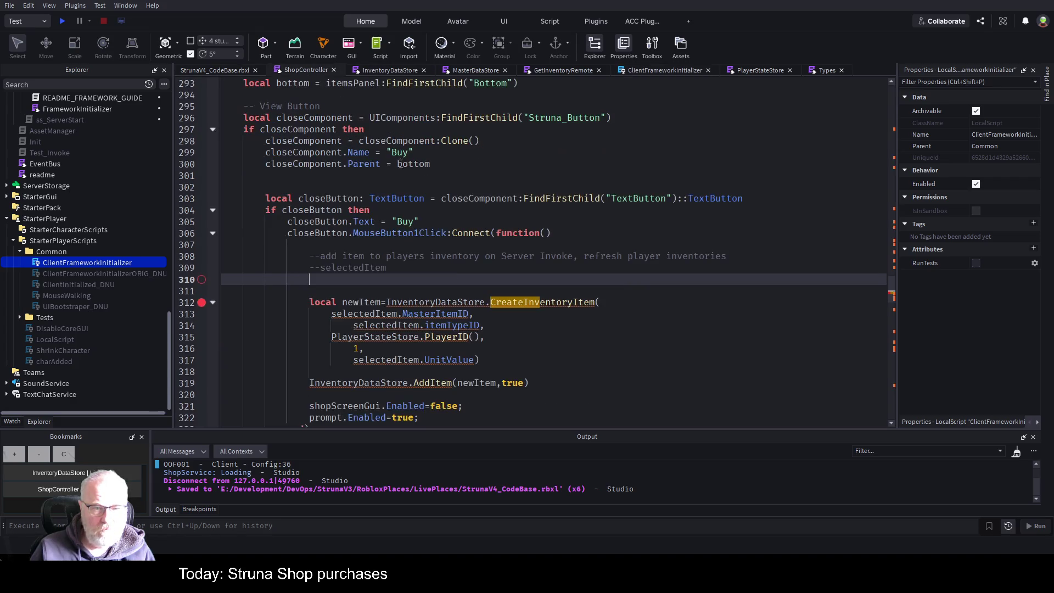
# Step: Change ShopController's InventoryDataStore declaration from nil to '= Types;'
pyautogui.click(497, 254)
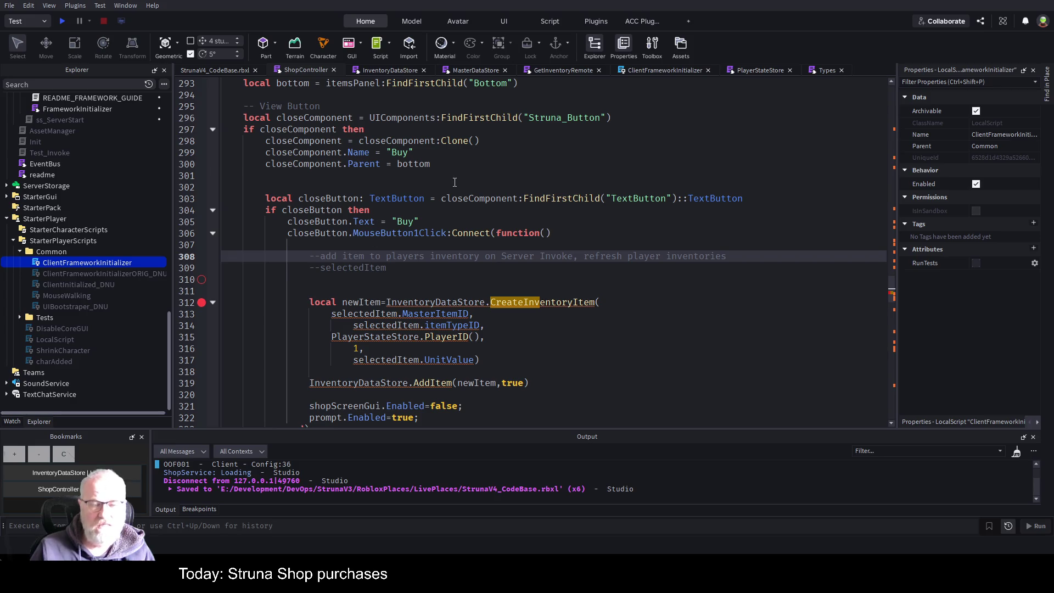
pyautogui.scroll(20, 454, 181)
pyautogui.click(532, 282)
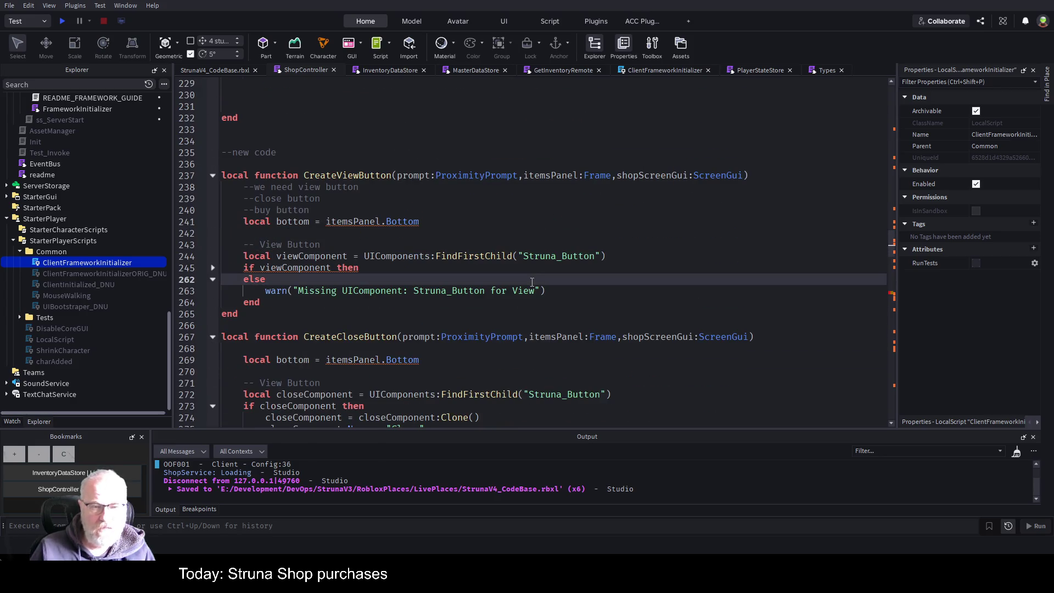
pyautogui.hotkey('ctrl', 'Home')
pyautogui.scroll(-3, 326, 348)
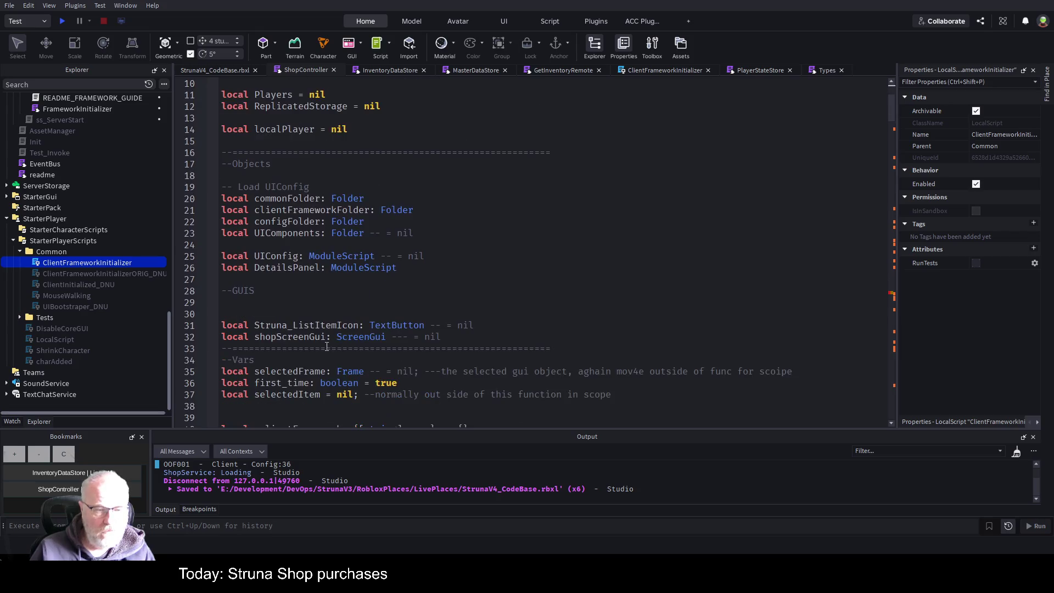
pyautogui.scroll(-2, 326, 348)
pyautogui.scroll(-3, 332, 338)
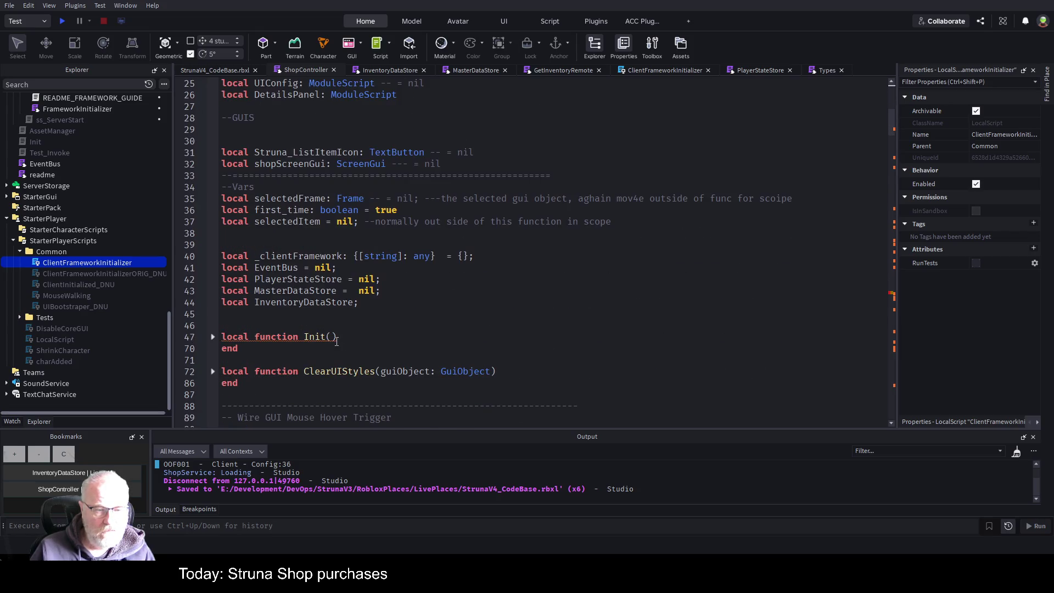
pyautogui.click(374, 304)
pyautogui.press('Left')
pyautogui.write('= Type')
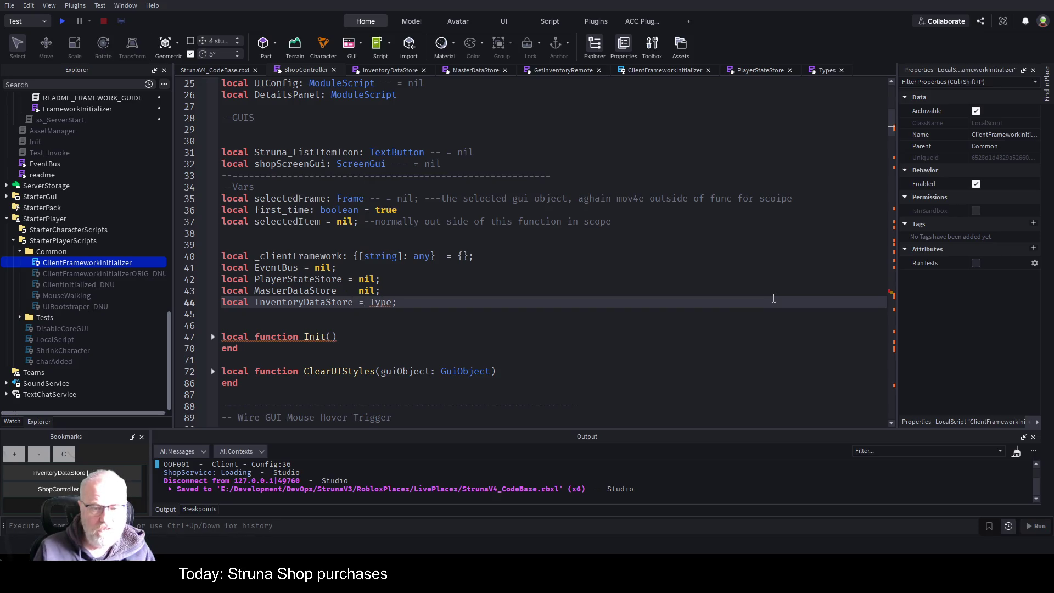
pyautogui.write('s')
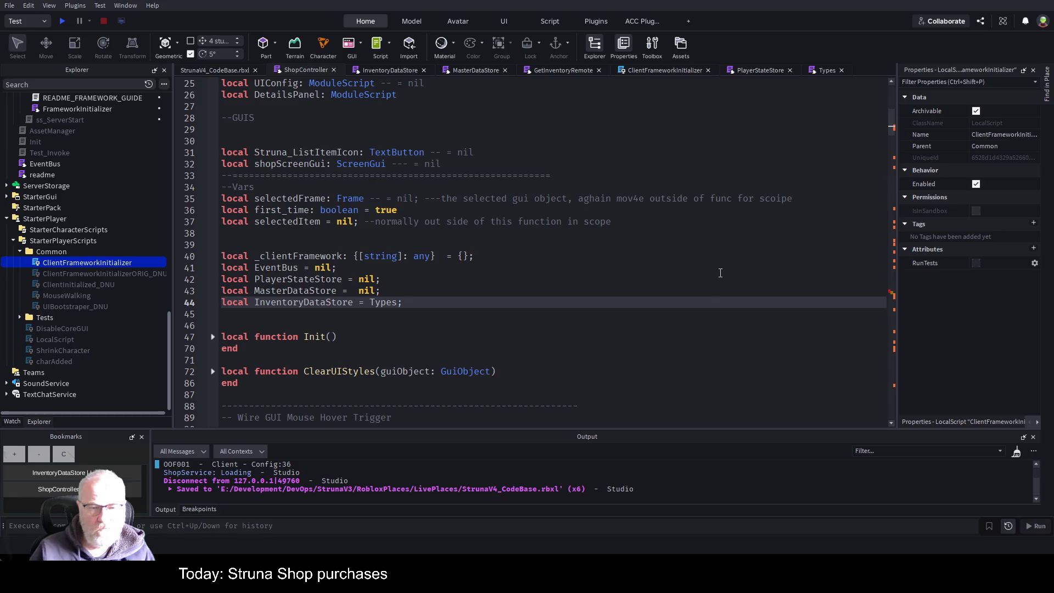
# Step: Compare with InventoryDataStore's local Types require line, then return to the top of ShopController
pyautogui.click(474, 279)
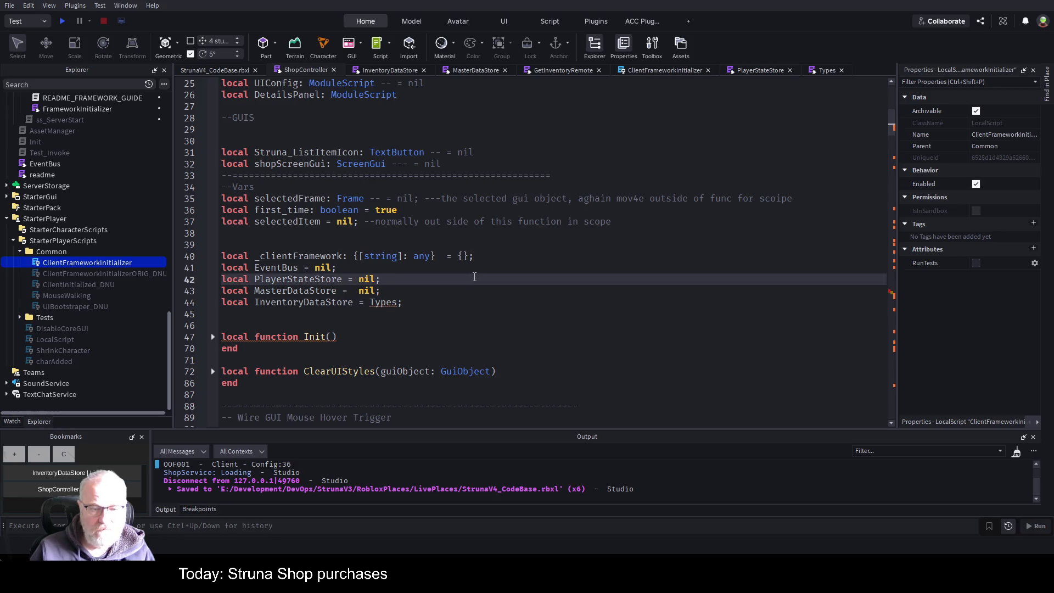
pyautogui.click(374, 71)
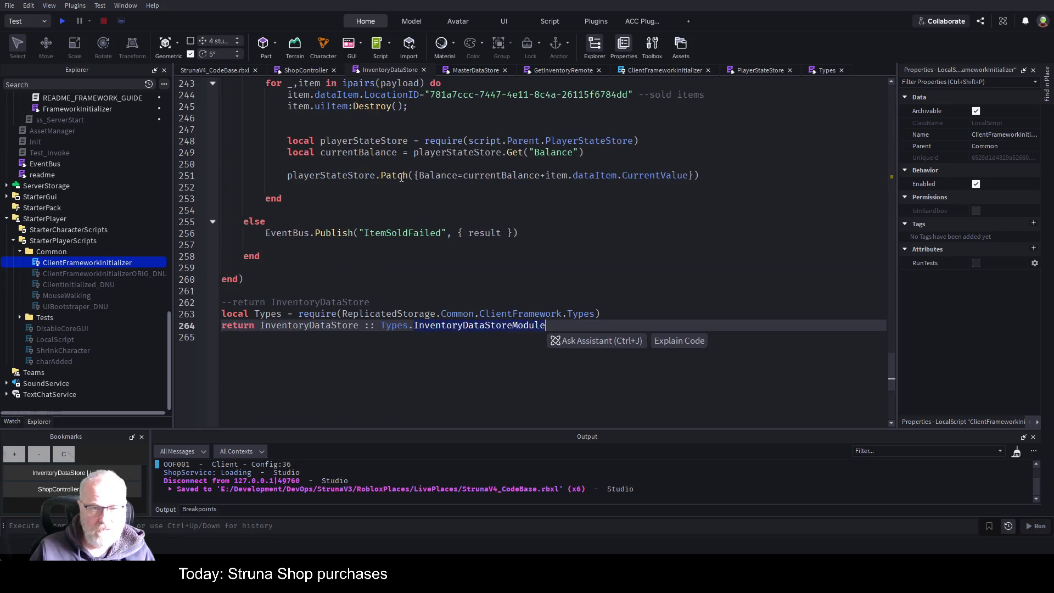
pyautogui.moveTo(624, 319); pyautogui.dragTo(216, 317)
pyautogui.hotkey('ctrl', 'c')
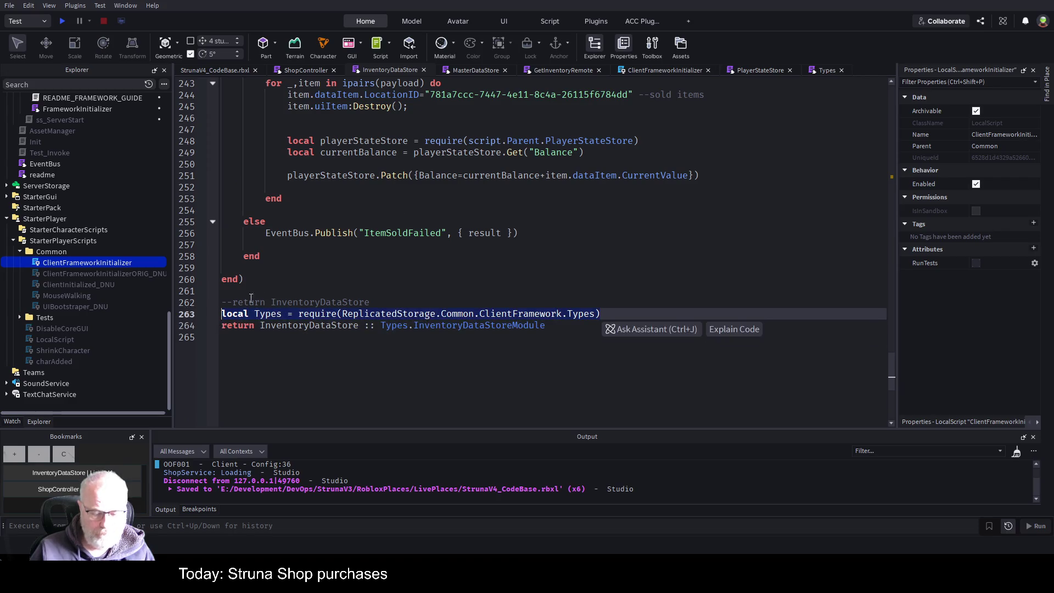
pyautogui.click(287, 71)
pyautogui.click(405, 241)
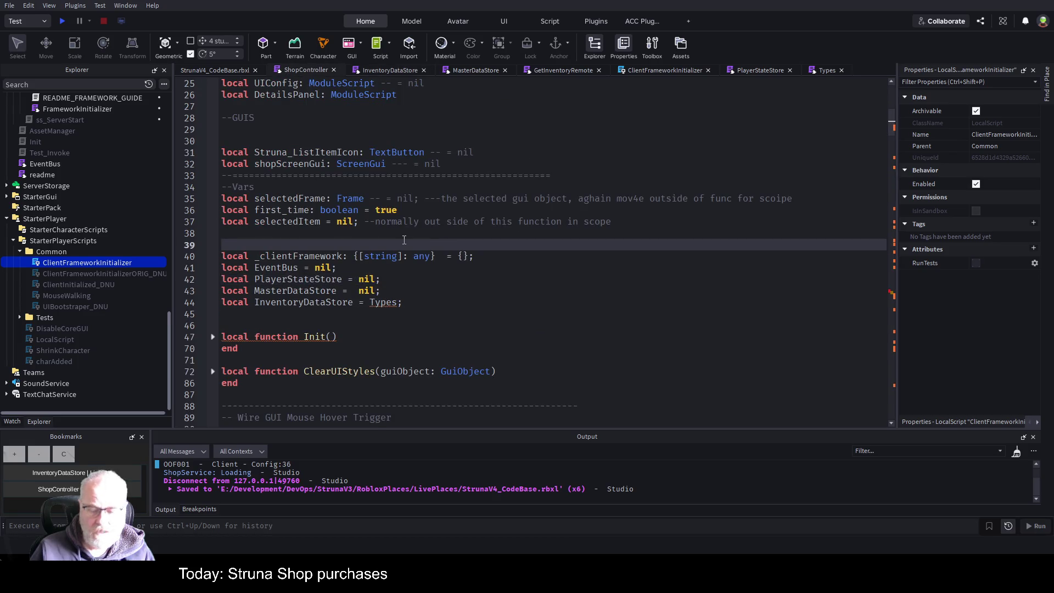
pyautogui.hotkey('ctrl', 'Home')
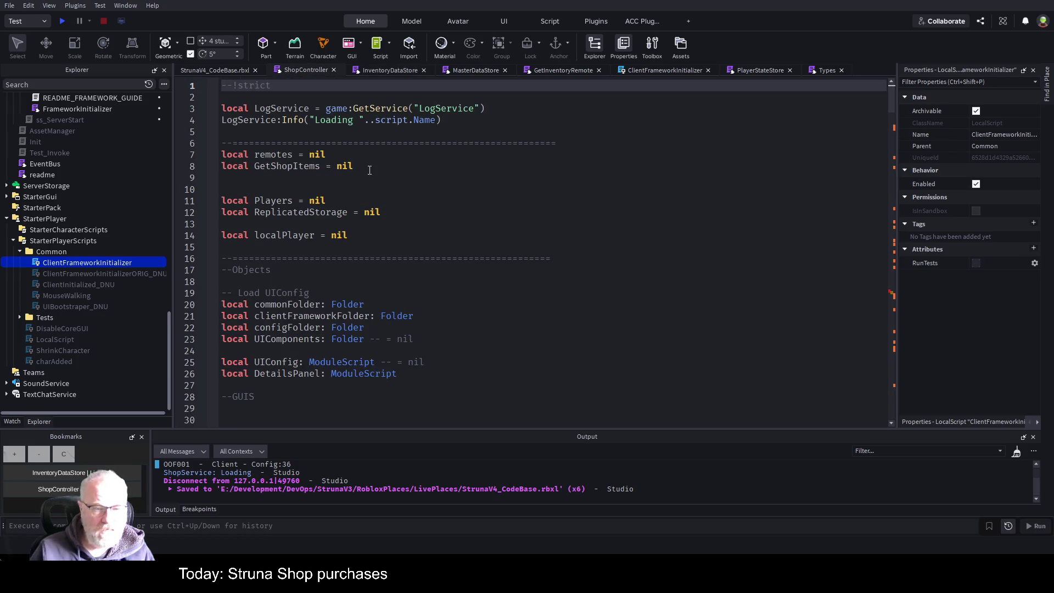
pyautogui.scroll(-9, 368, 220)
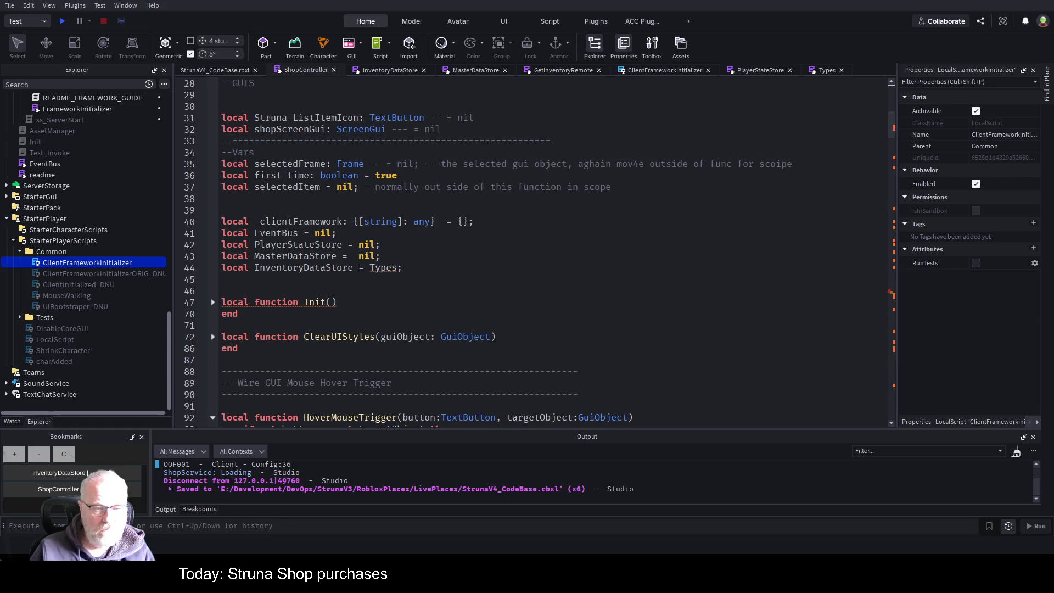
# Step: Add blank lines below ShopController's logging lines and paste the Types require line there
pyautogui.scroll(9, 424, 182)
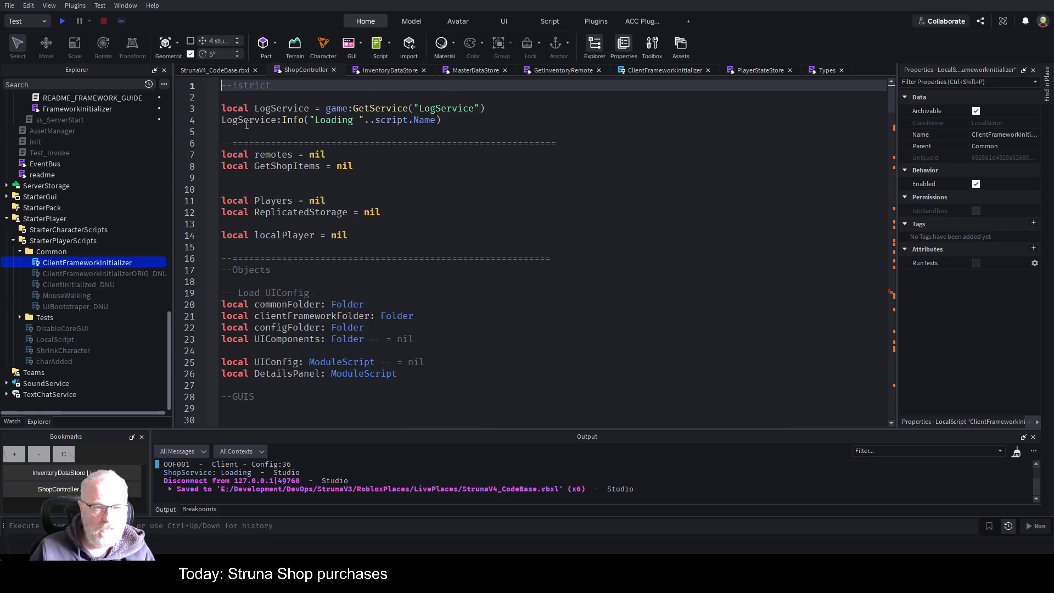
pyautogui.click(273, 137)
pyautogui.press('Return')
pyautogui.press('Return')
pyautogui.press('Return')
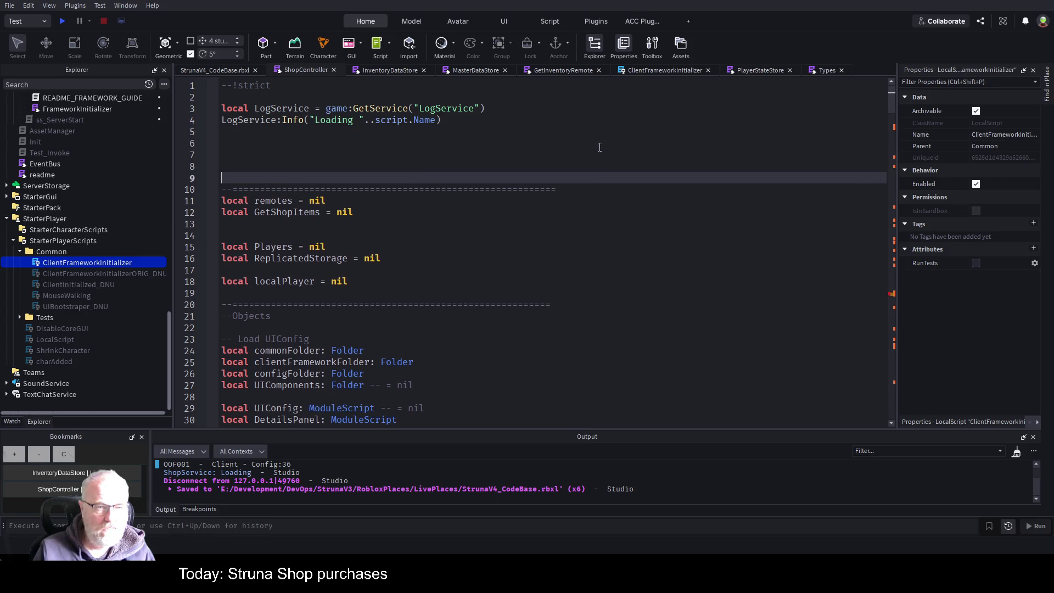
pyautogui.press('Up')
pyautogui.hotkey('ctrl', 'v')
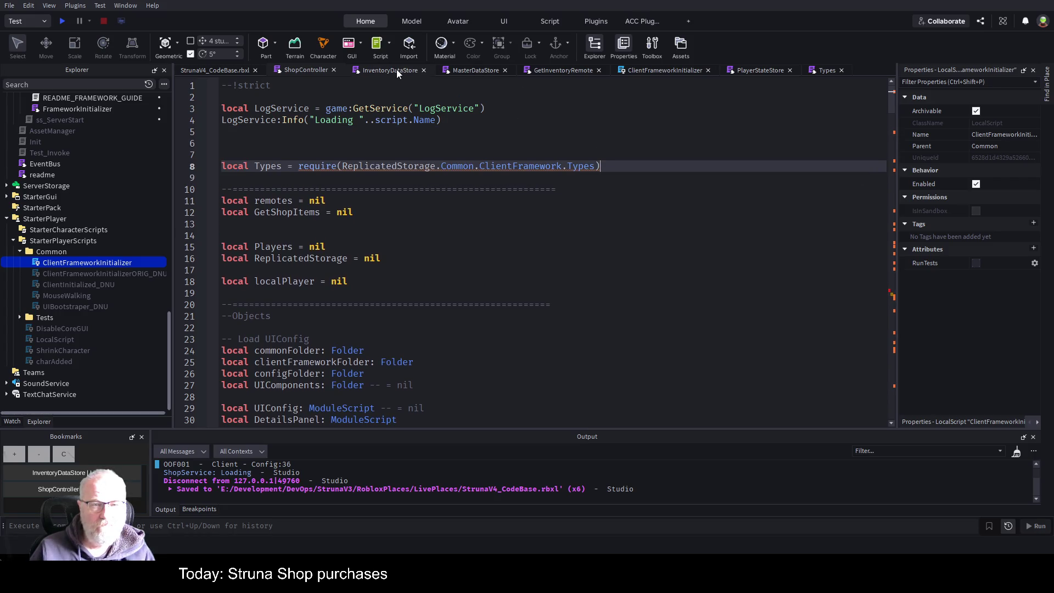
# Step: Copy the 'Get Struna Types' comment header from ClientFrameworkInitializer for use above ShopController's Types line
pyautogui.click(396, 70)
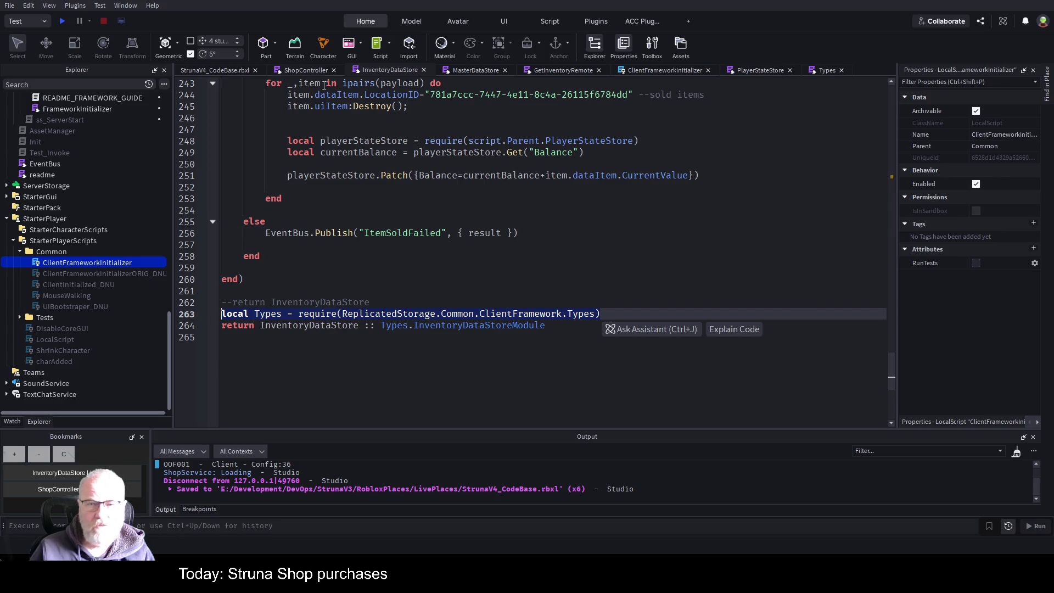
pyautogui.click(680, 69)
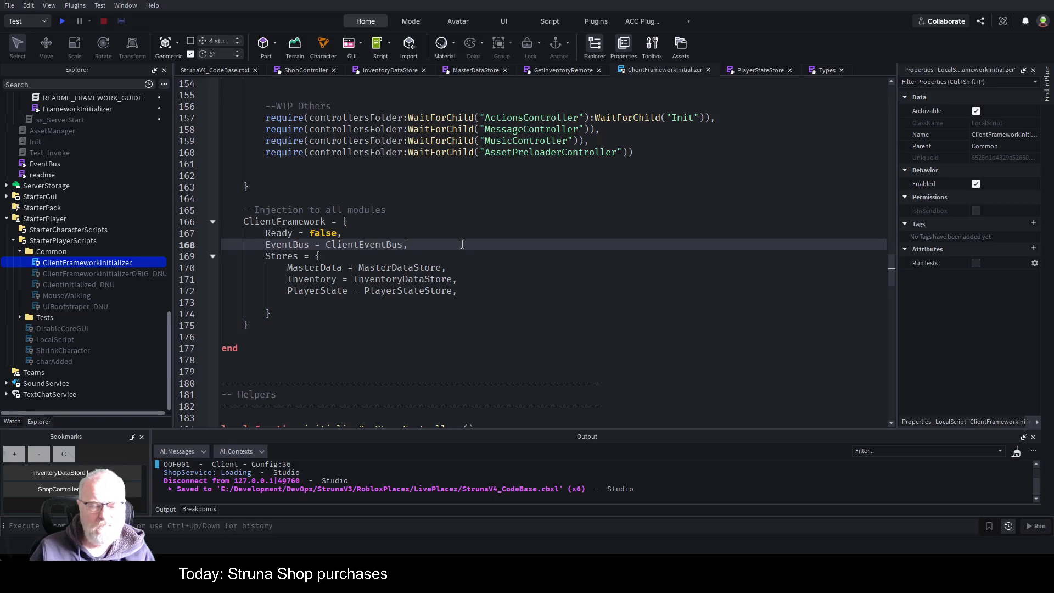
pyautogui.scroll(20, 429, 263)
pyautogui.scroll(-6, 393, 286)
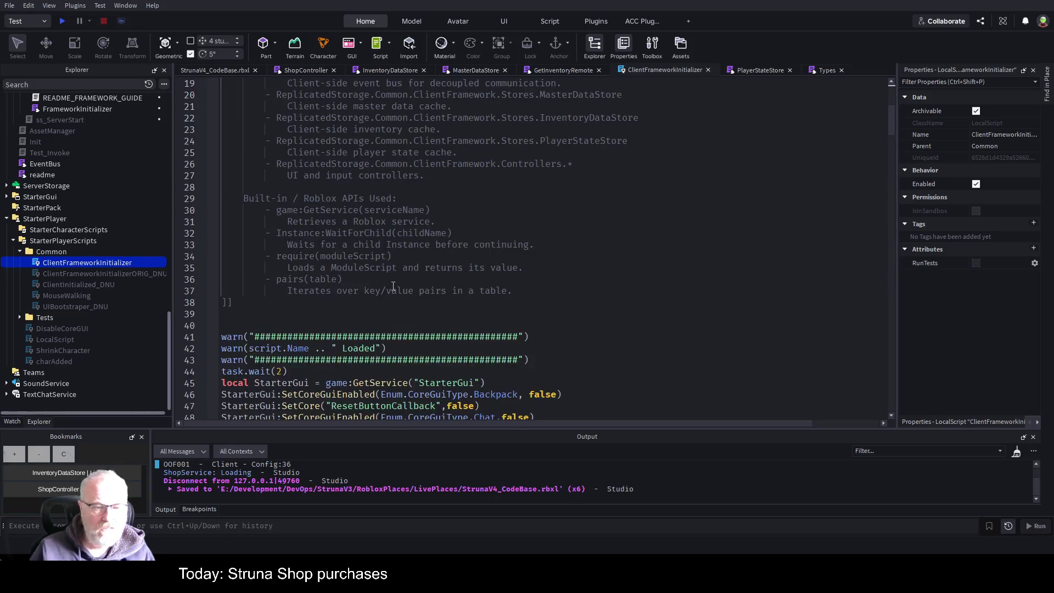
pyautogui.scroll(-13, 394, 287)
pyautogui.scroll(-4, 409, 291)
pyautogui.scroll(-3, 408, 291)
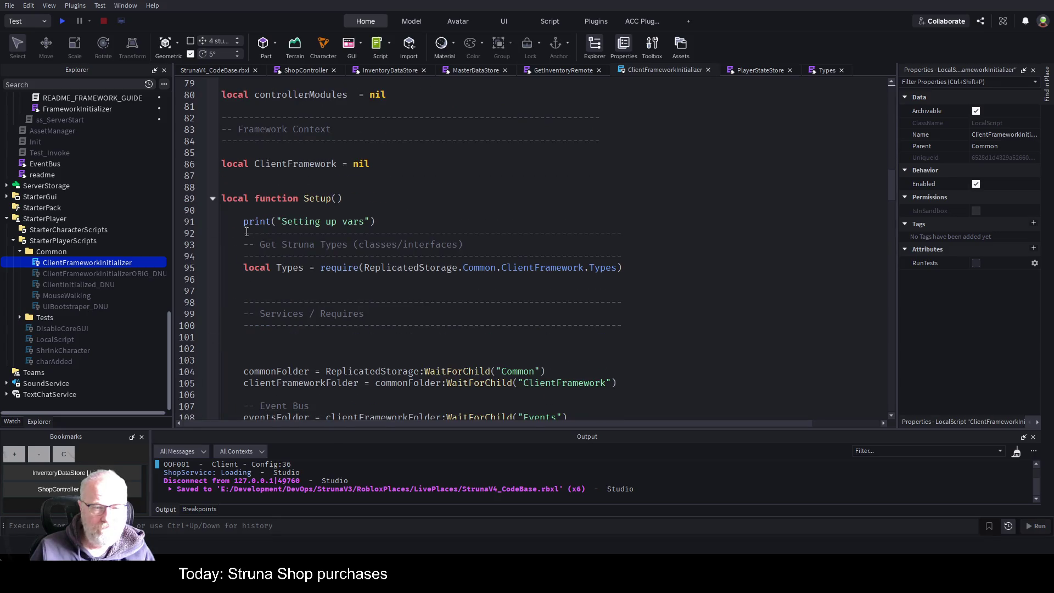
pyautogui.moveTo(244, 232); pyautogui.dragTo(643, 251)
pyautogui.hotkey('ctrl', 'c')
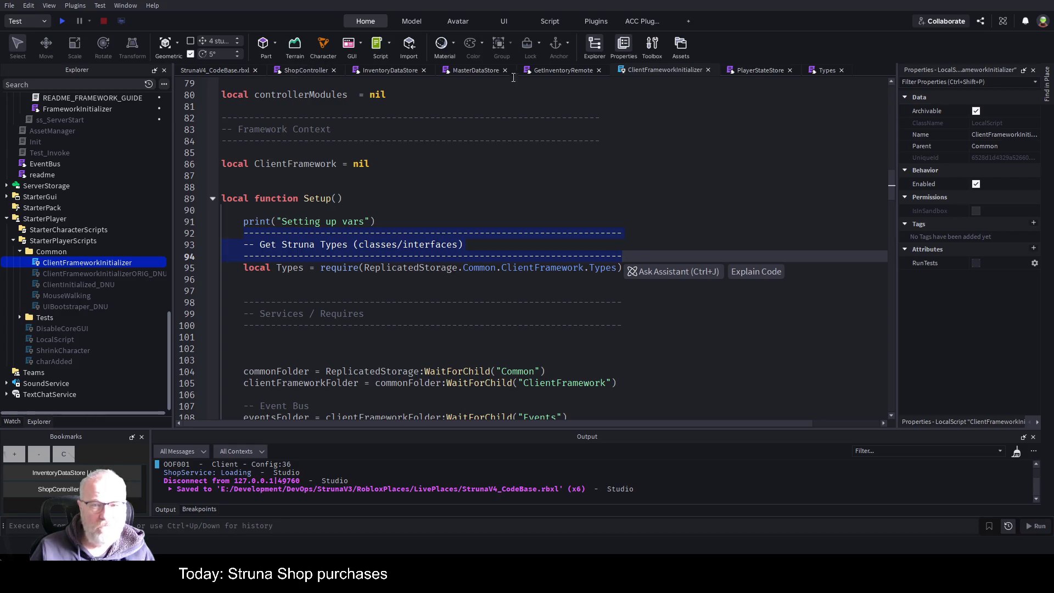
pyautogui.click(302, 70)
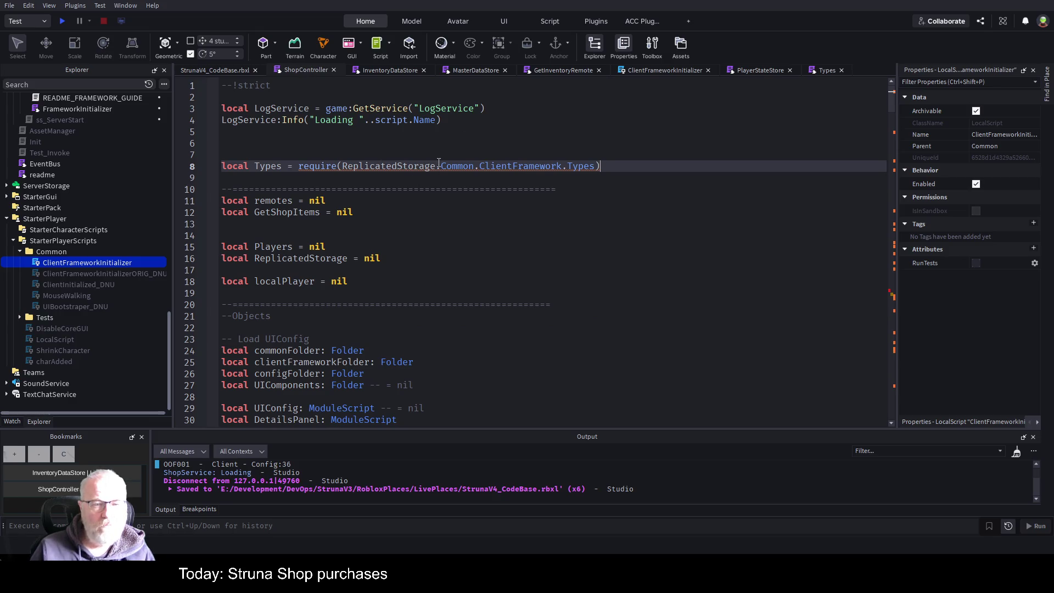
pyautogui.click(322, 150)
# Step: Paste the 'Get Struna Types' comment header above ShopController's Types require line
pyautogui.hotkey('ctrl', 'v')
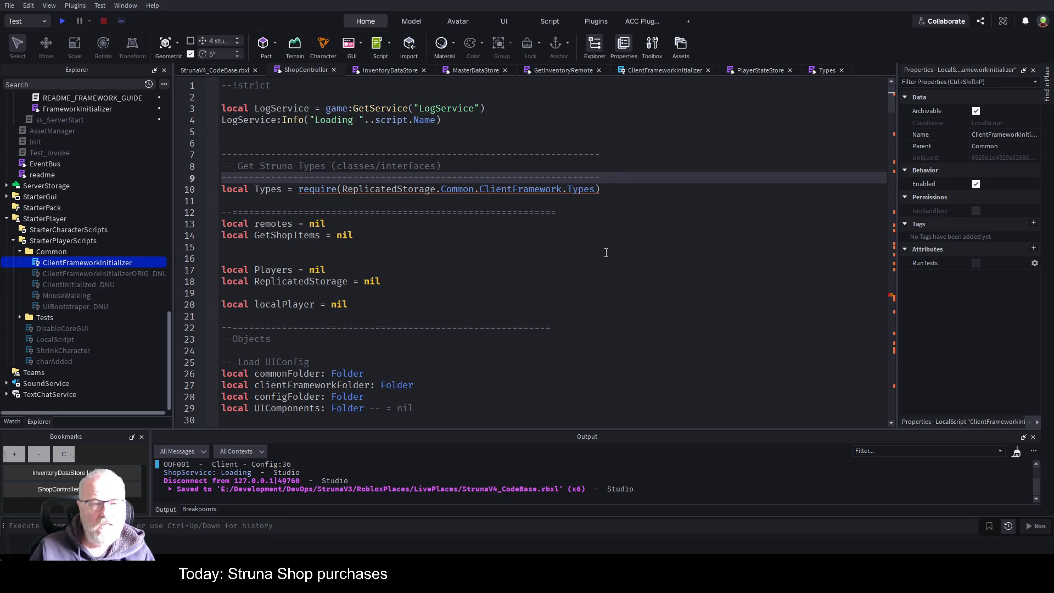
pyautogui.click(679, 224)
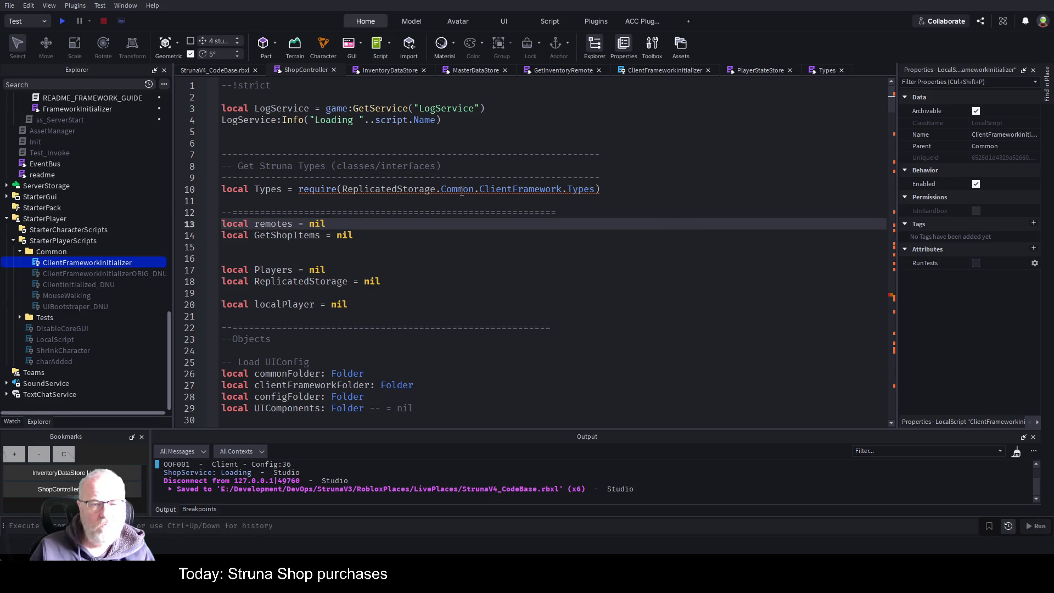
pyautogui.click(516, 276)
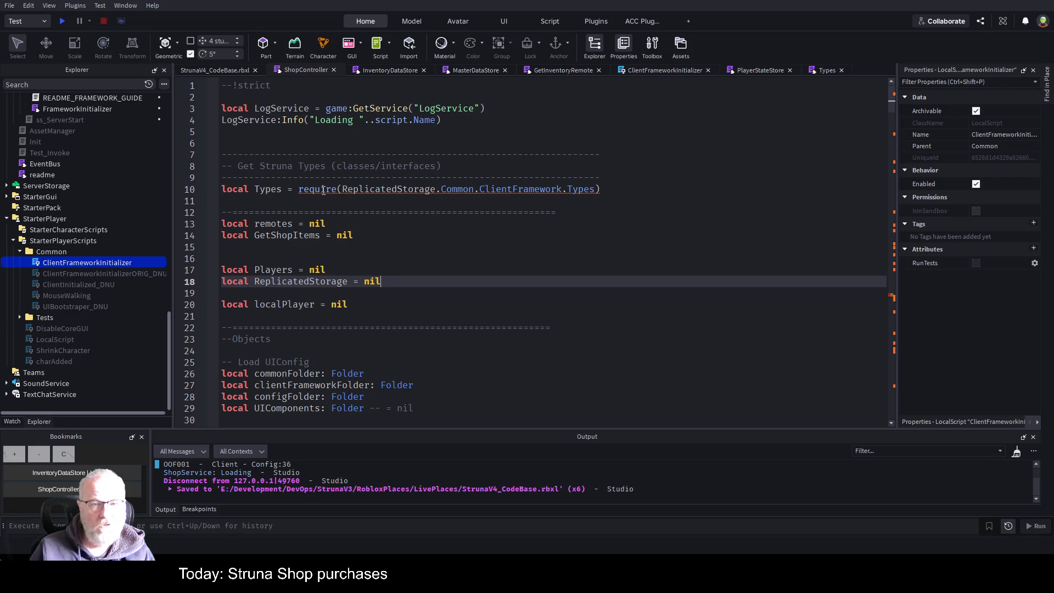
pyautogui.click(656, 212)
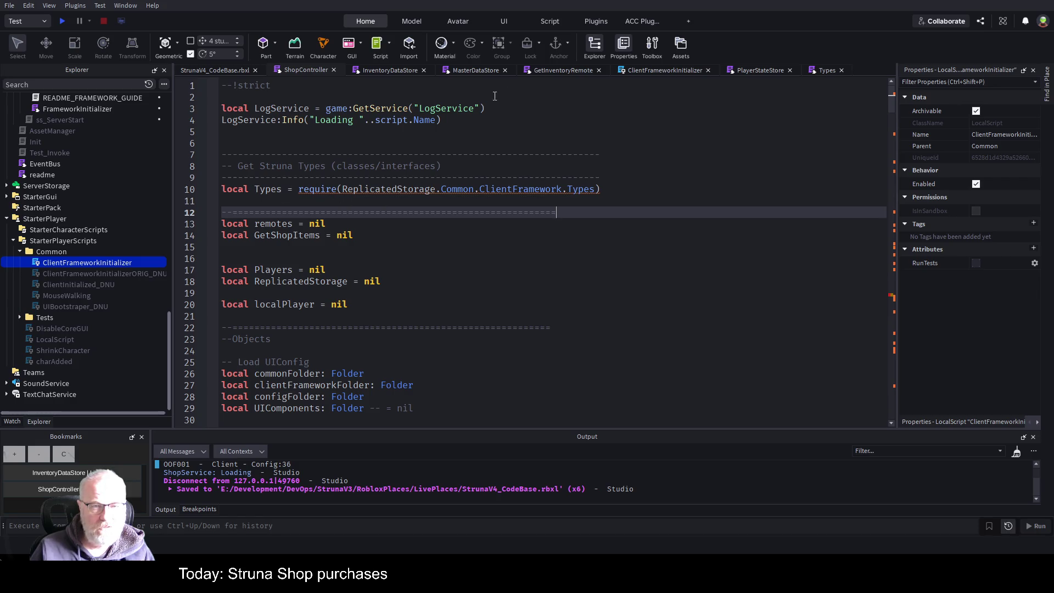
# Step: Review the Types script, dismiss the assistant suggestion in ClientFrameworkInitializer, and recheck ShopController
pyautogui.click(821, 70)
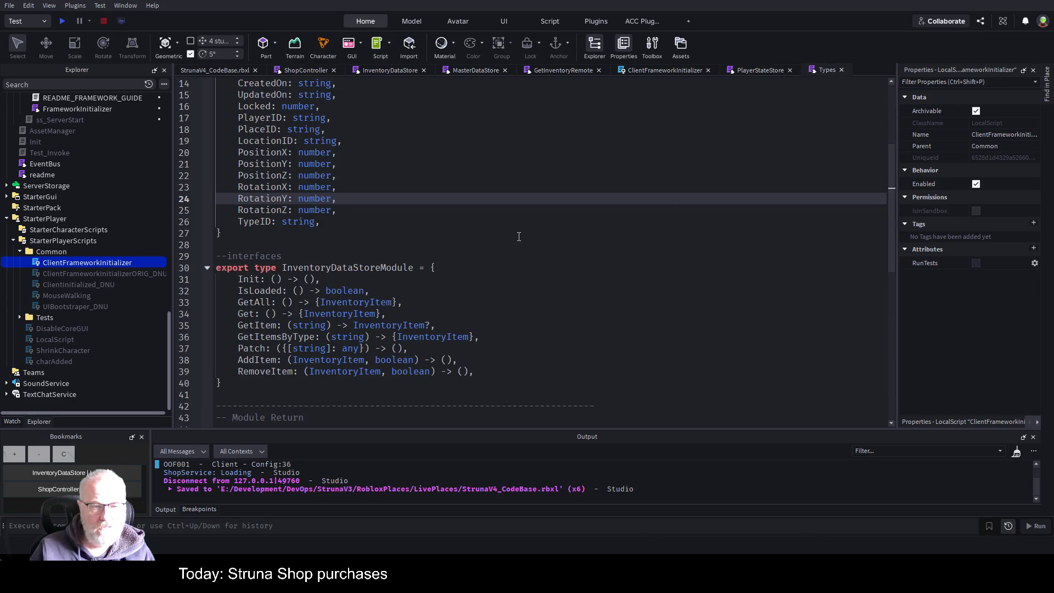
pyautogui.click(645, 71)
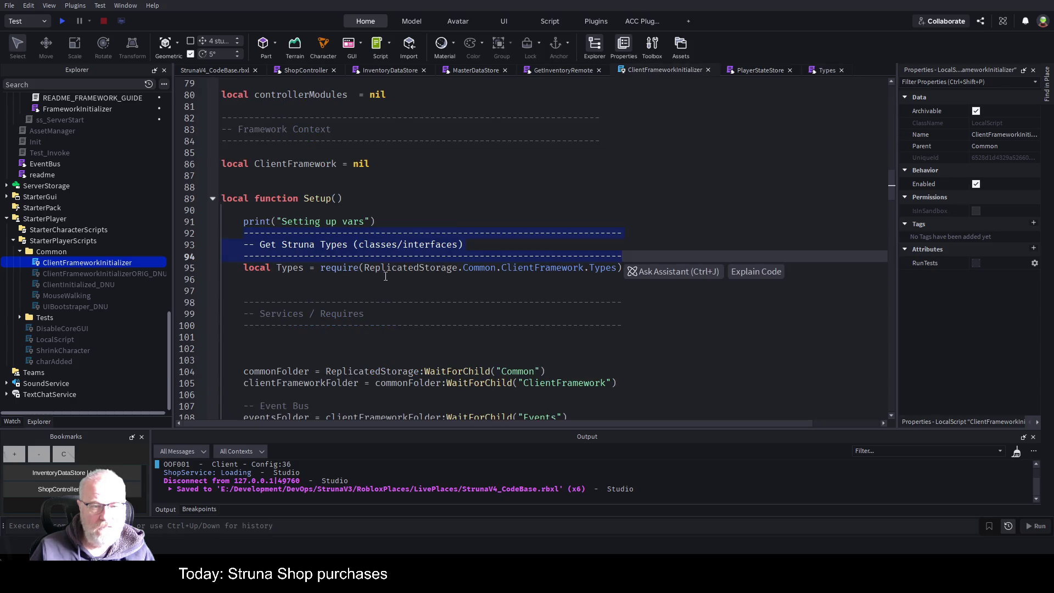
pyautogui.click(649, 291)
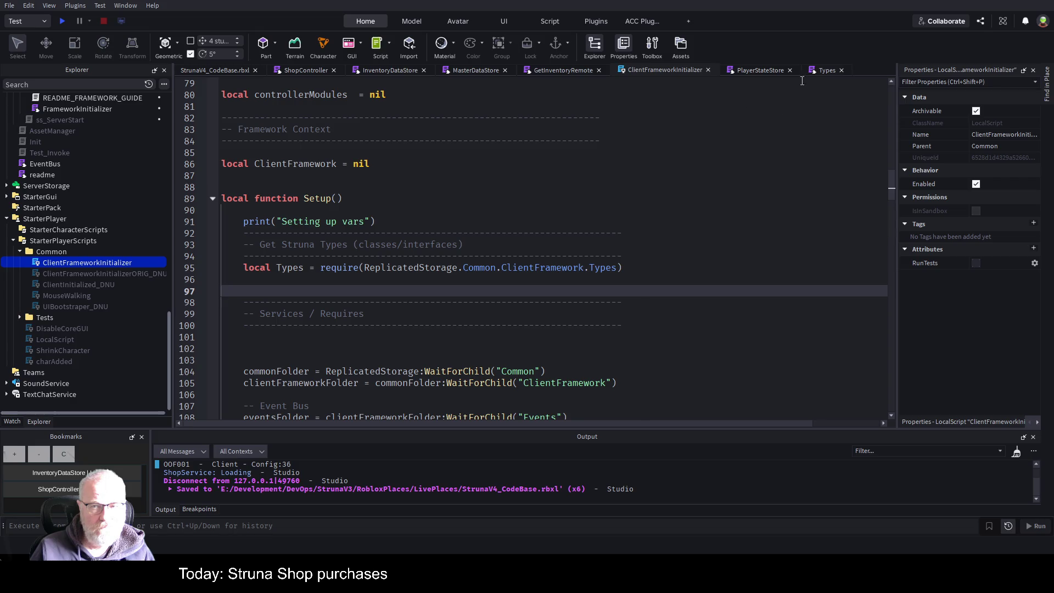
pyautogui.click(308, 66)
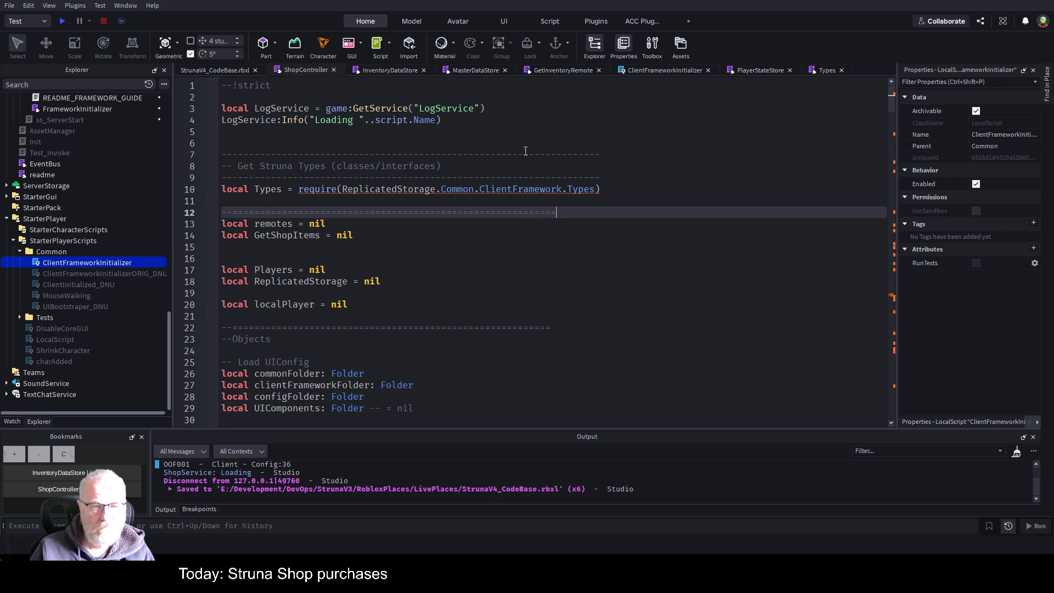
pyautogui.scroll(-1, 527, 151)
pyautogui.scroll(1, 533, 151)
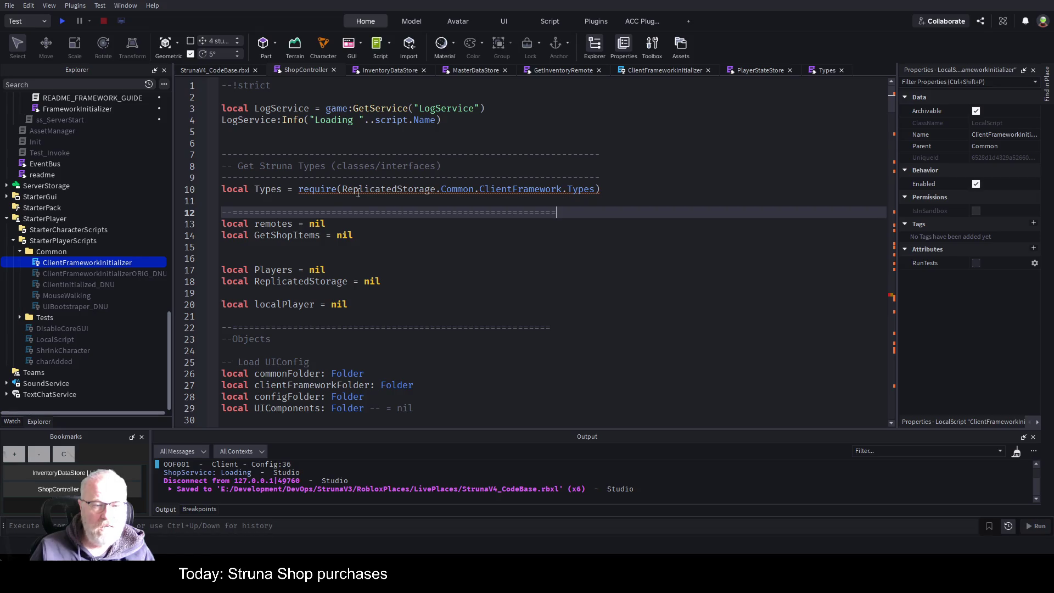
pyautogui.scroll(-3, 412, 267)
pyautogui.scroll(-8, 412, 267)
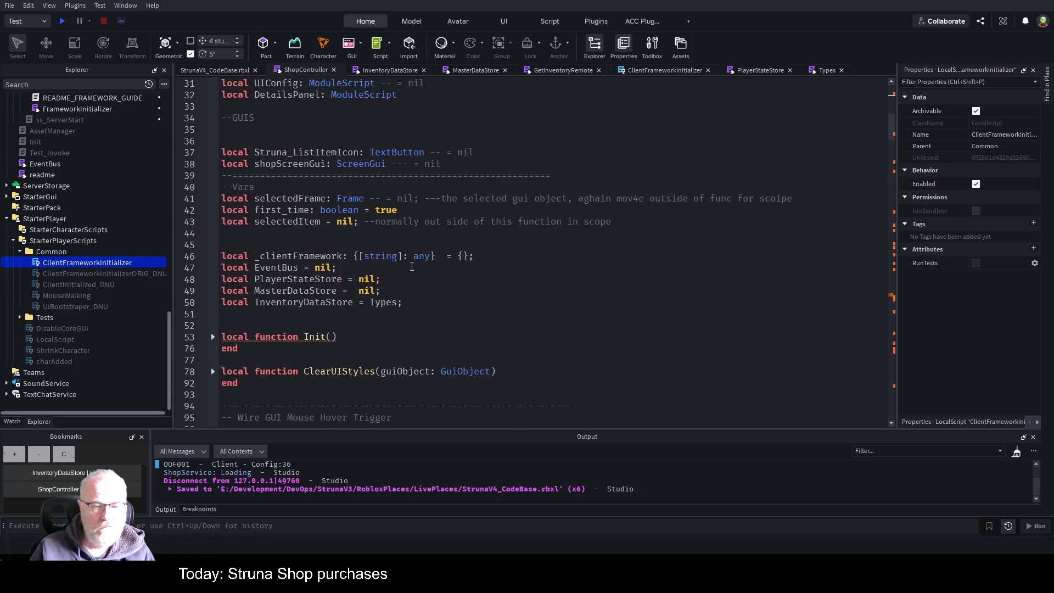
pyautogui.scroll(11, 439, 271)
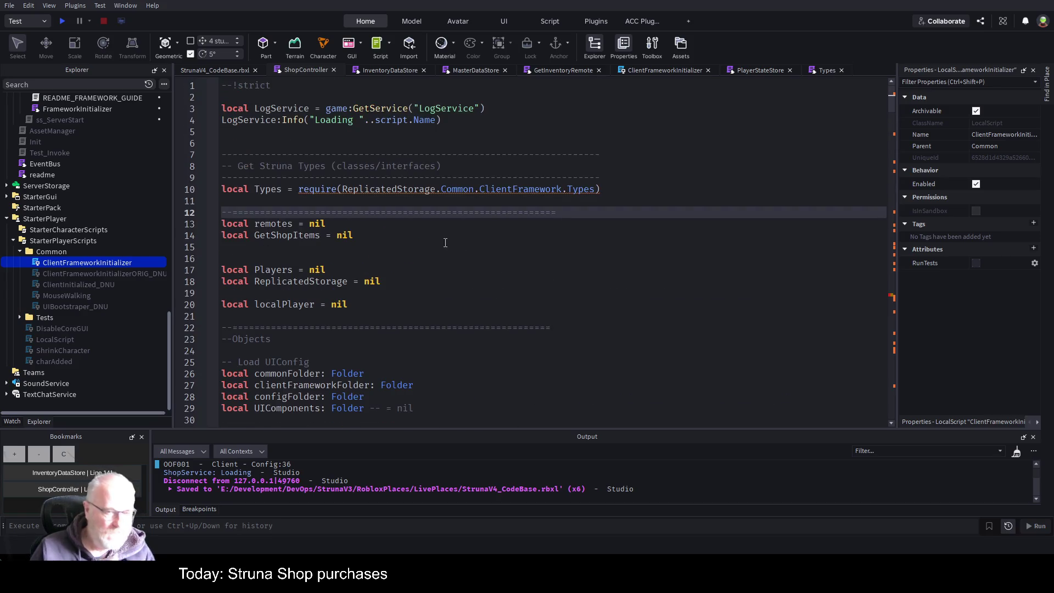
# Step: Replace ReplicatedStorage in the Types require with game:GetService("ReplicatedStorage") and save the place
pyautogui.doubleClick(408, 190)
pyautogui.write('game:GetService(')
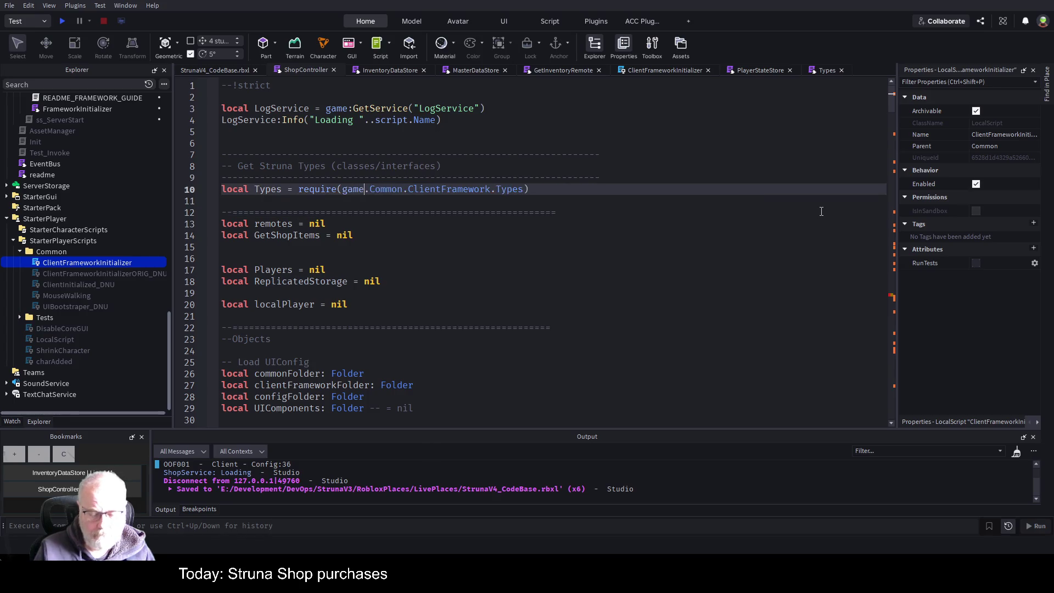
pyautogui.write('"Rte')
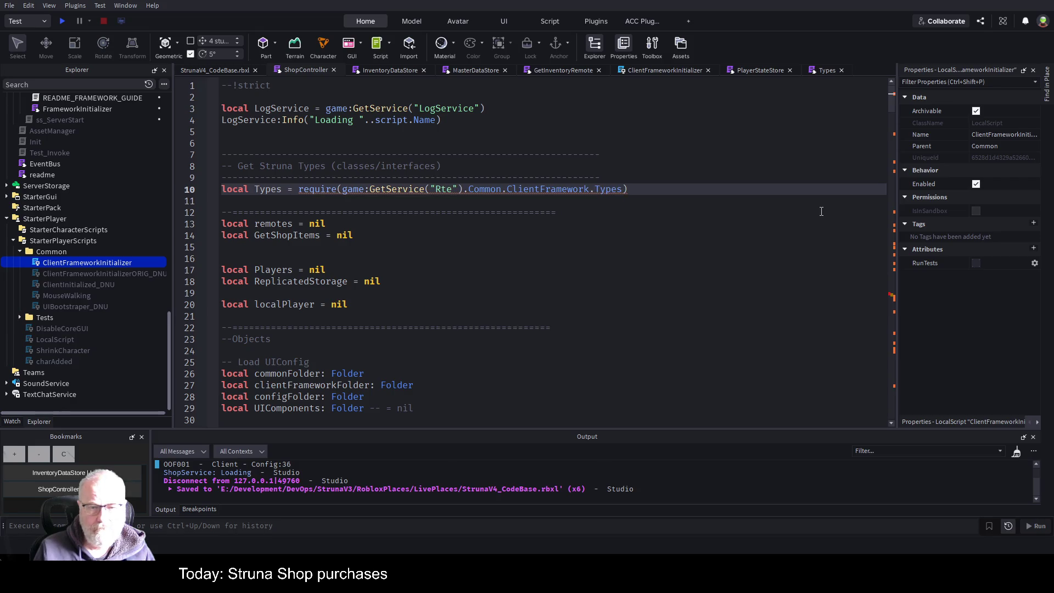
pyautogui.press('Tab')
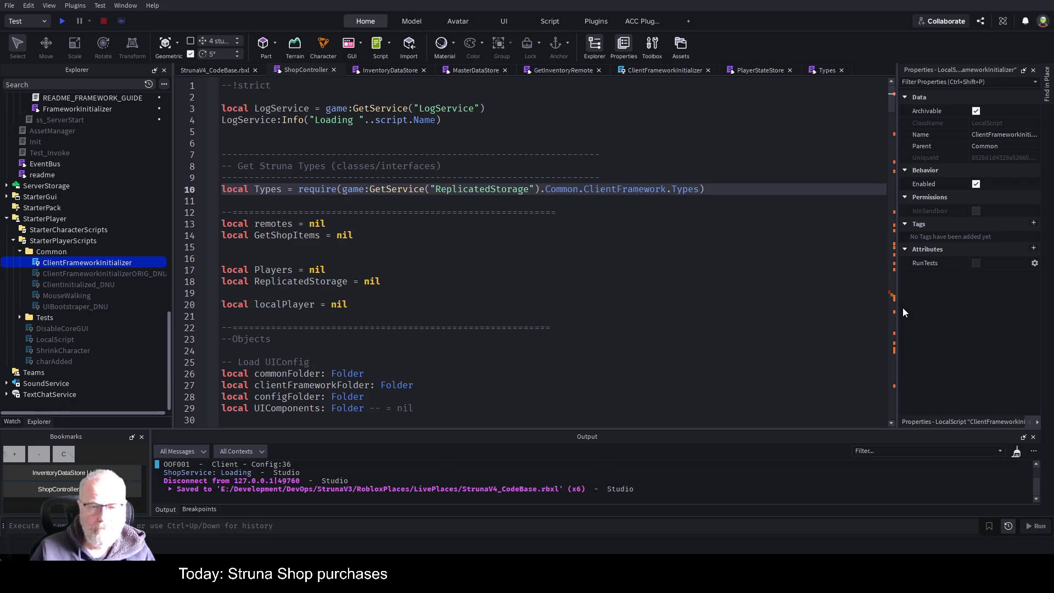
pyautogui.click(609, 291)
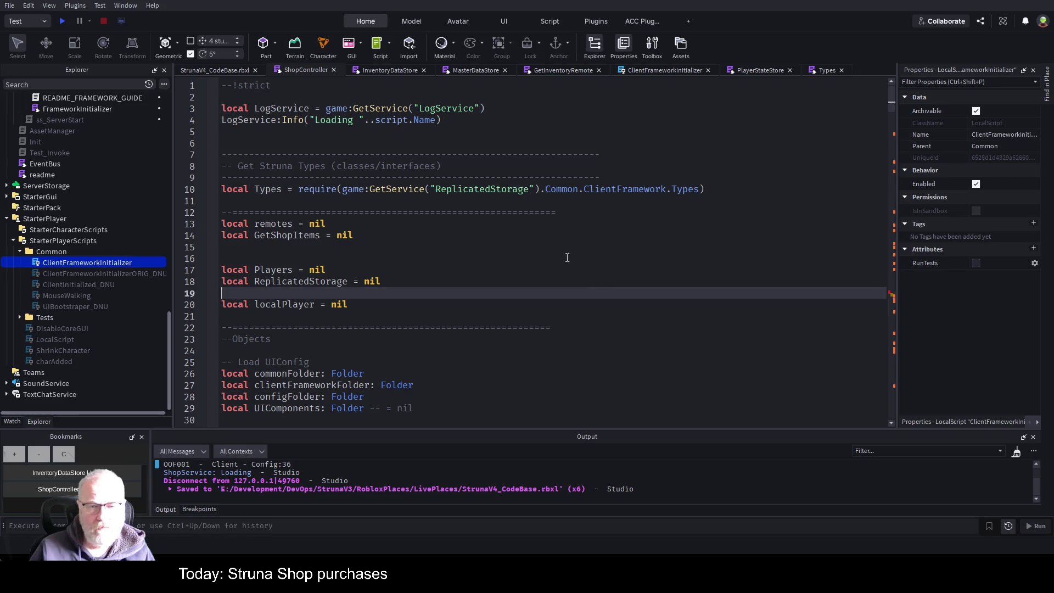
pyautogui.hotkey('ctrl', 's')
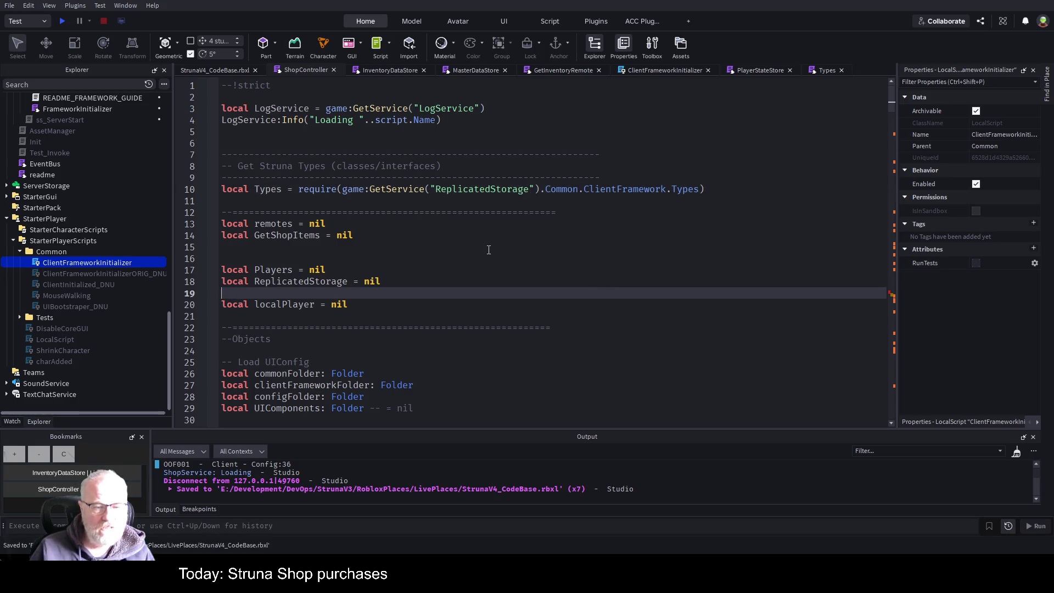
# Step: Delete the unfinished 'Types.' after 'local InventoryDataStore =' on ShopController line 50
pyautogui.scroll(-10, 438, 294)
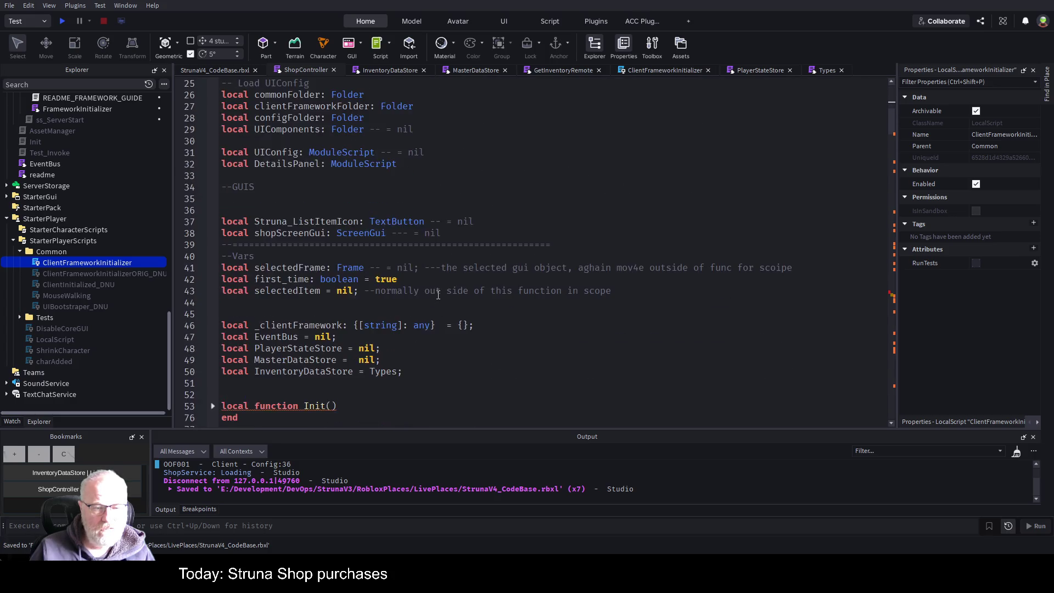
pyautogui.click(406, 301)
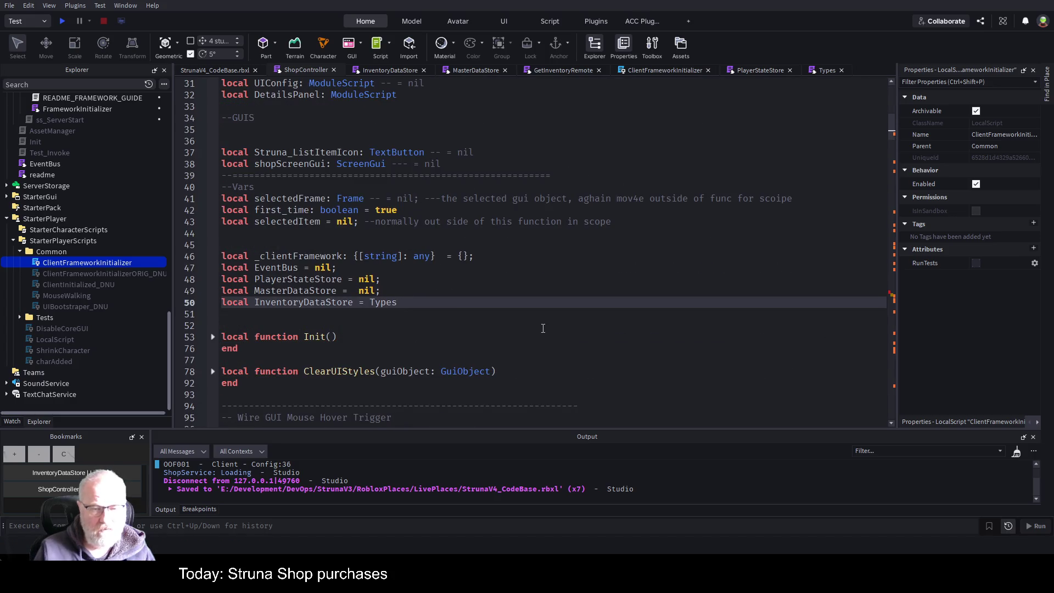
pyautogui.press('BackSpace')
pyautogui.write('.ty')
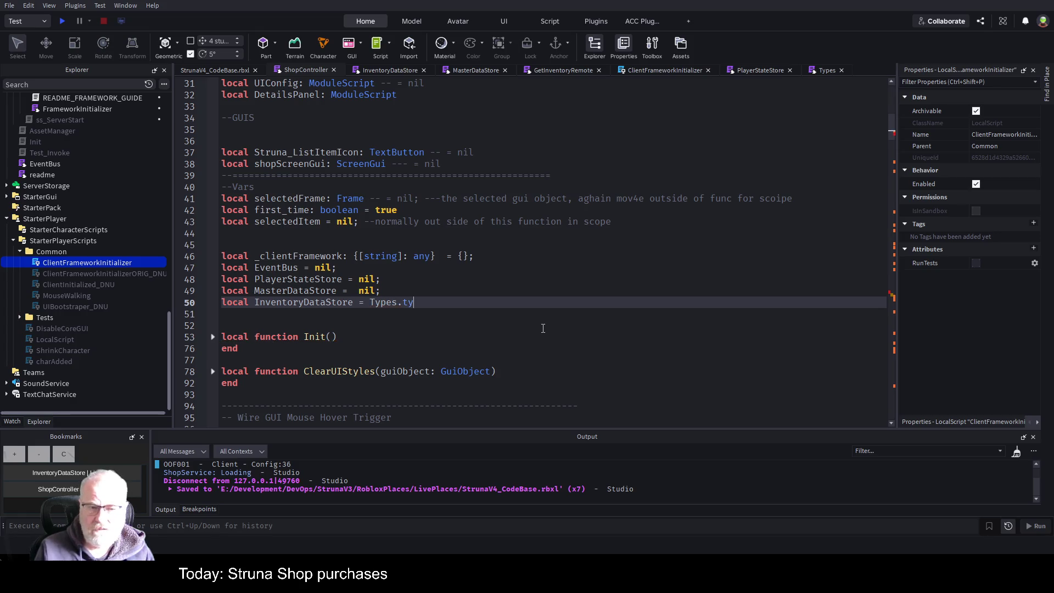
pyautogui.press('BackSpace')
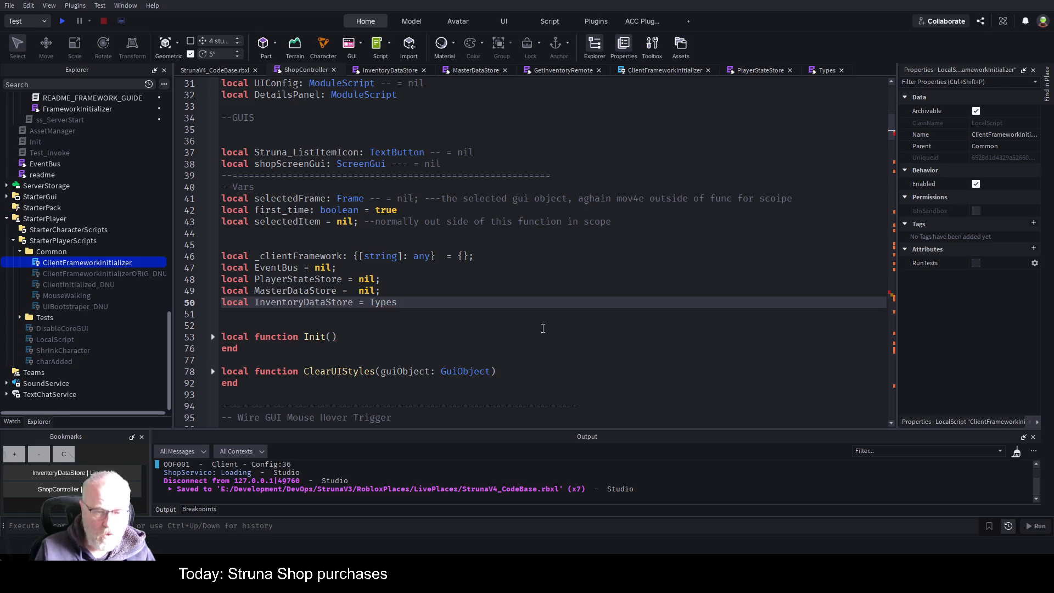
pyautogui.press('BackSpace')
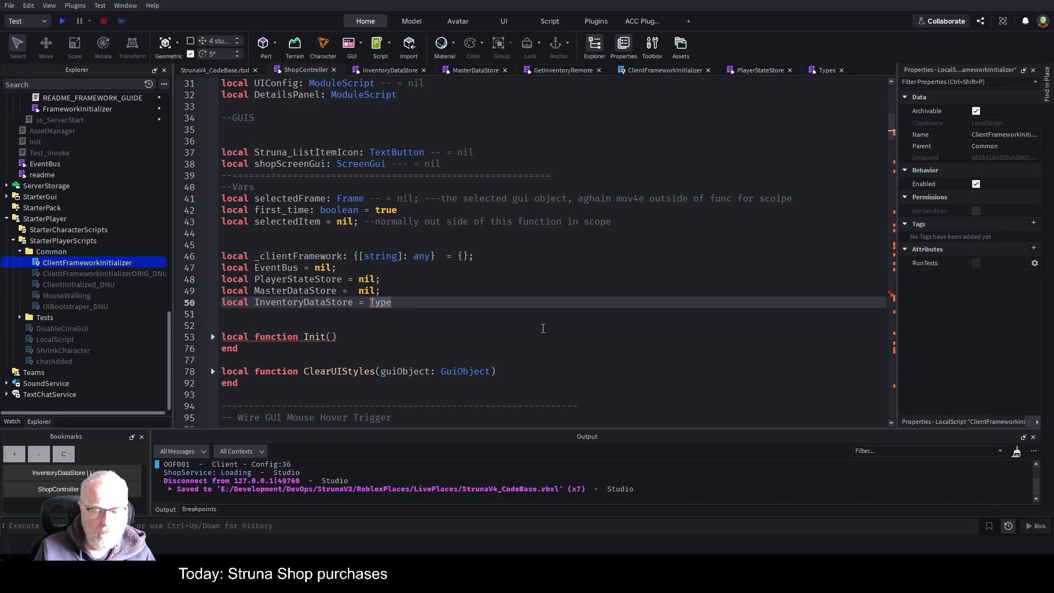
pyautogui.press('BackSpace')
pyautogui.press('BackSpace')
pyautogui.press('BackSpace')
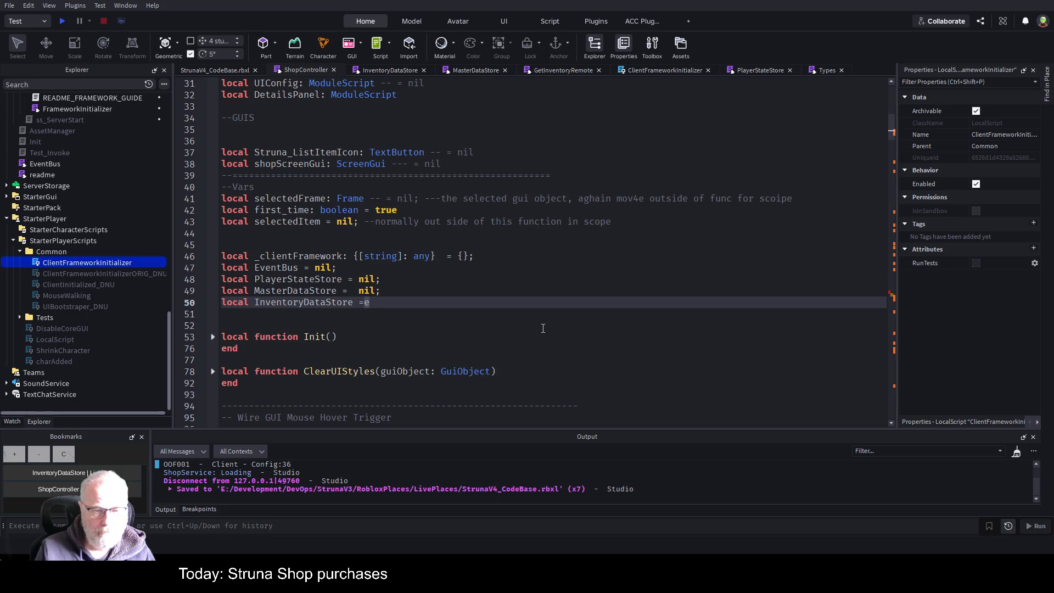
pyautogui.scroll(10, 475, 235)
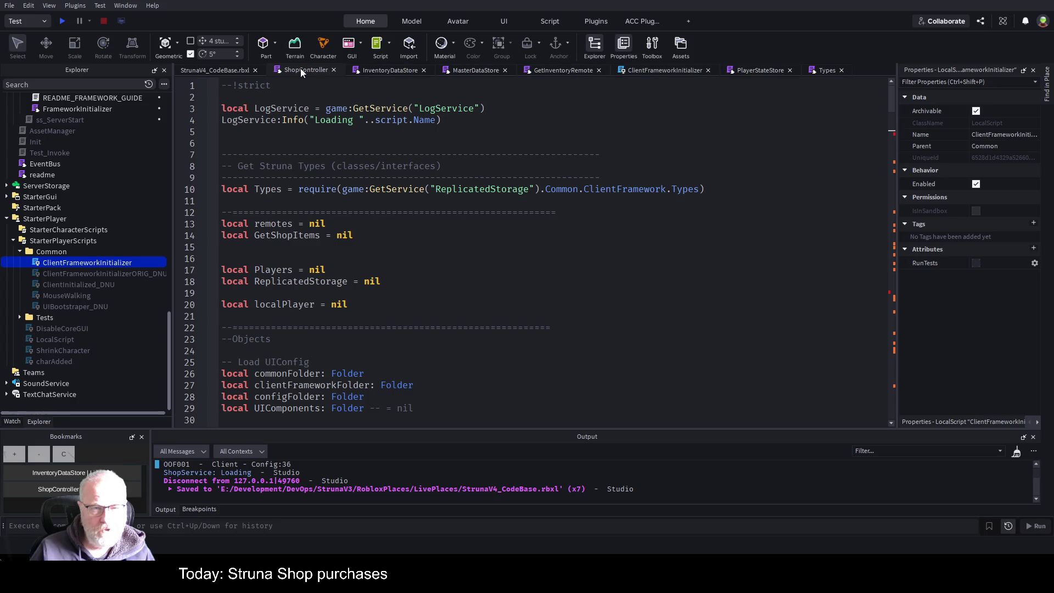
pyautogui.click(388, 69)
# Step: Copy the Types require line from InventoryDataStore and paste it after line 10 in ShopController
pyautogui.click(560, 291)
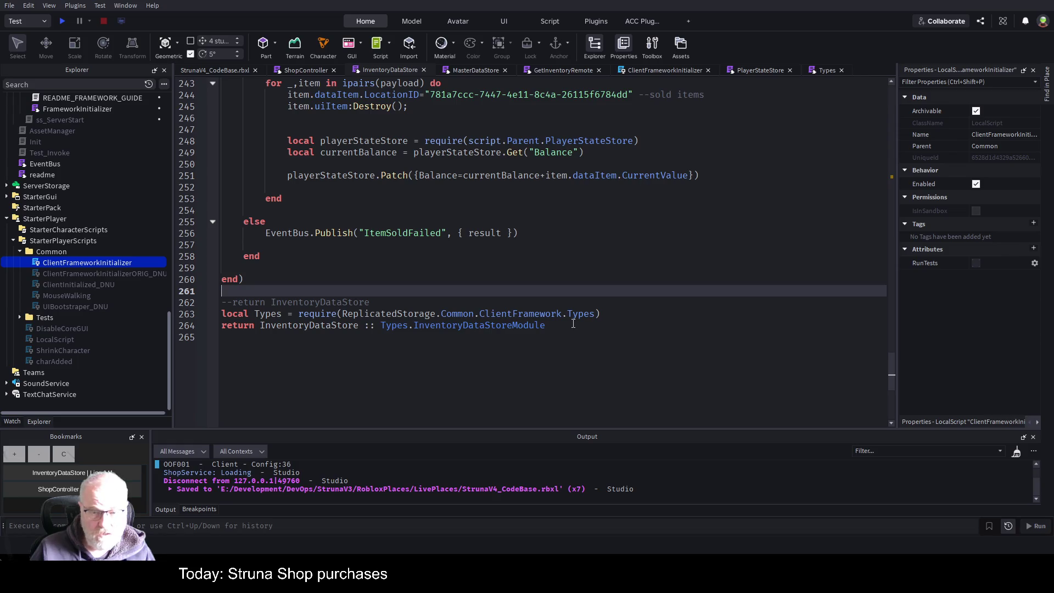
pyautogui.click(207, 313)
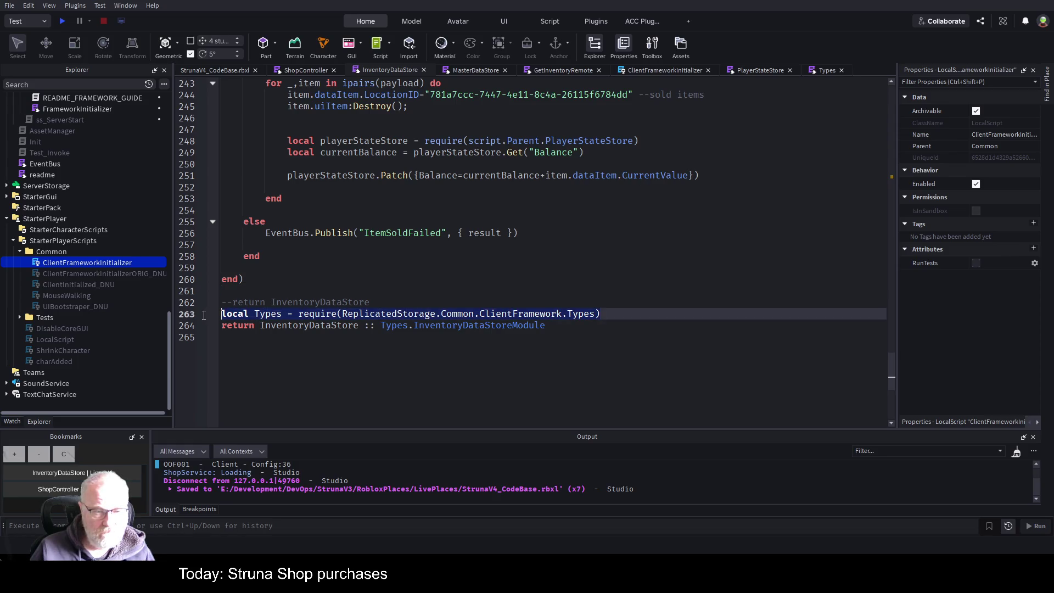
pyautogui.click(504, 256)
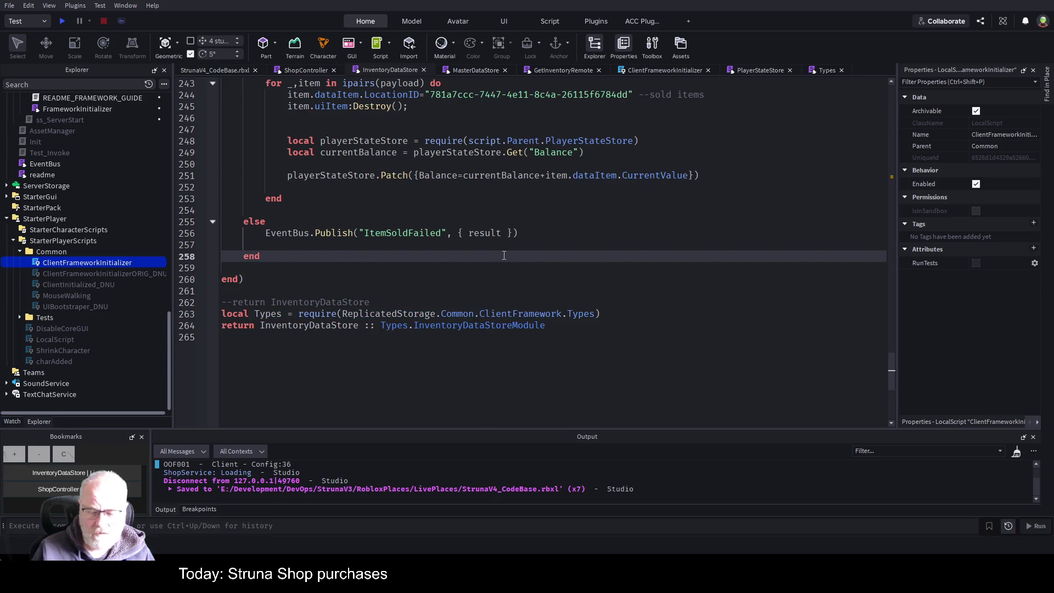
pyautogui.scroll(20, 440, 264)
pyautogui.scroll(-4, 399, 291)
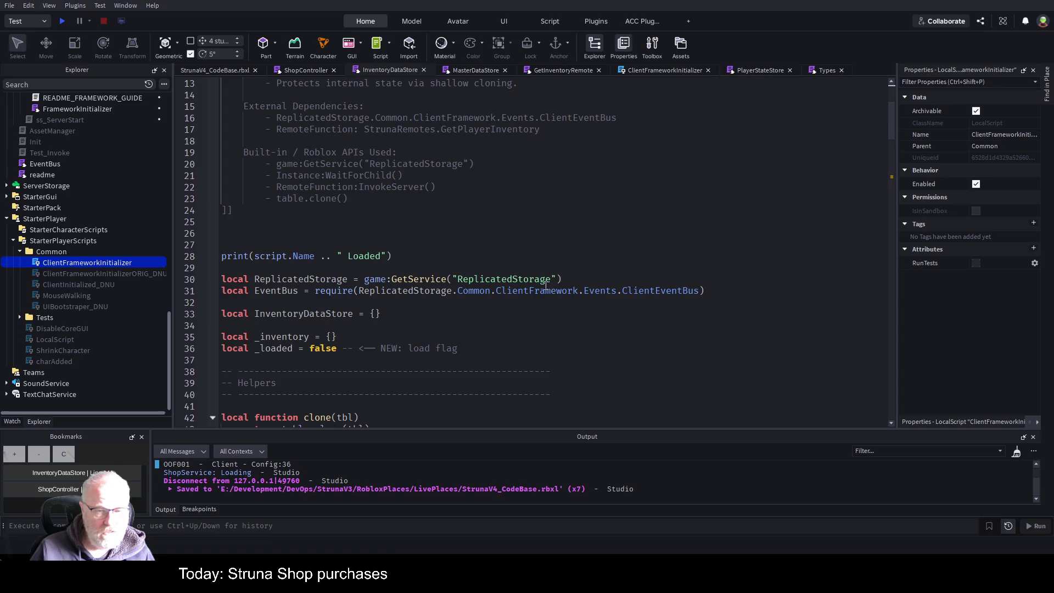
pyautogui.click(284, 70)
pyautogui.click(258, 201)
pyautogui.write('local Types = require(ReplicatedStorage.Common.ClientFramework.Types)')
# Step: Make line 10 declare ReplicatedStorage = game:GetService("ReplicatedStorage") and save
pyautogui.click(623, 282)
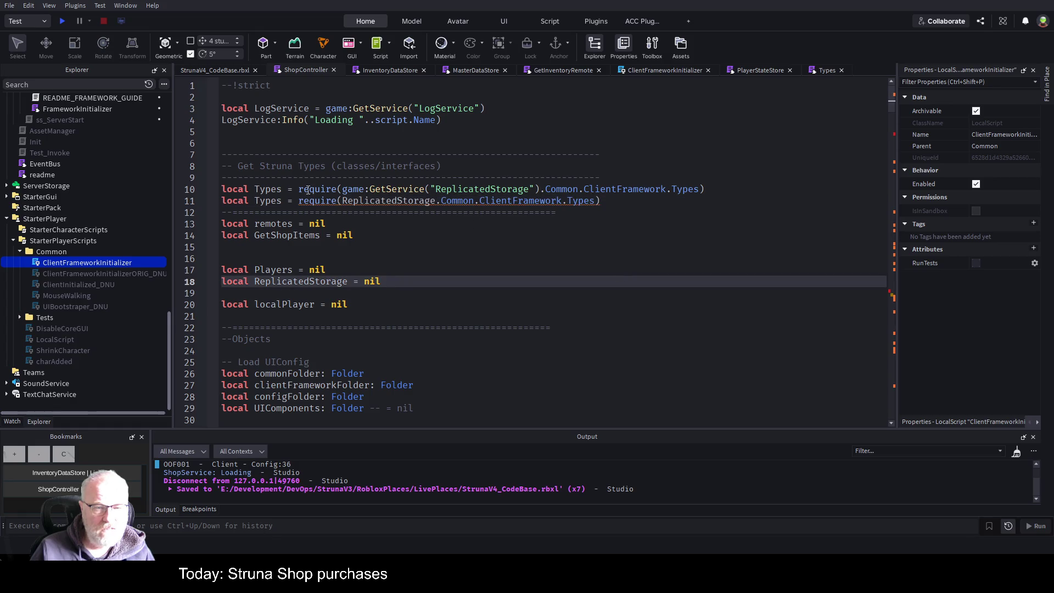
pyautogui.click(282, 187)
pyautogui.write('R')
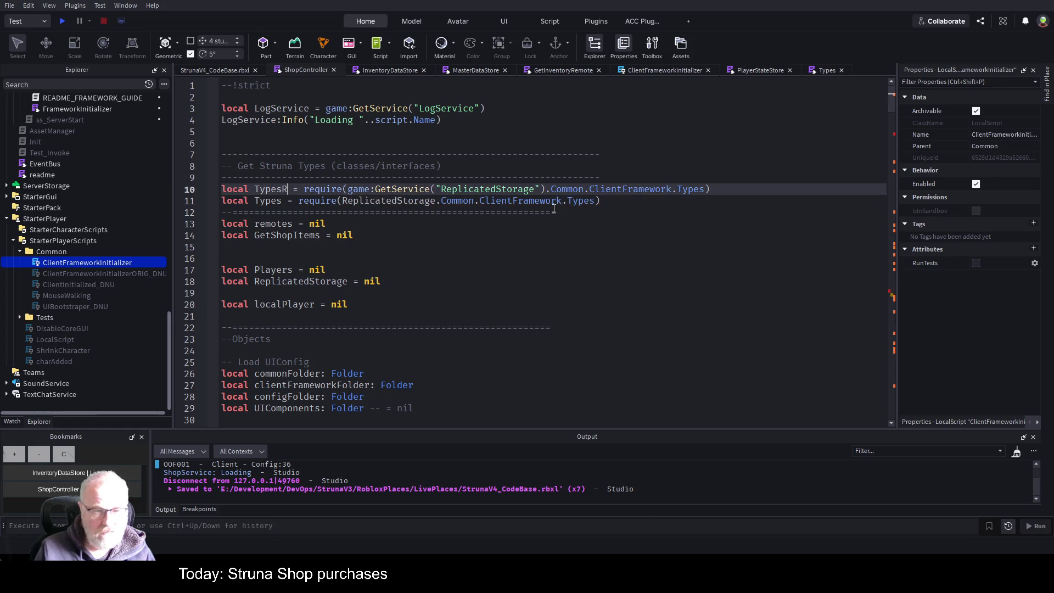
pyautogui.press('BackSpace')
pyautogui.press('BackSpace')
pyautogui.press('BackSpace')
pyautogui.write('Rep')
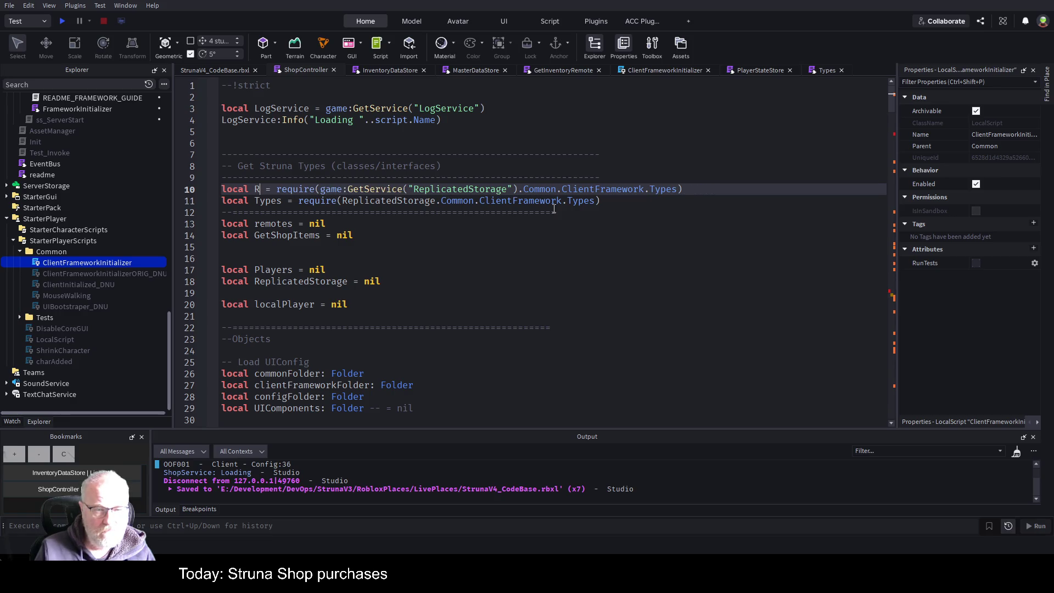
pyautogui.write('licated')
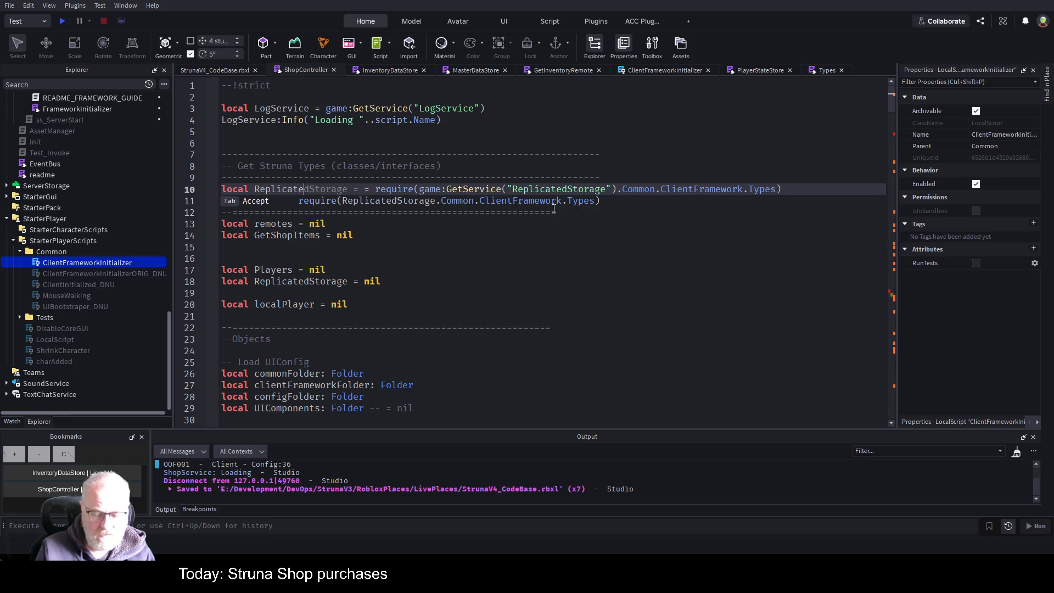
pyautogui.write('Storage')
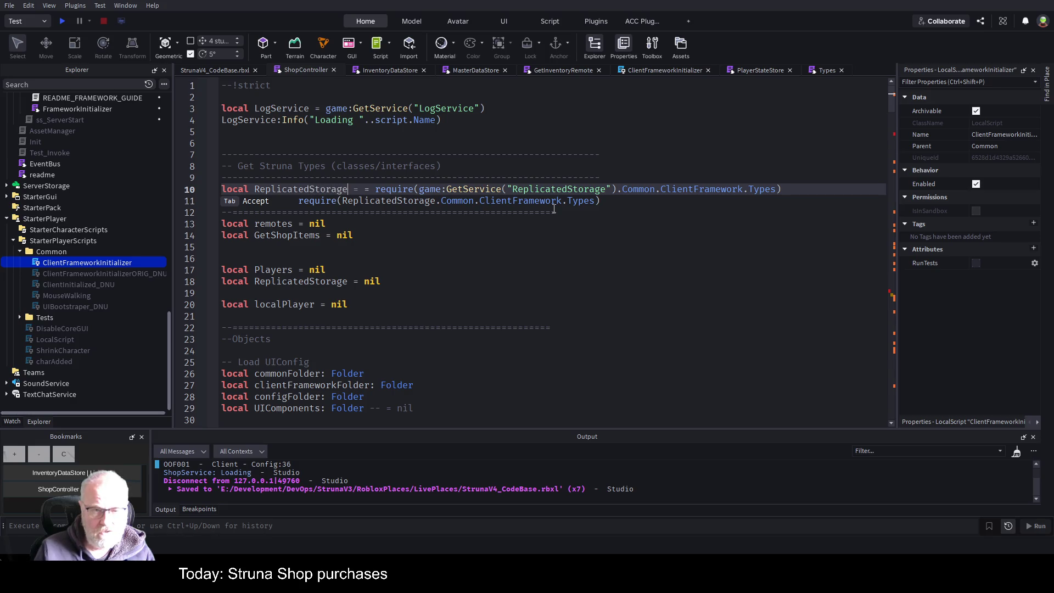
pyautogui.press('Escape')
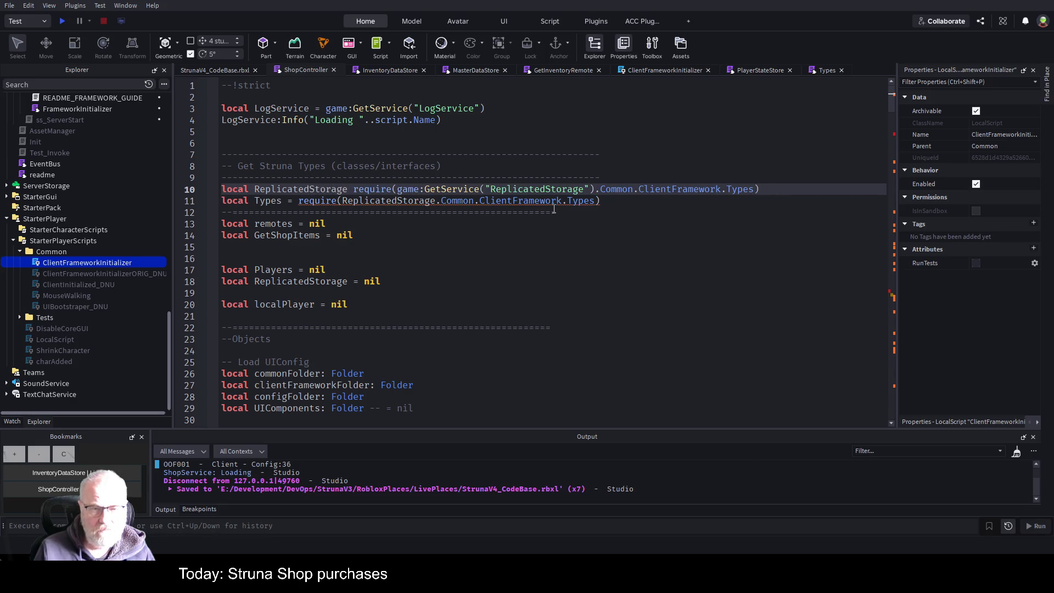
pyautogui.write('=')
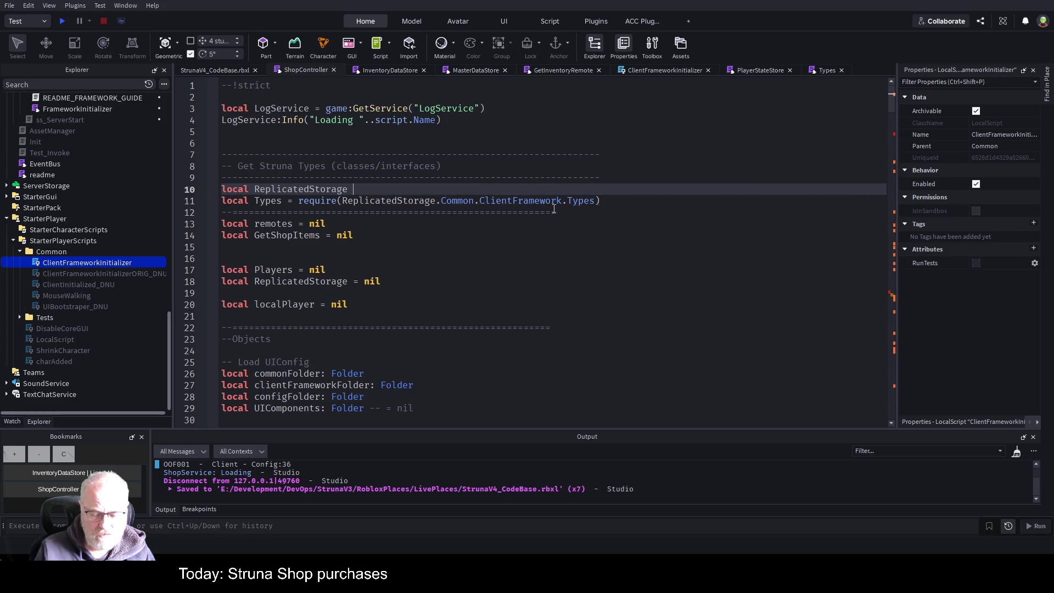
pyautogui.write(' game:GEtse')
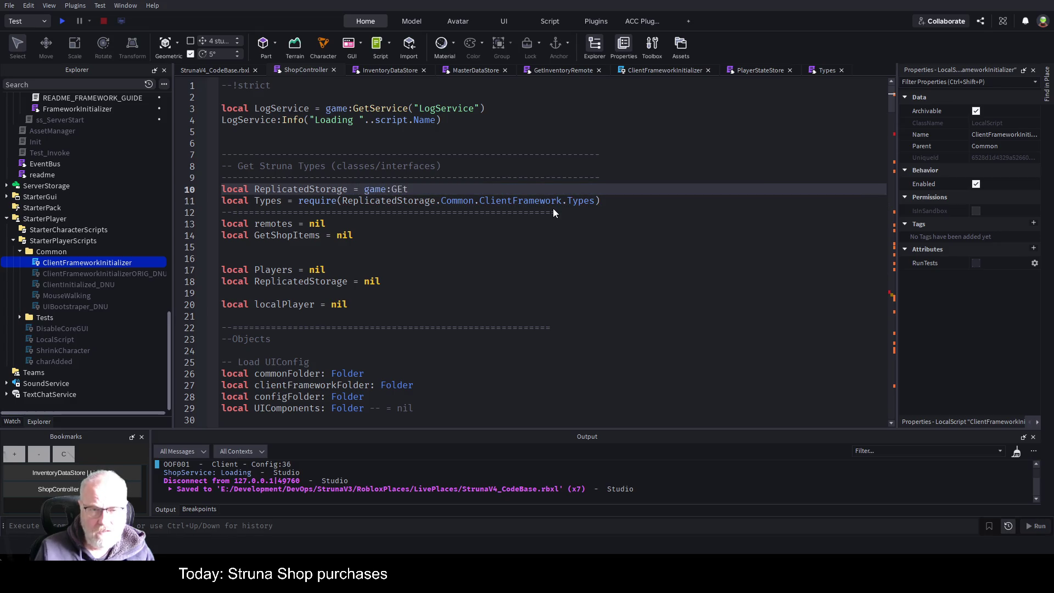
pyautogui.press('Tab')
pyautogui.write('("R')
pyautogui.press('Tab')
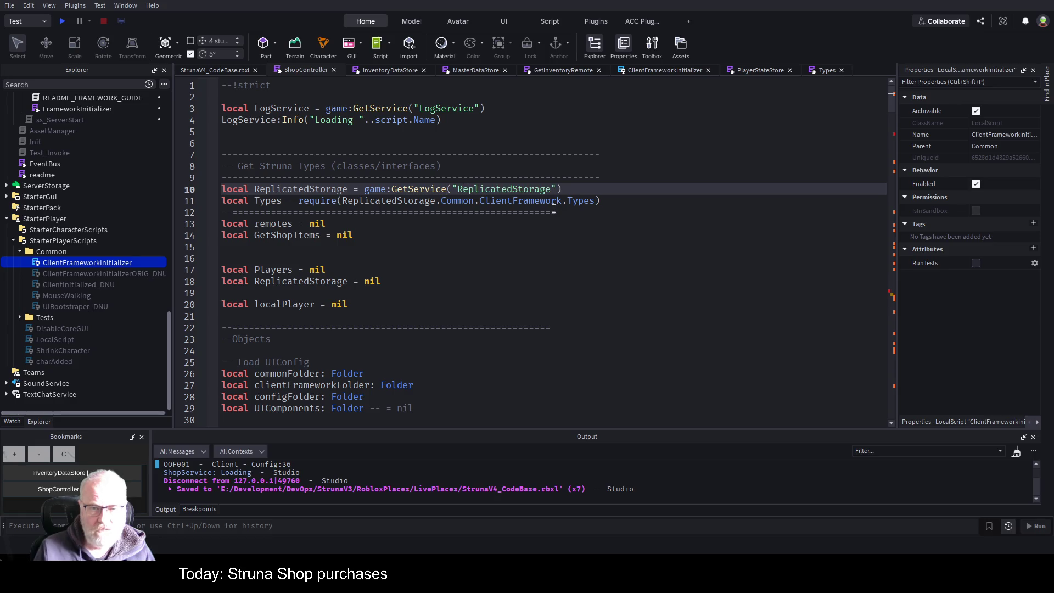
pyautogui.press('Down')
pyautogui.click(539, 270)
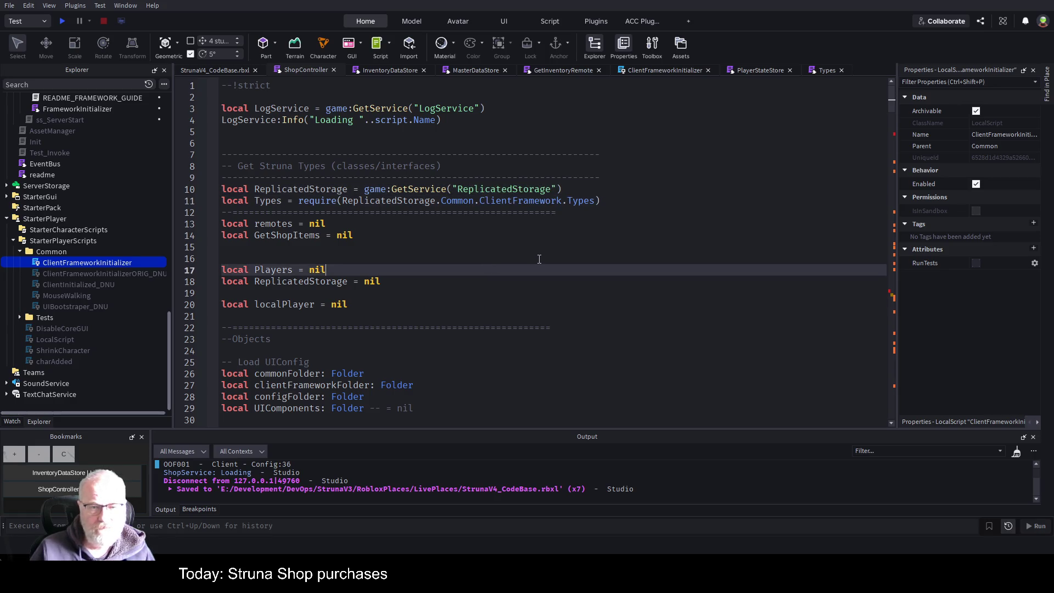
pyautogui.hotkey('ctrl', 's')
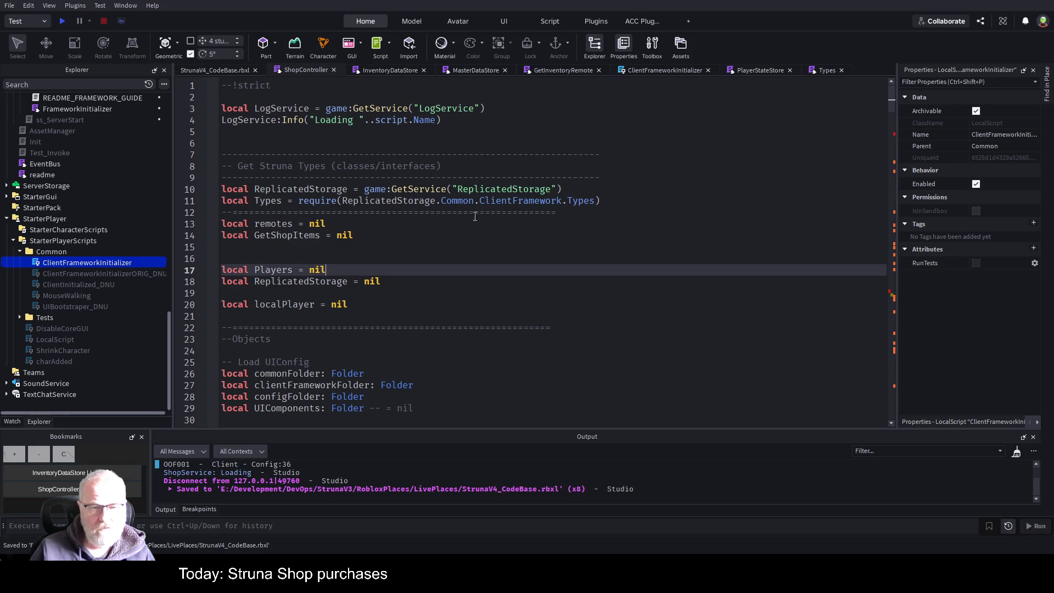
# Step: Annotate InventoryDataStore on line 50 as Types.InventoryDataStoreModule, add a semicolon, and save
pyautogui.scroll(-12, 474, 241)
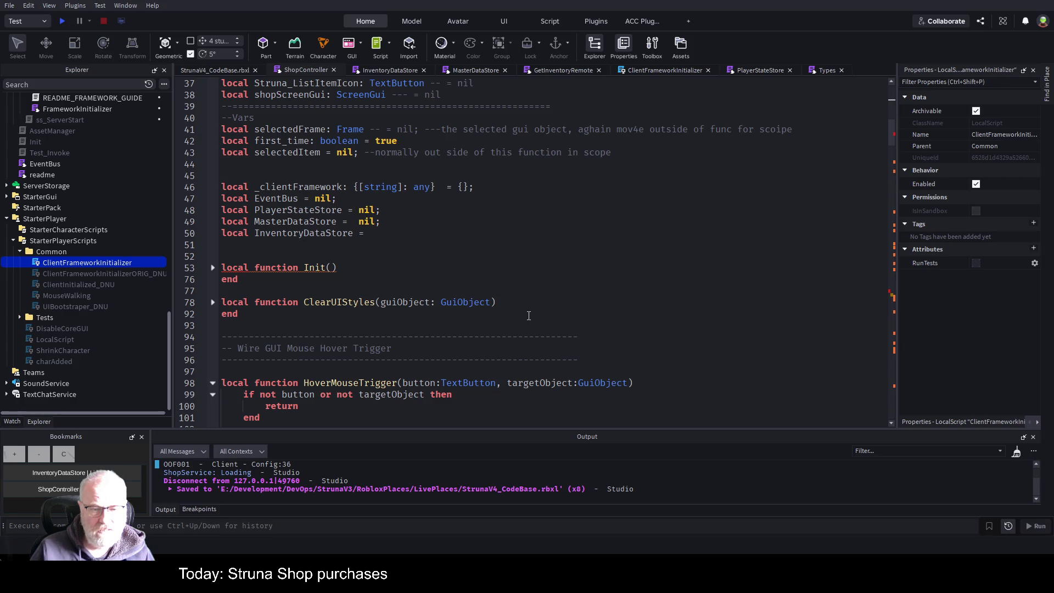
pyautogui.scroll(4, 420, 335)
pyautogui.click(406, 371)
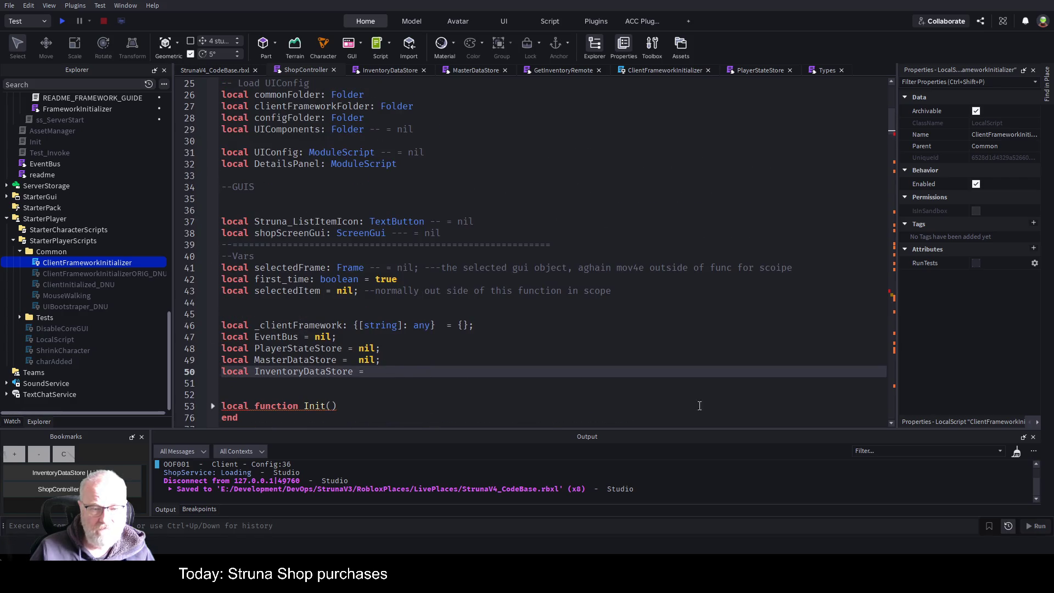
pyautogui.press('BackSpace')
pyautogui.press('BackSpace')
pyautogui.write(': typ')
pyautogui.press('BackSpace')
pyautogui.press('BackSpace')
pyautogui.press('BackSpace')
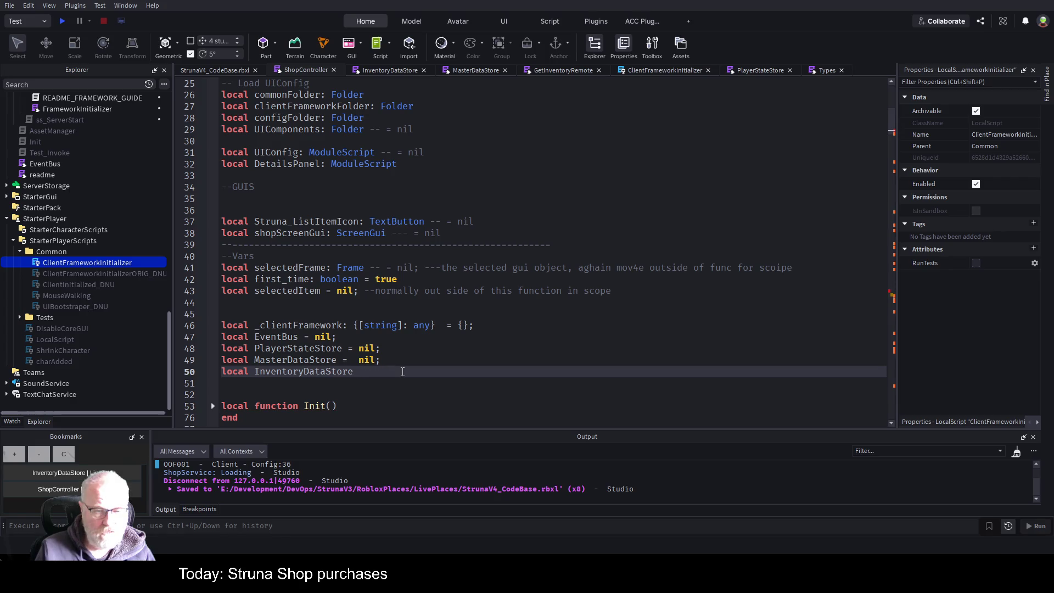
pyautogui.write('Type')
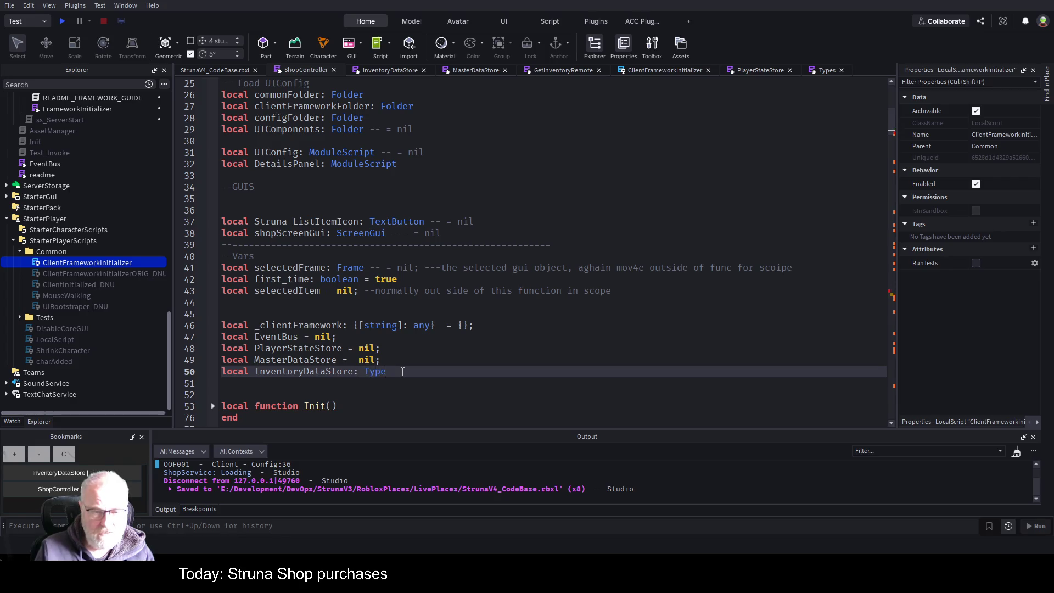
pyautogui.write('s.')
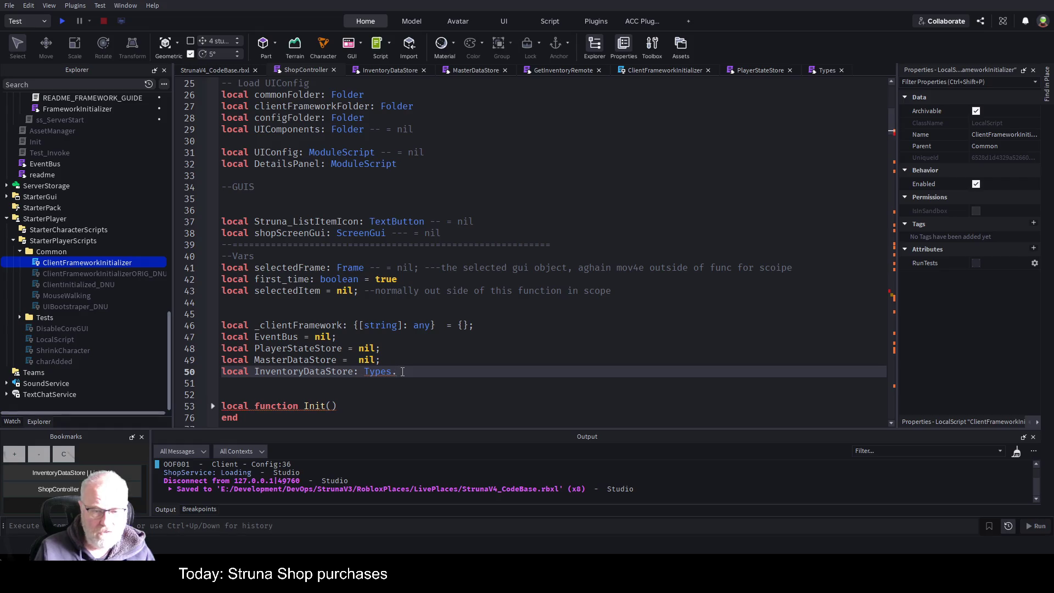
pyautogui.press('Tab')
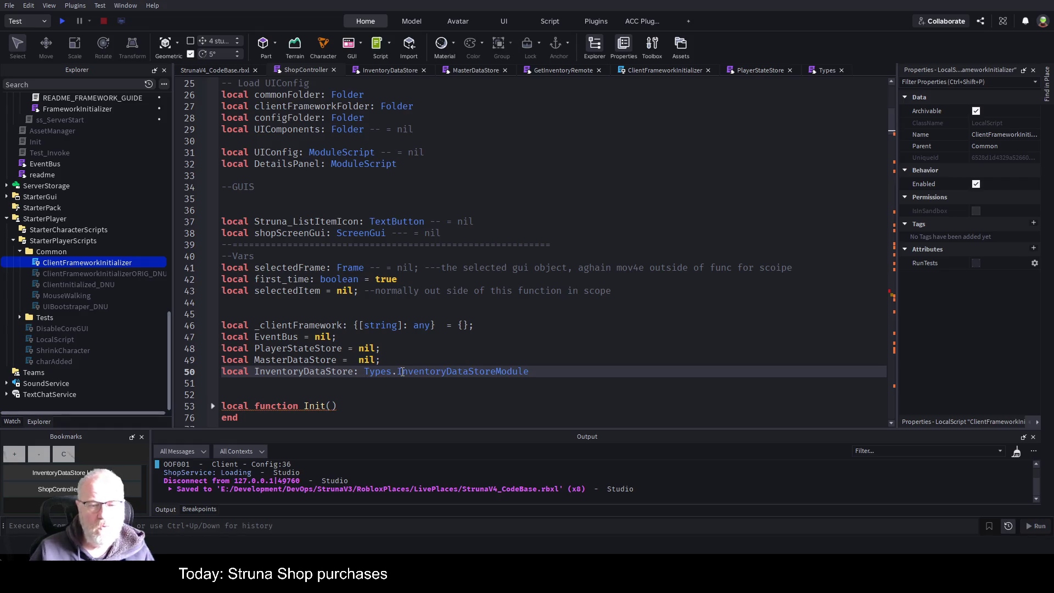
pyautogui.hotkey('ctrl', 's')
pyautogui.write(';')
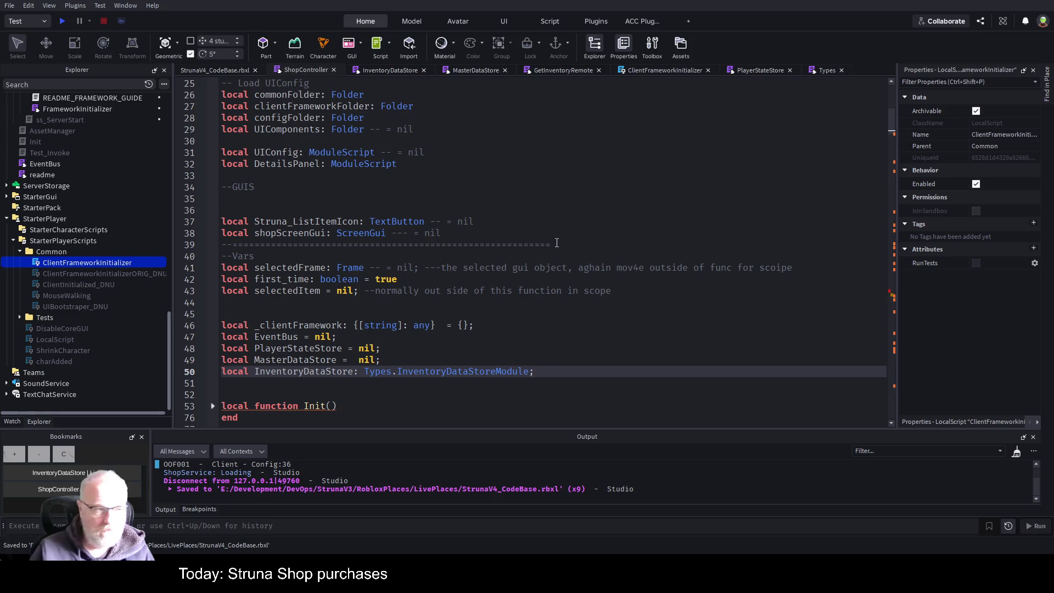
pyautogui.hotkey('ctrl', 's')
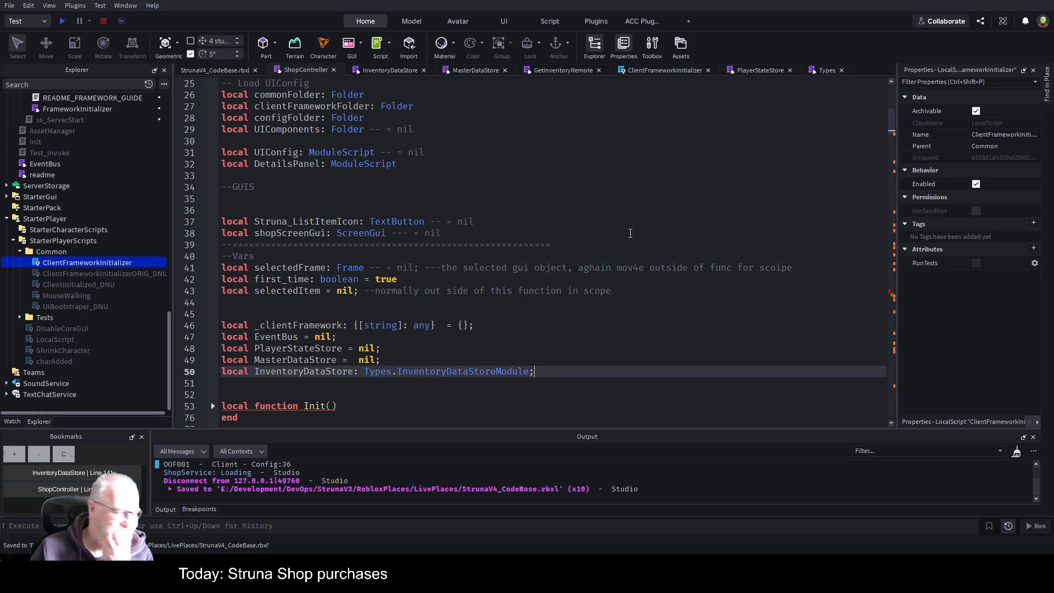
pyautogui.scroll(-1, 631, 233)
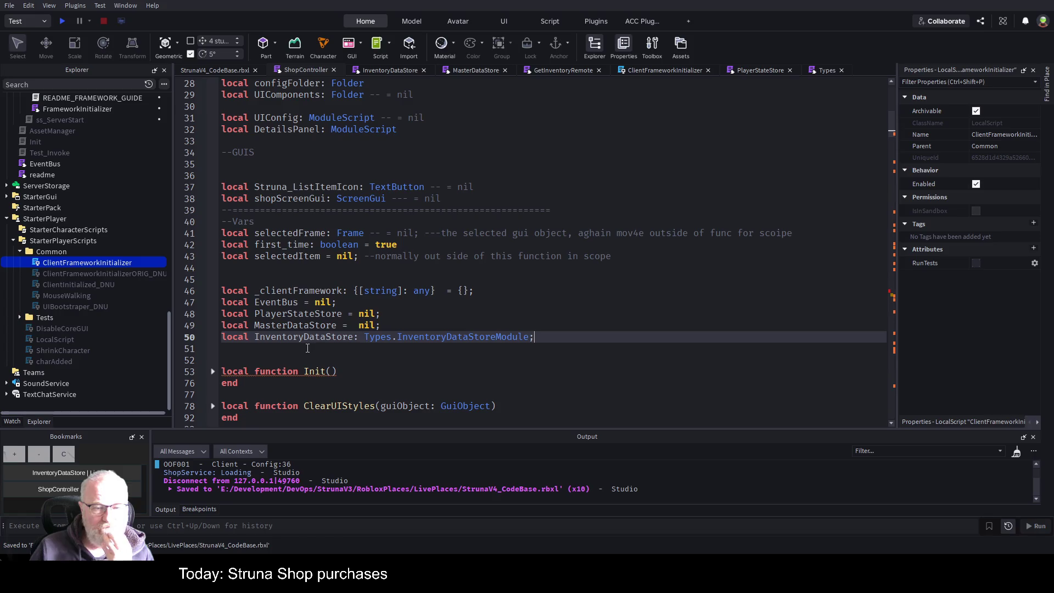
# Step: Jump to the InventoryDataStoreModule definition with F12, review InventoryItem's fields, and save
pyautogui.doubleClick(464, 337)
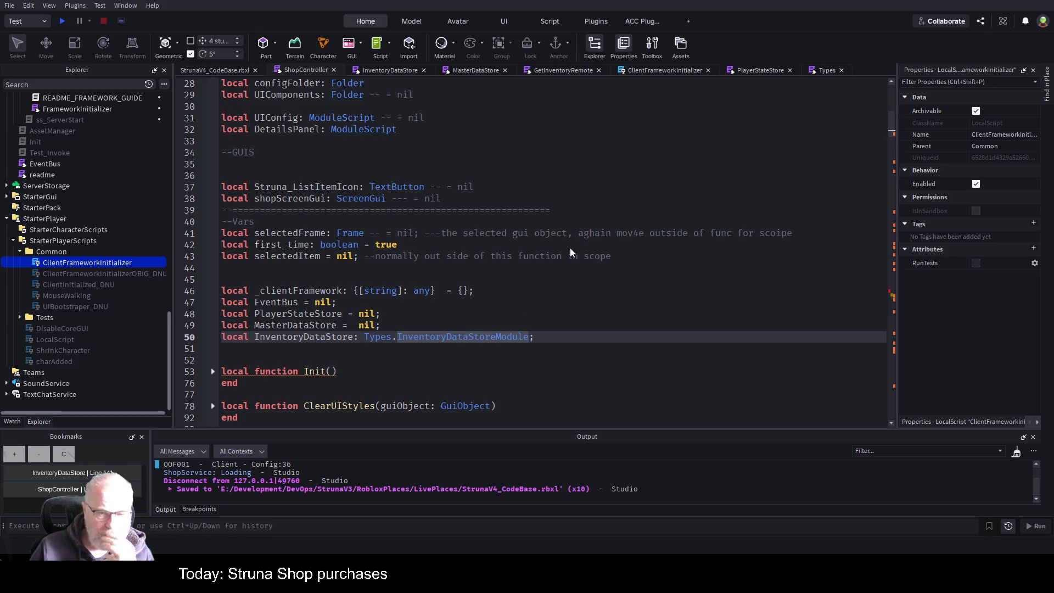
pyautogui.press('F12')
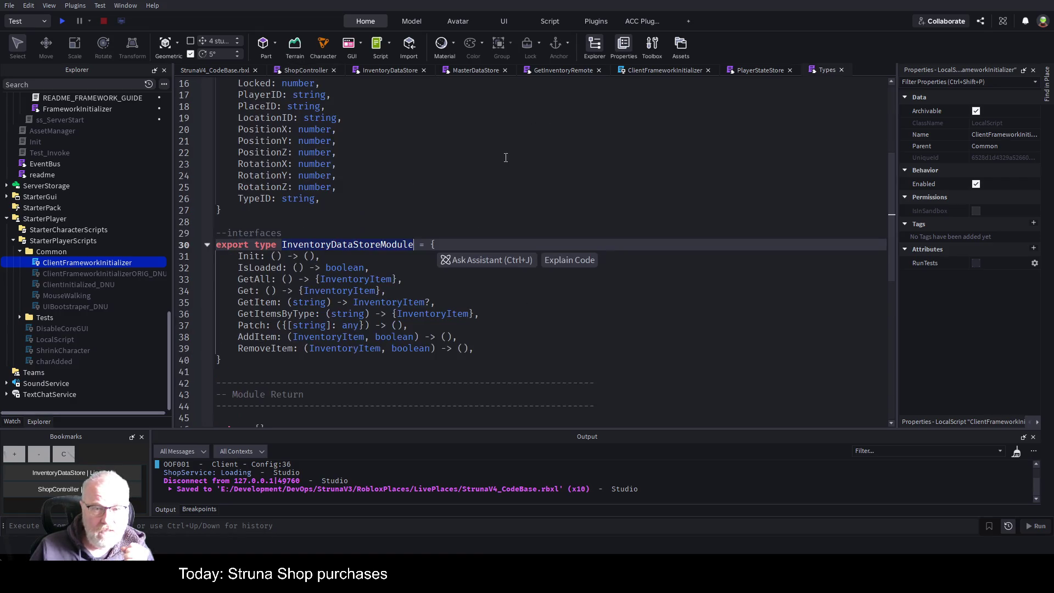
pyautogui.click(538, 184)
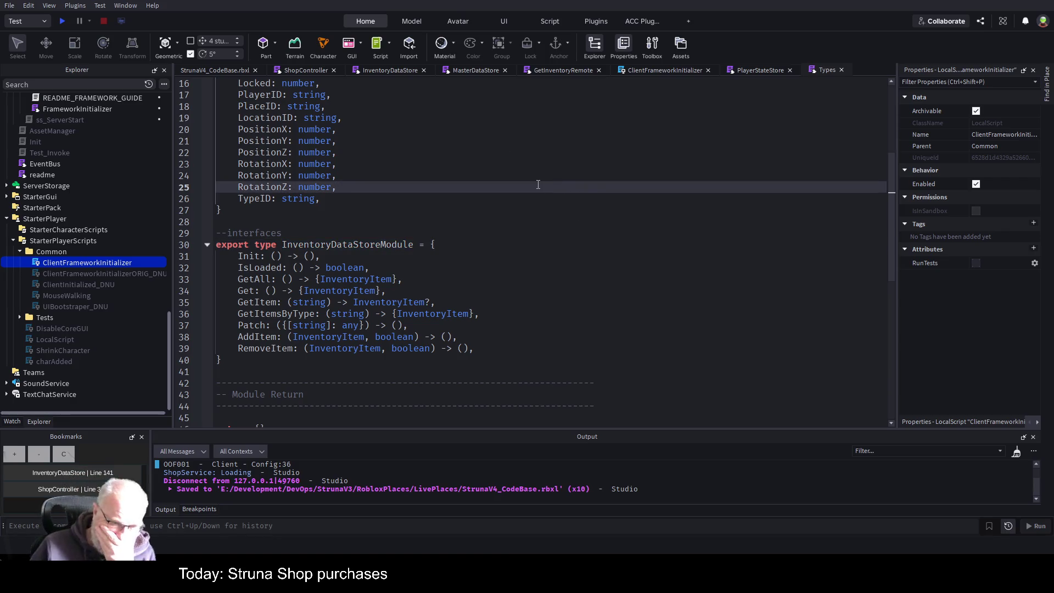
pyautogui.click(333, 279)
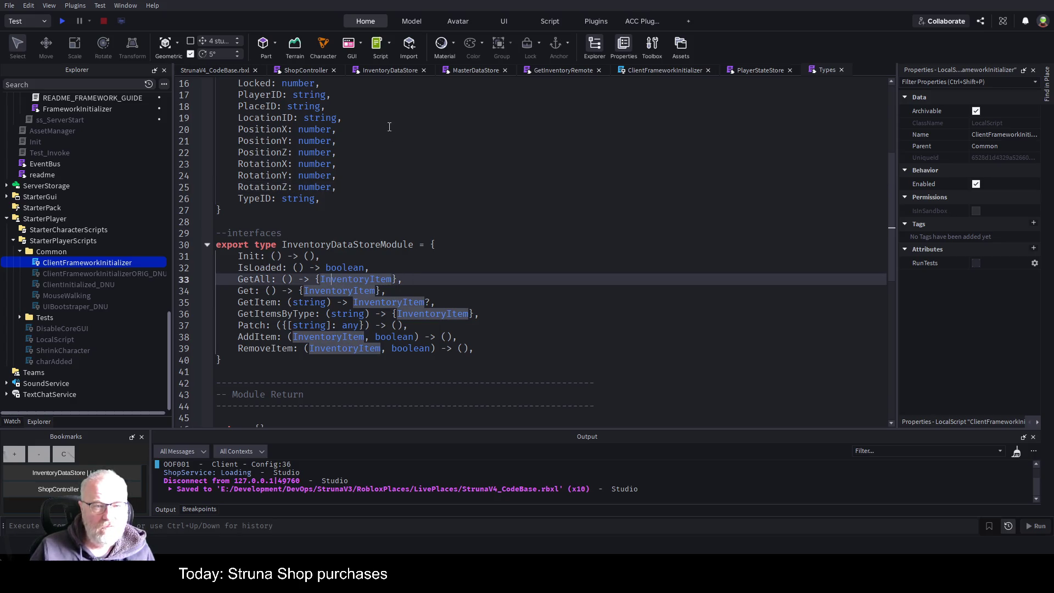
pyautogui.click(591, 199)
pyautogui.scroll(4, 374, 167)
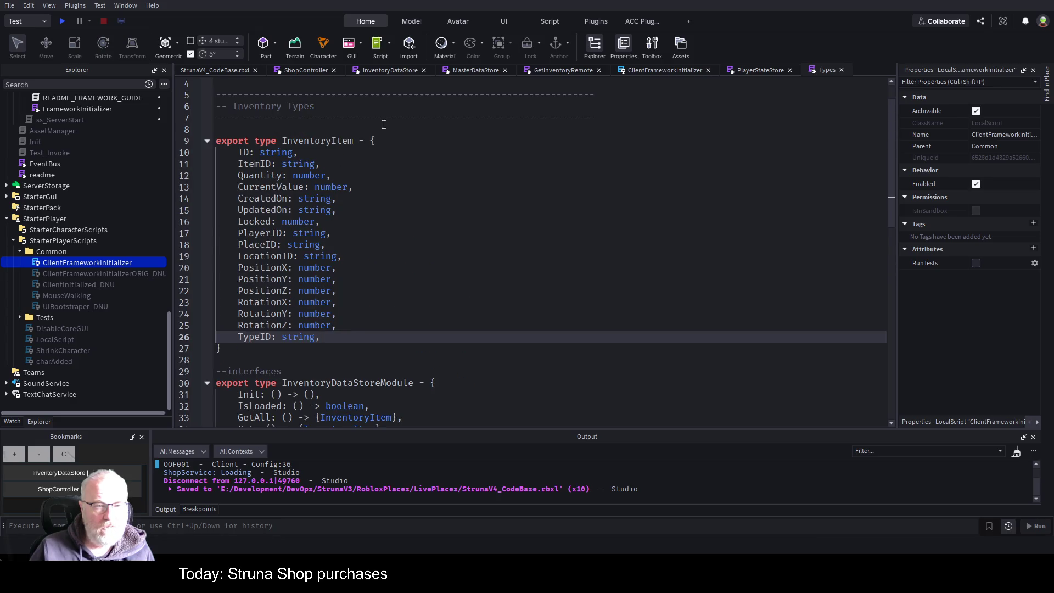
pyautogui.scroll(-3, 318, 228)
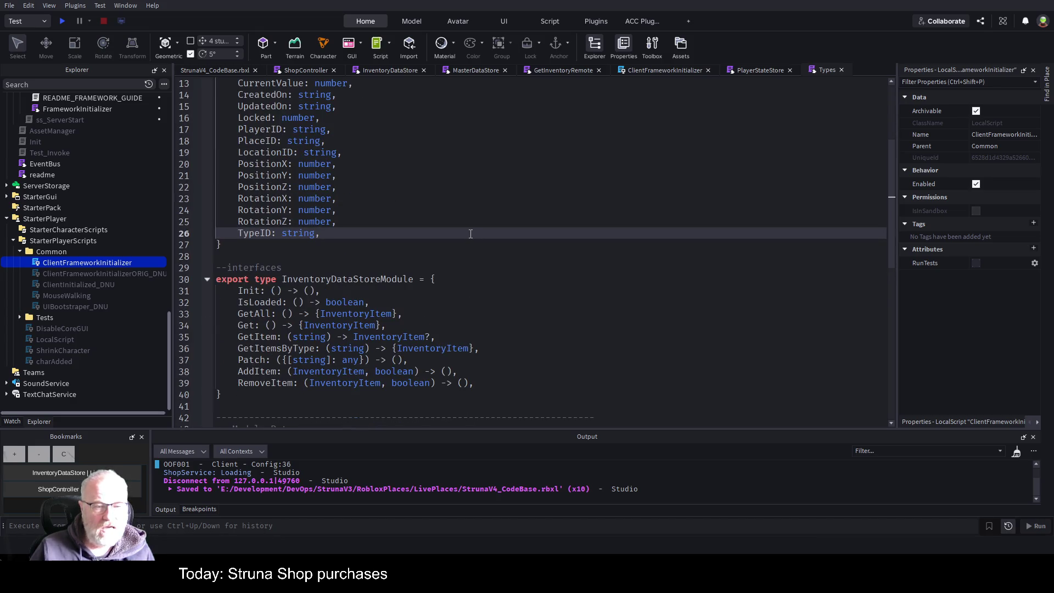
pyautogui.scroll(2, 446, 225)
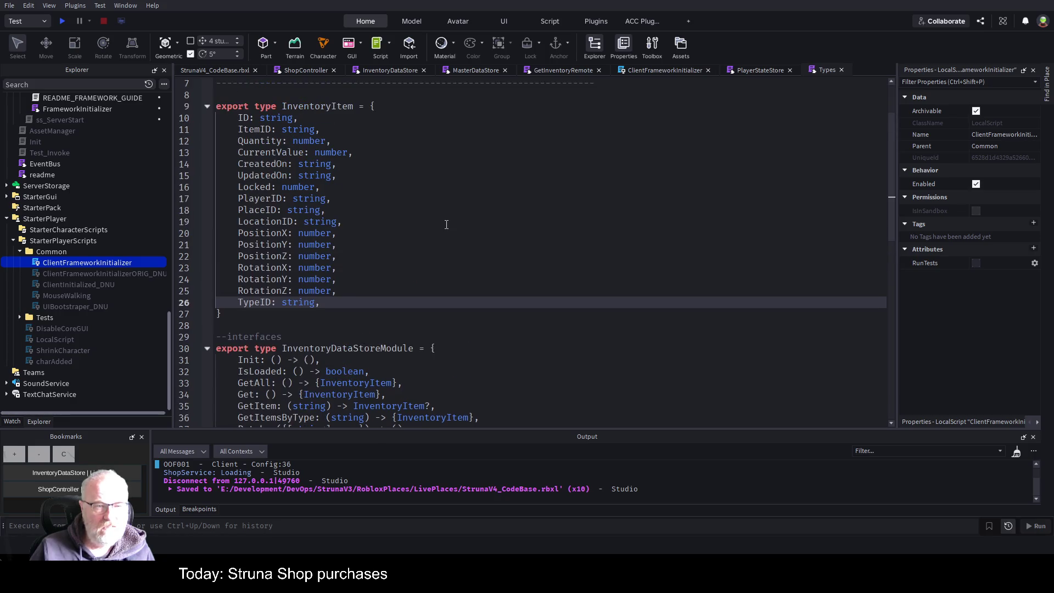
pyautogui.scroll(-1, 446, 224)
pyautogui.hotkey('ctrl', 's')
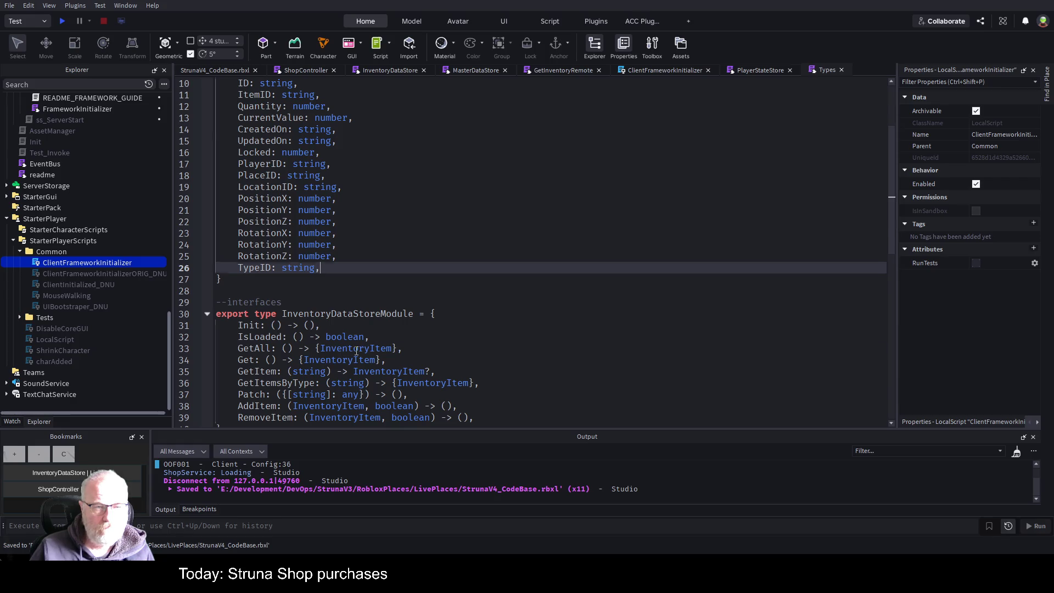
# Step: Highlight every occurrence of InventoryItem in the Types script
pyautogui.doubleClick(356, 350)
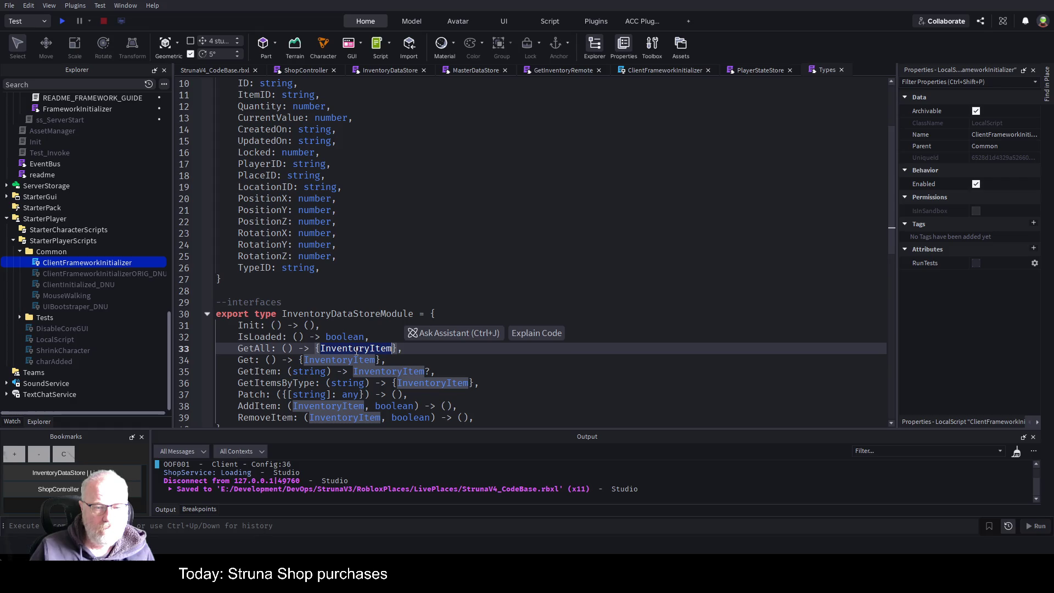
pyautogui.click(512, 251)
pyautogui.scroll(-2, 515, 251)
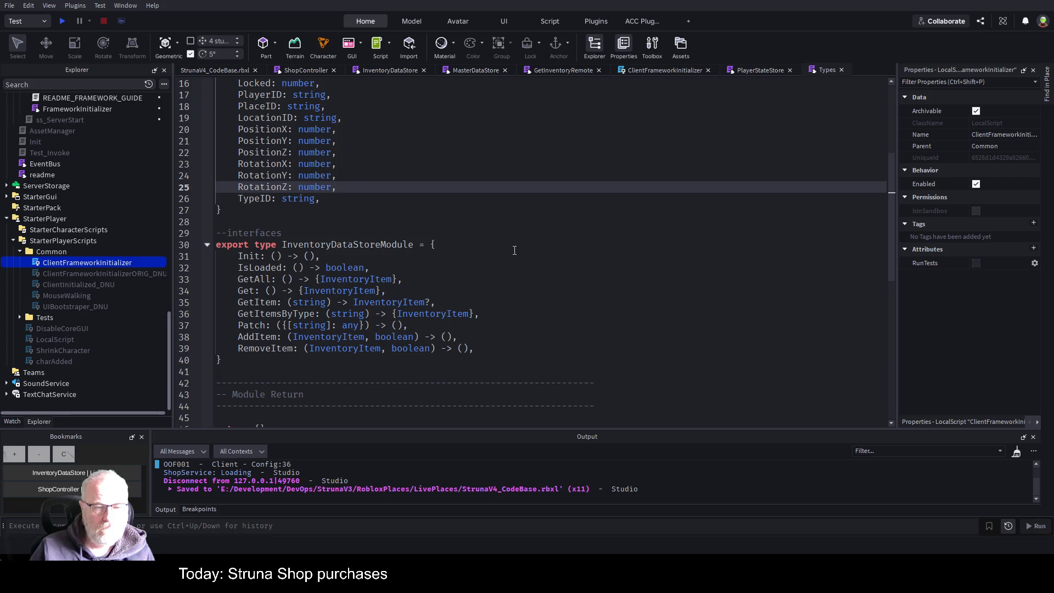
pyautogui.scroll(4, 515, 250)
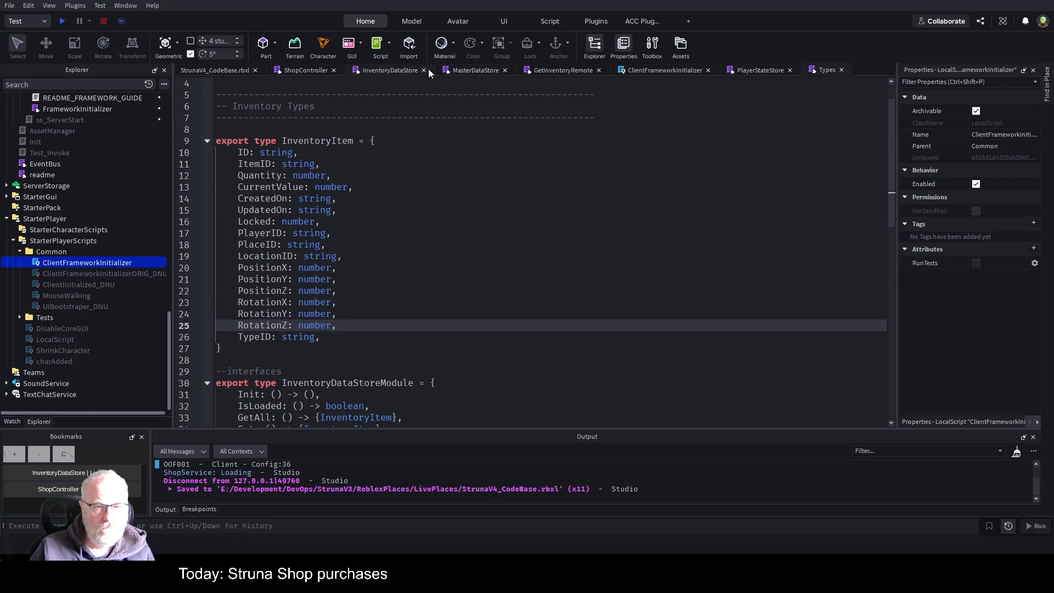
pyautogui.click(311, 71)
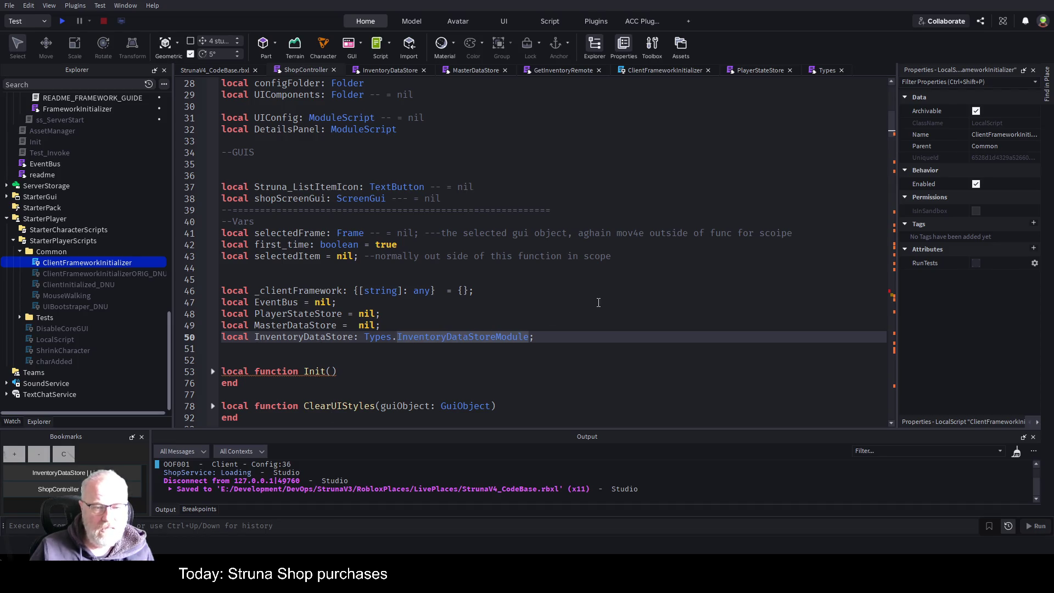
# Step: Type 'InventoryDataStore.' on blank line 316 in the Buy button handler
pyautogui.scroll(-14, 598, 302)
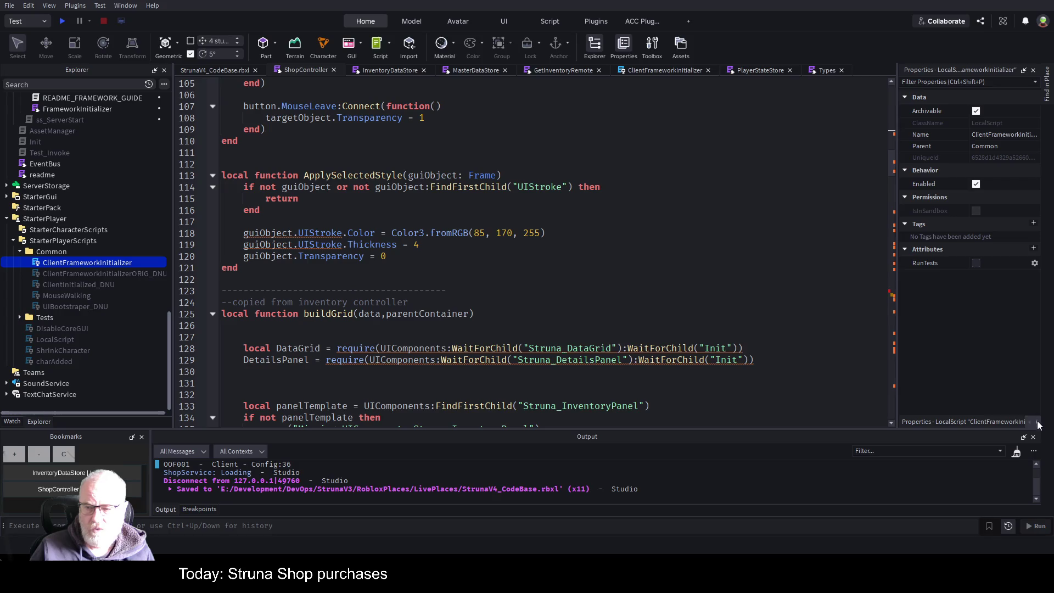
pyautogui.click(90, 473)
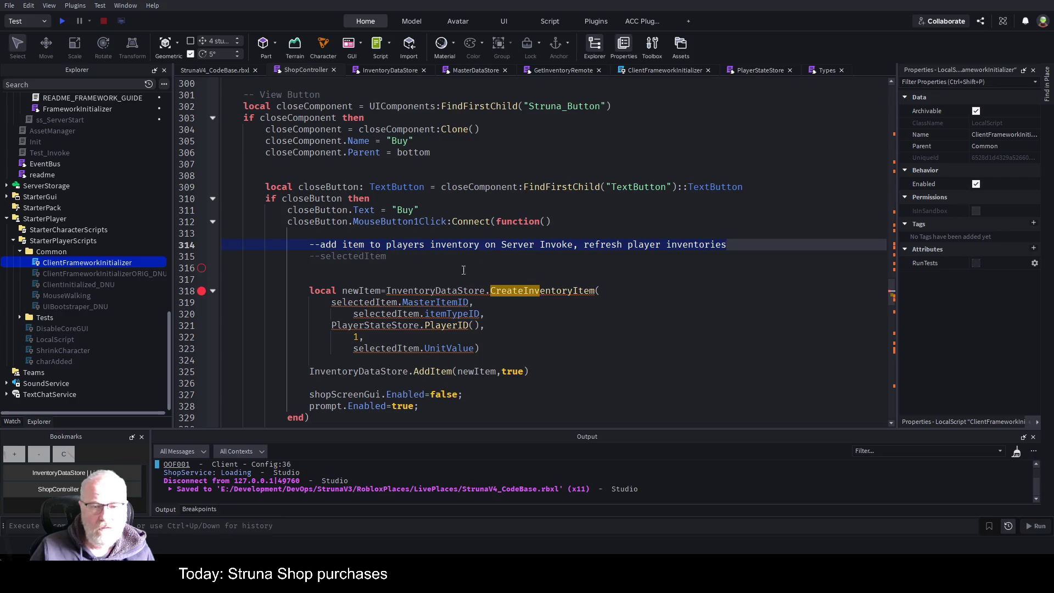
pyautogui.click(478, 269)
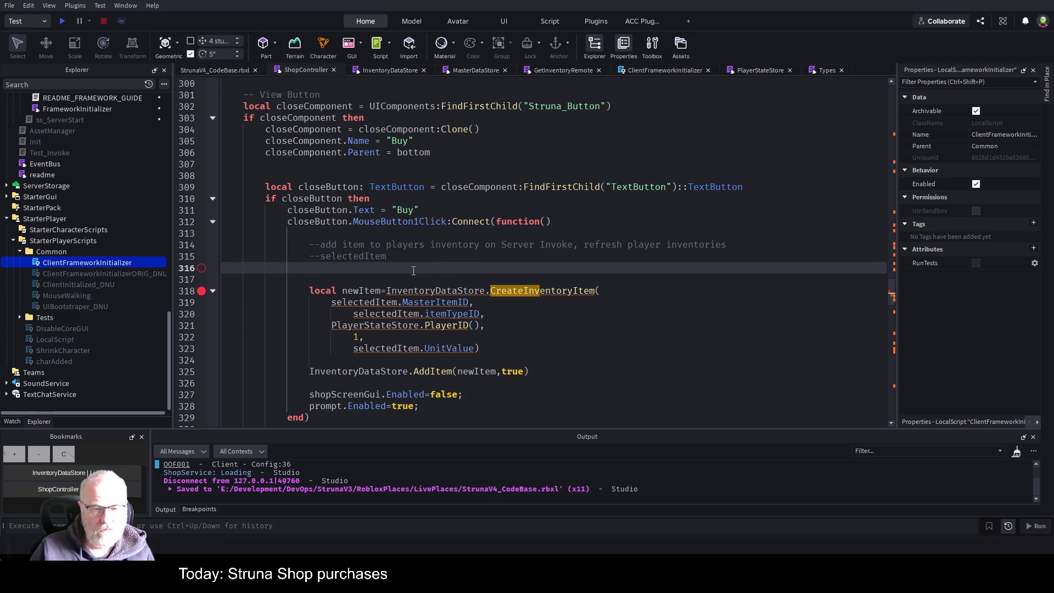
pyautogui.write('Inv')
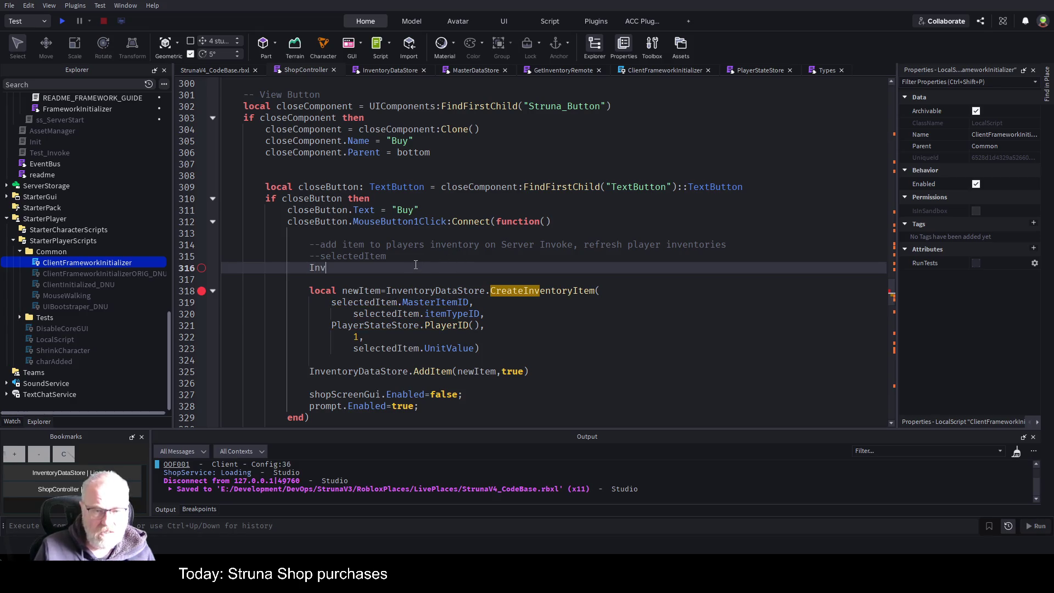
pyautogui.write('entoryDataStore')
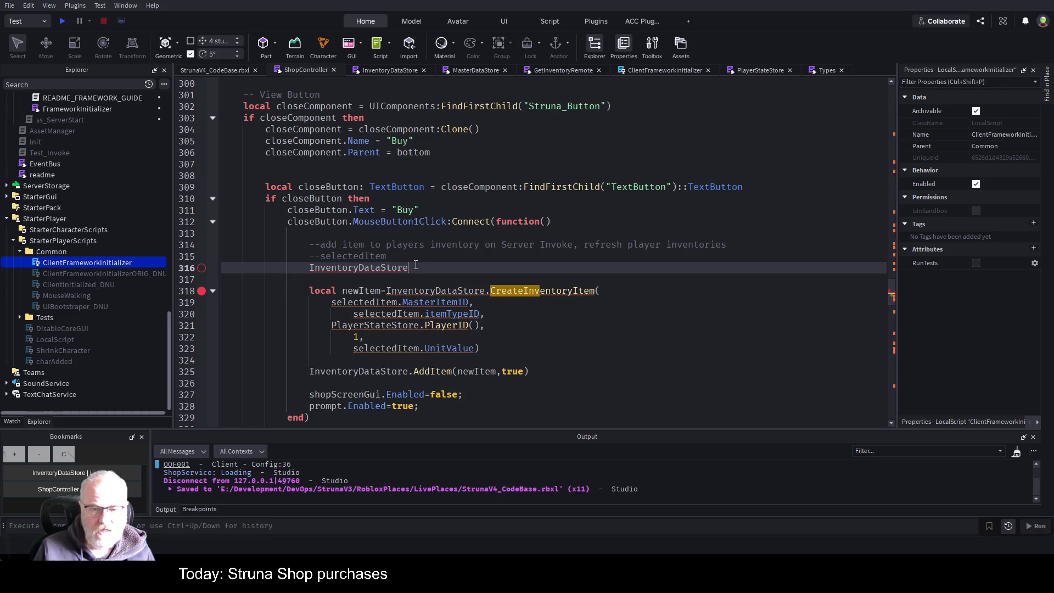
pyautogui.write('.')
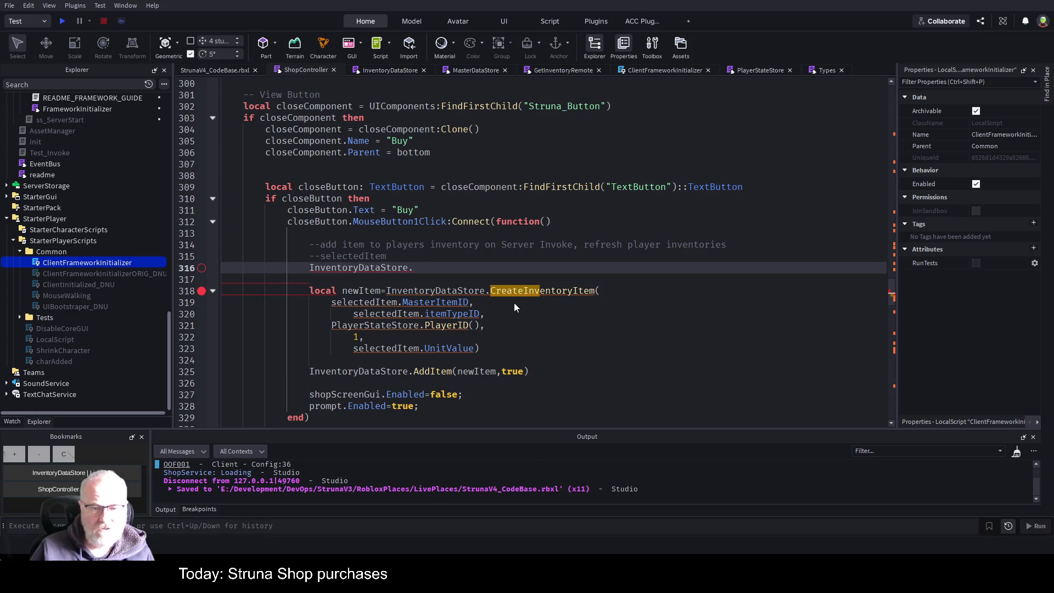
pyautogui.click(517, 254)
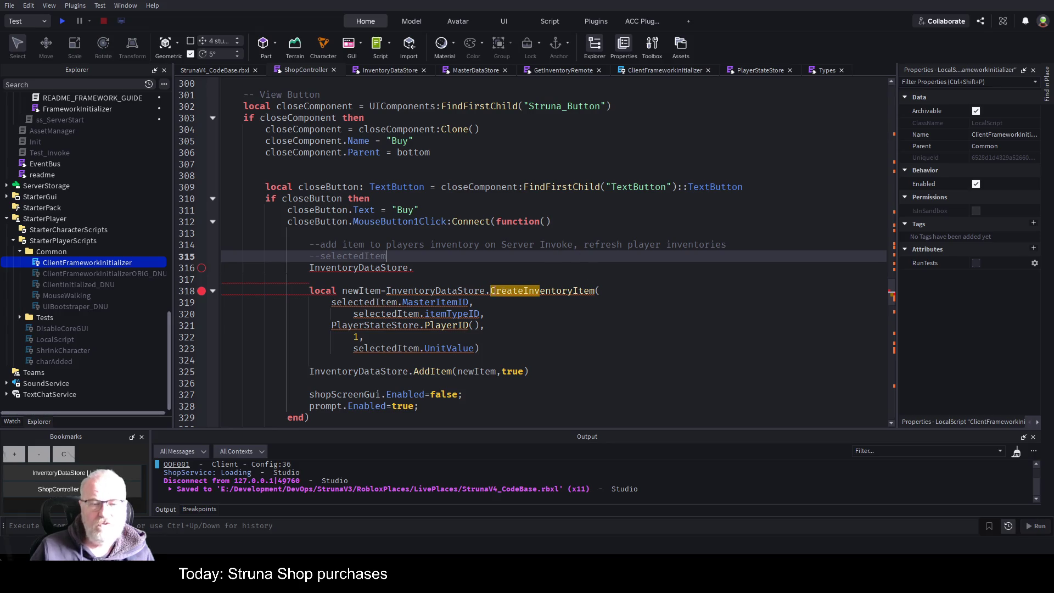
pyautogui.click(391, 71)
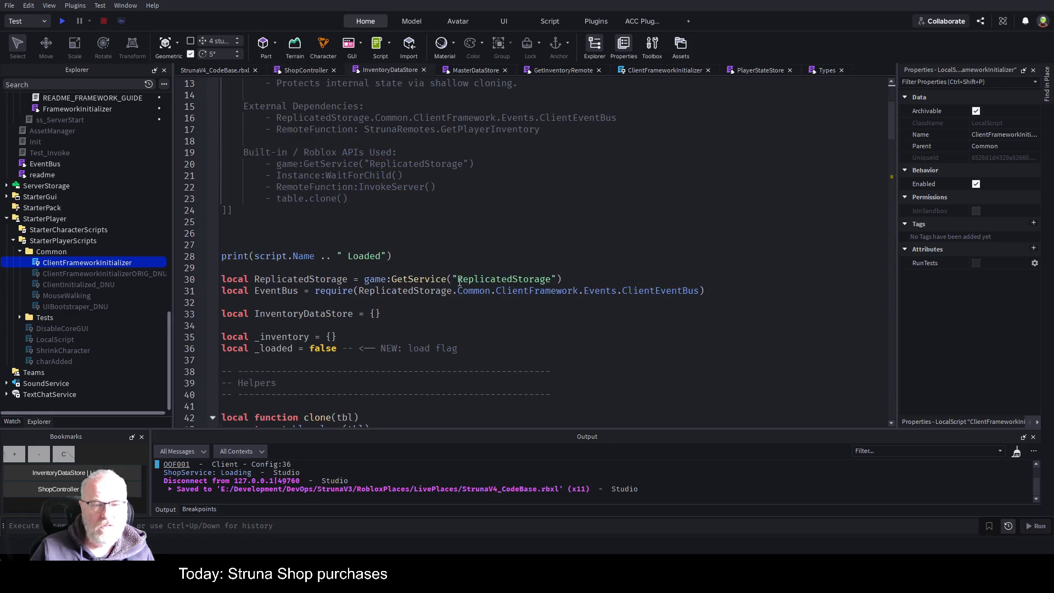
# Step: Replace 'local' on line 70 with an 'InventoryDataStore.' prefix for CreateInventoryItem and save
pyautogui.scroll(-7, 537, 320)
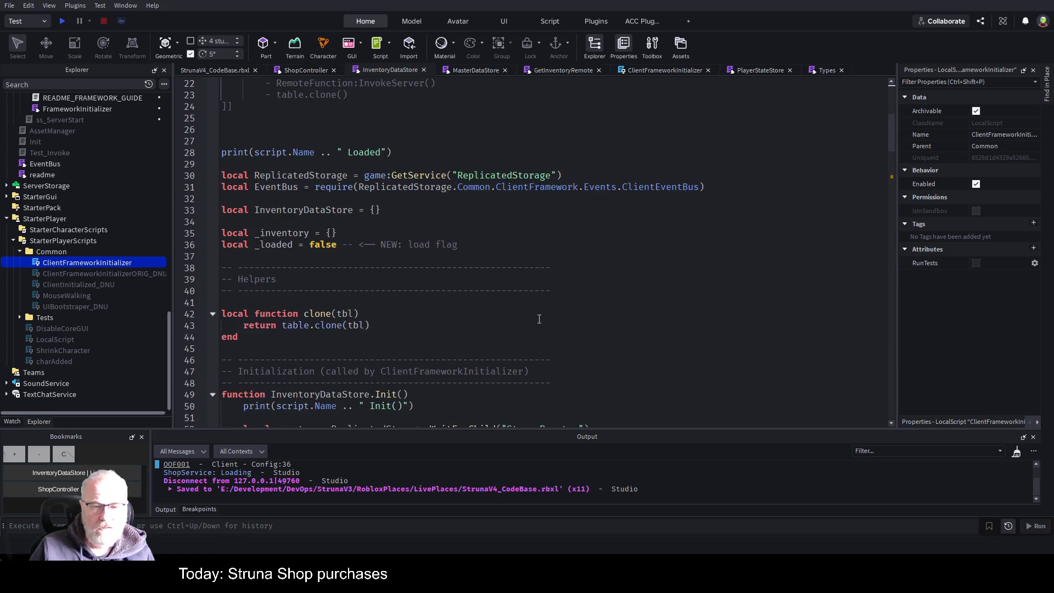
pyautogui.scroll(-5, 412, 282)
pyautogui.click(298, 325)
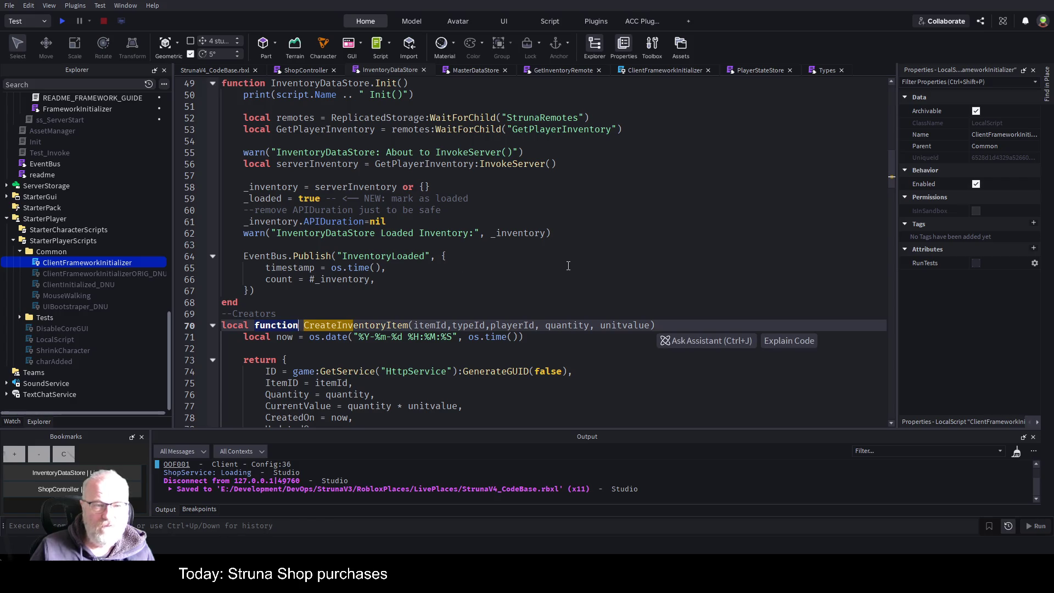
pyautogui.press('Home')
pyautogui.hotkey('ctrl', 'shift', 'Right')
pyautogui.press('Delete')
pyautogui.press('Delete')
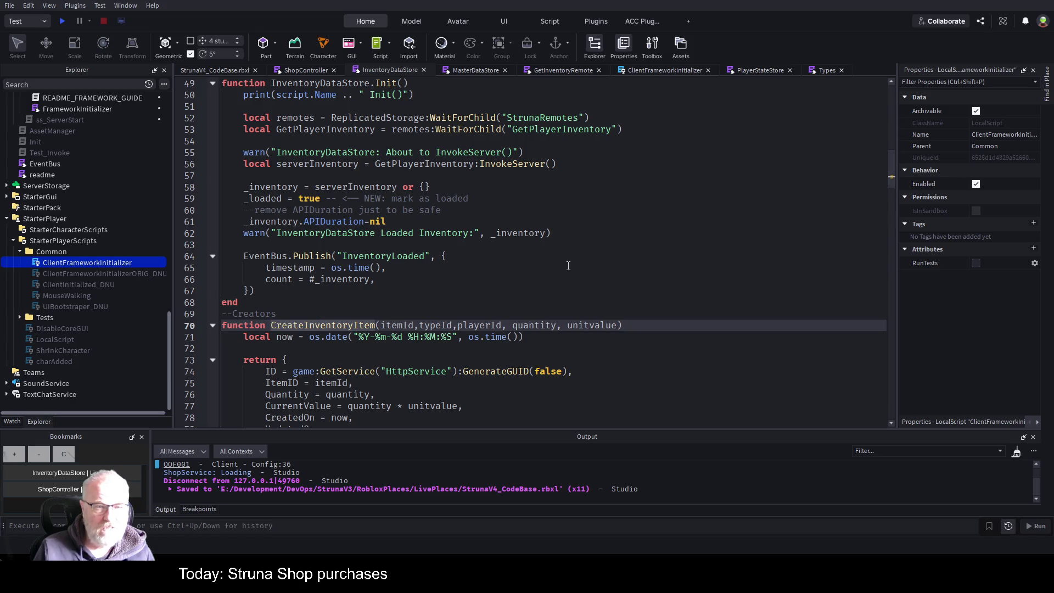
pyautogui.write('InventoryDa')
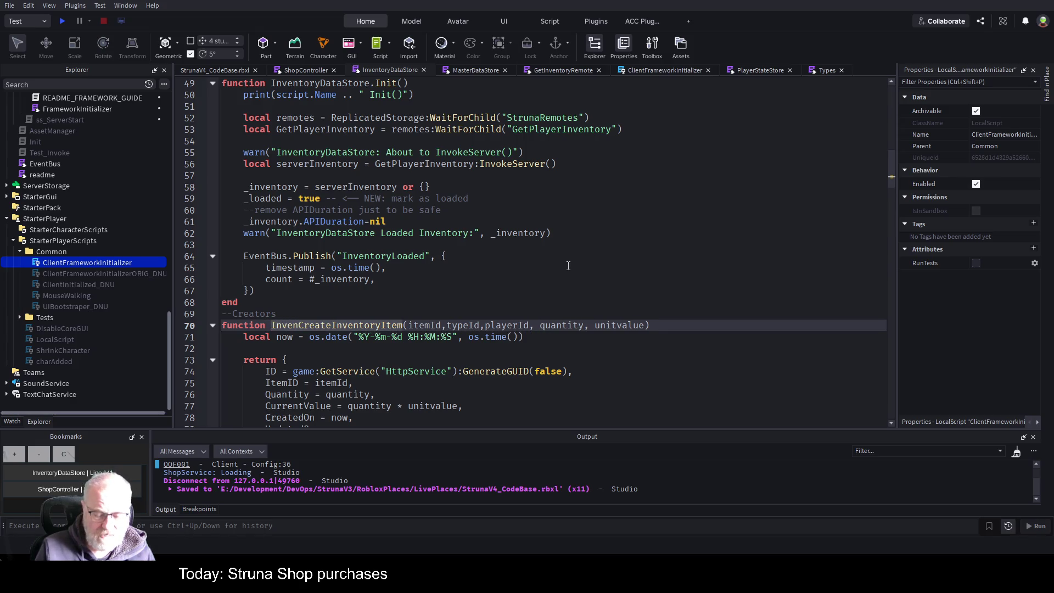
pyautogui.write('taStopre')
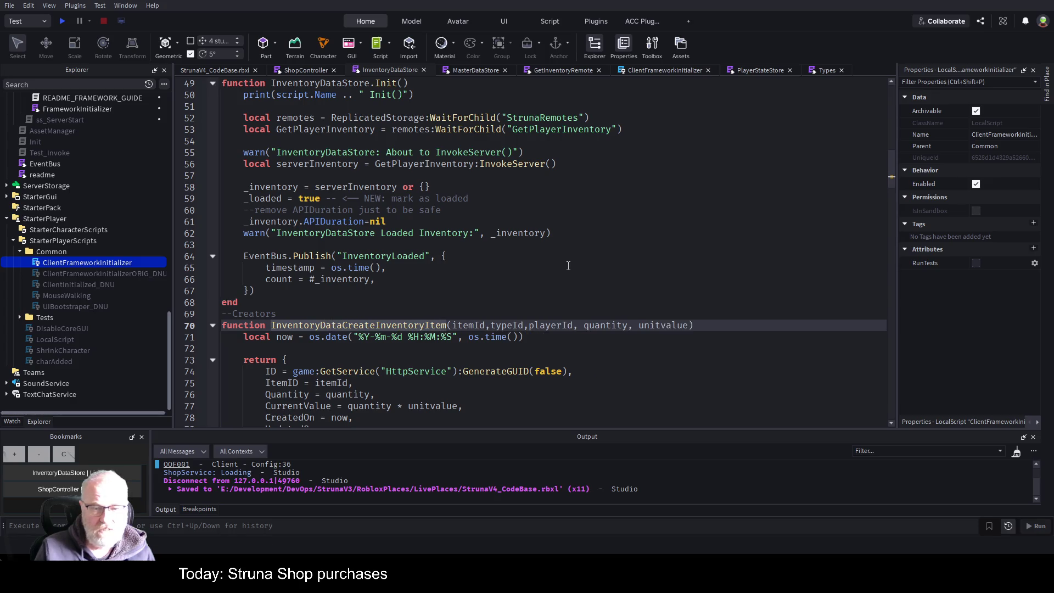
pyautogui.write('.')
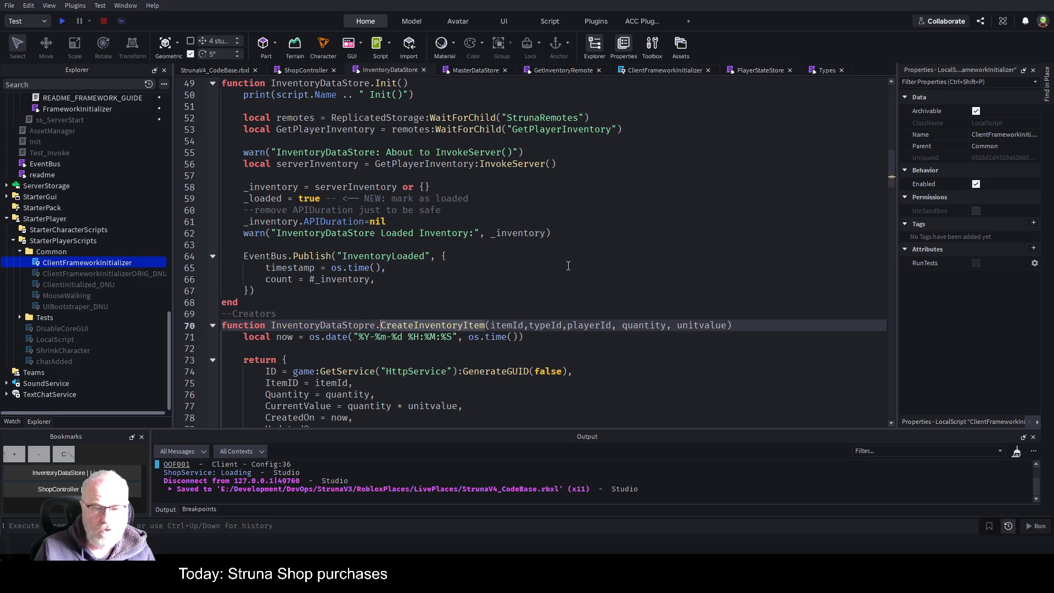
pyautogui.press('Delete')
pyautogui.press('Up')
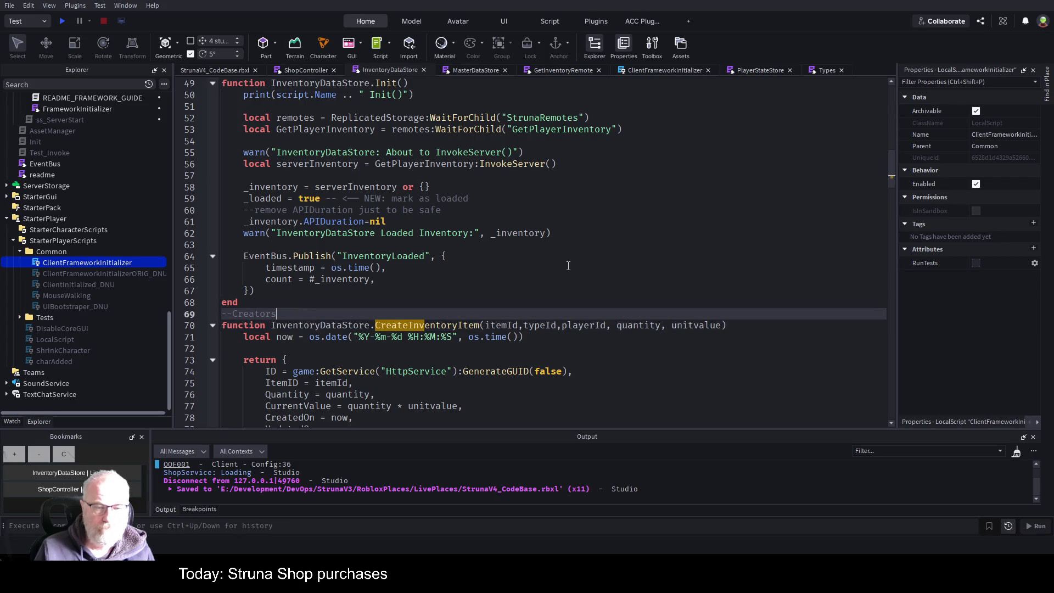
pyautogui.hotkey('ctrl', 's')
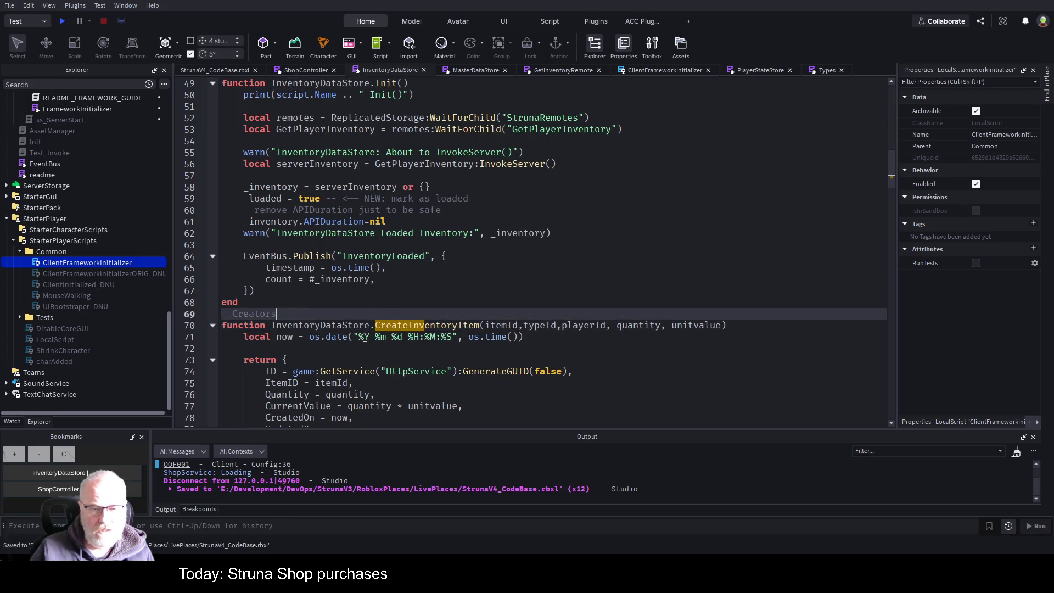
pyautogui.click(308, 70)
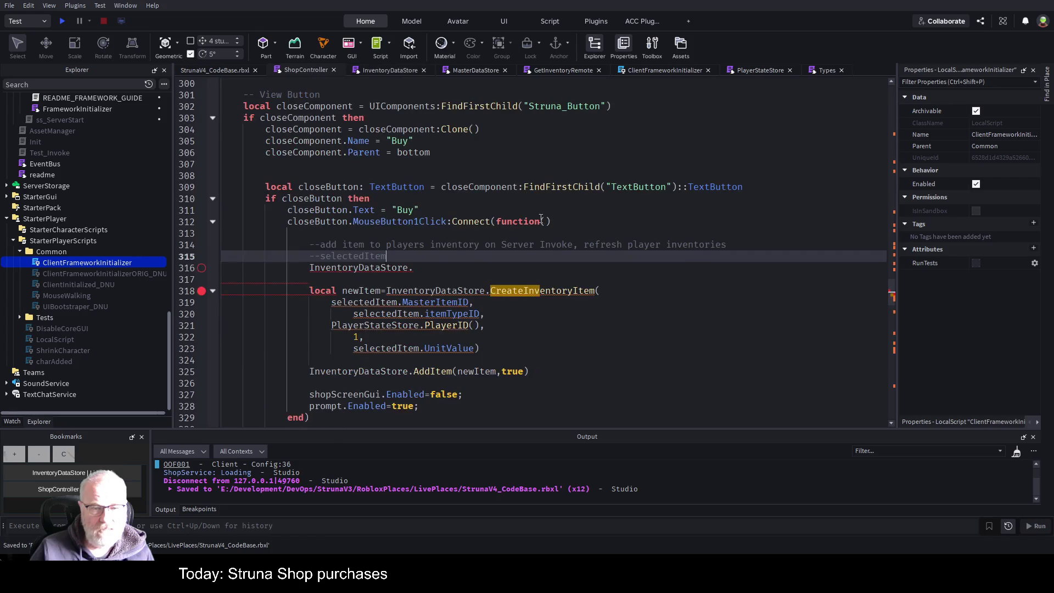
pyautogui.click(441, 271)
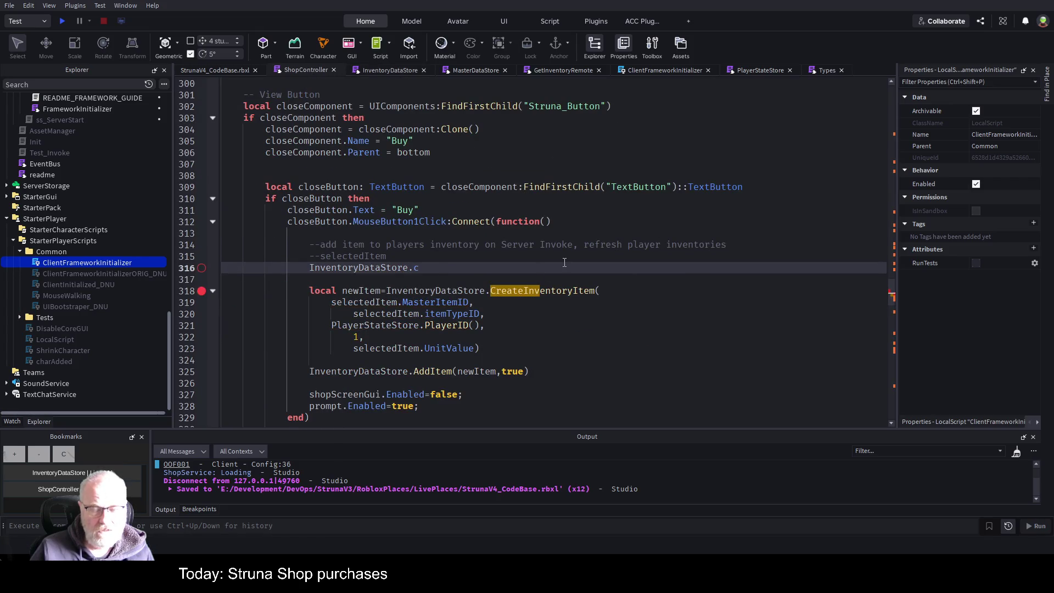
# Step: Remove the trailing dot after InventoryDataStore in ShopController and save the place
pyautogui.press('BackSpace')
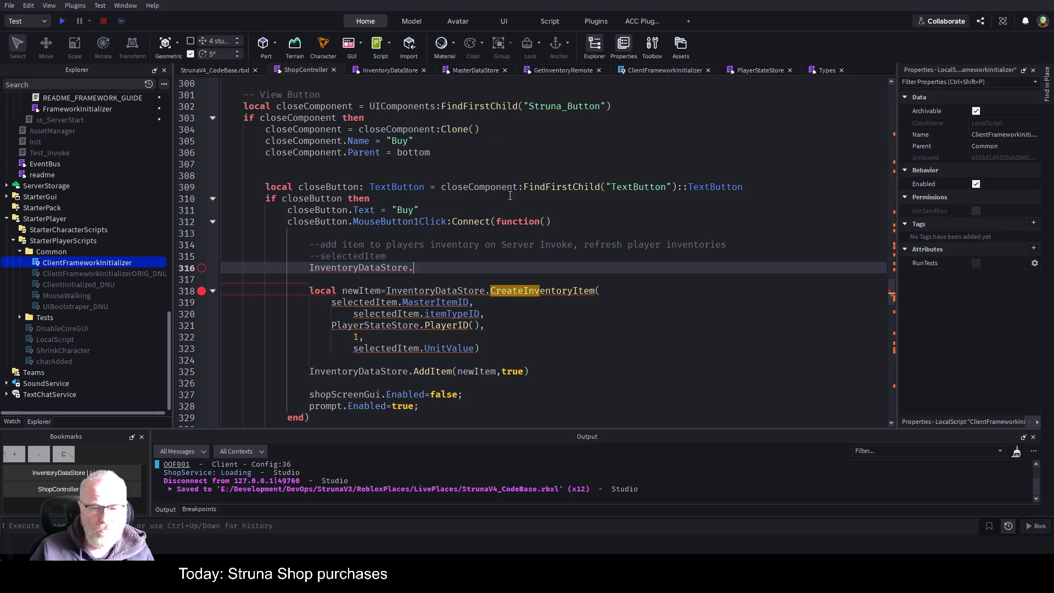
pyautogui.click(394, 70)
pyautogui.click(483, 273)
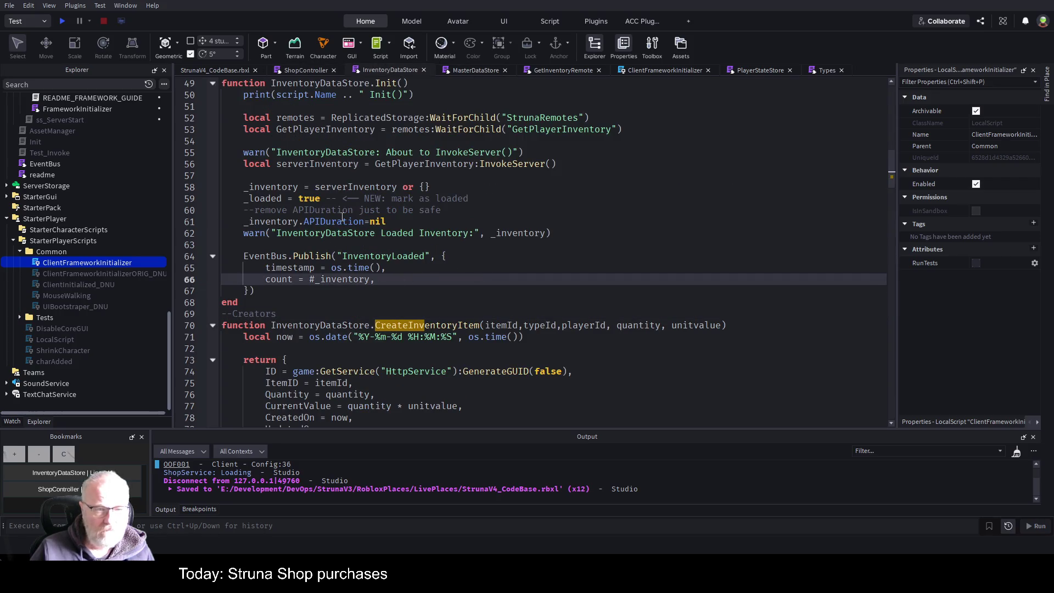
pyautogui.click(459, 315)
pyautogui.hotkey('ctrl', 's')
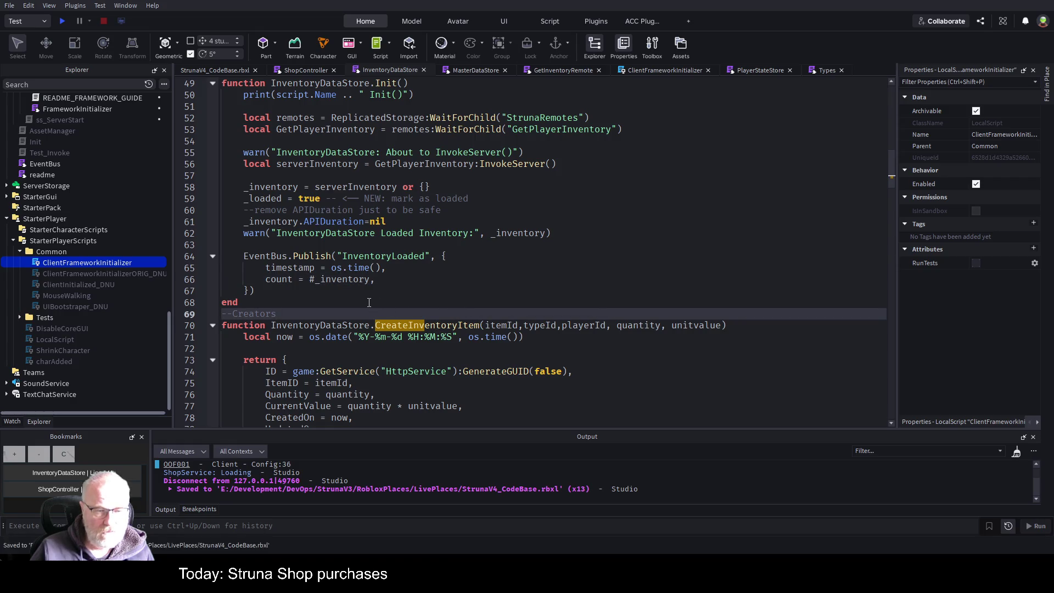
# Step: Bring up the InventoryDataStoreModule interface in the Types script
pyautogui.doubleClick(424, 325)
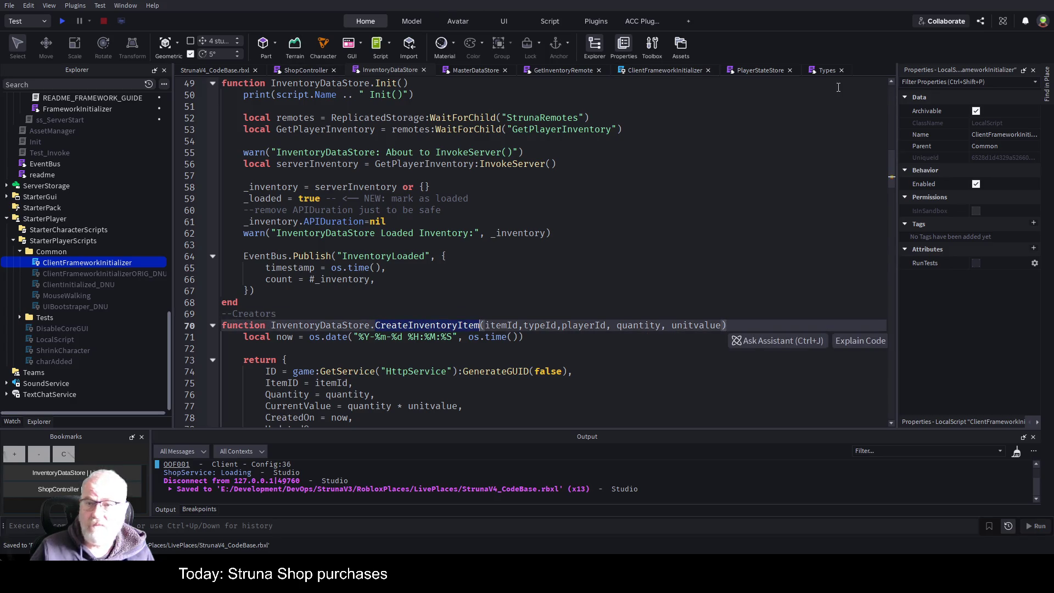
pyautogui.click(827, 70)
pyautogui.scroll(-4, 416, 259)
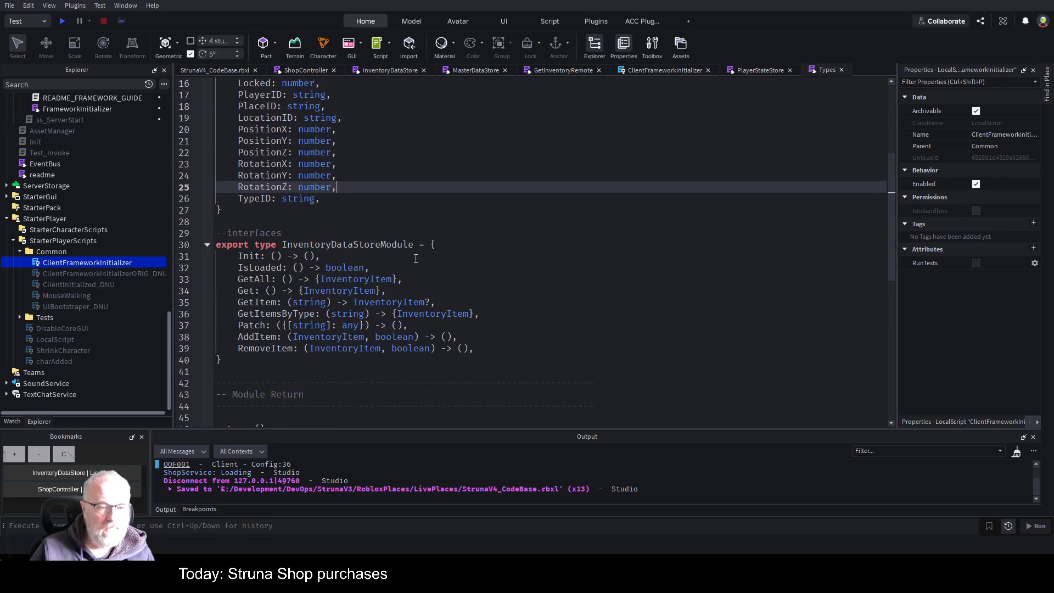
# Step: Add 'CreateInventoryItem: () -> (),' after the RemoveItem entry and save
pyautogui.click(491, 350)
pyautogui.press('Return')
pyautogui.write('CreateInventoryItem')
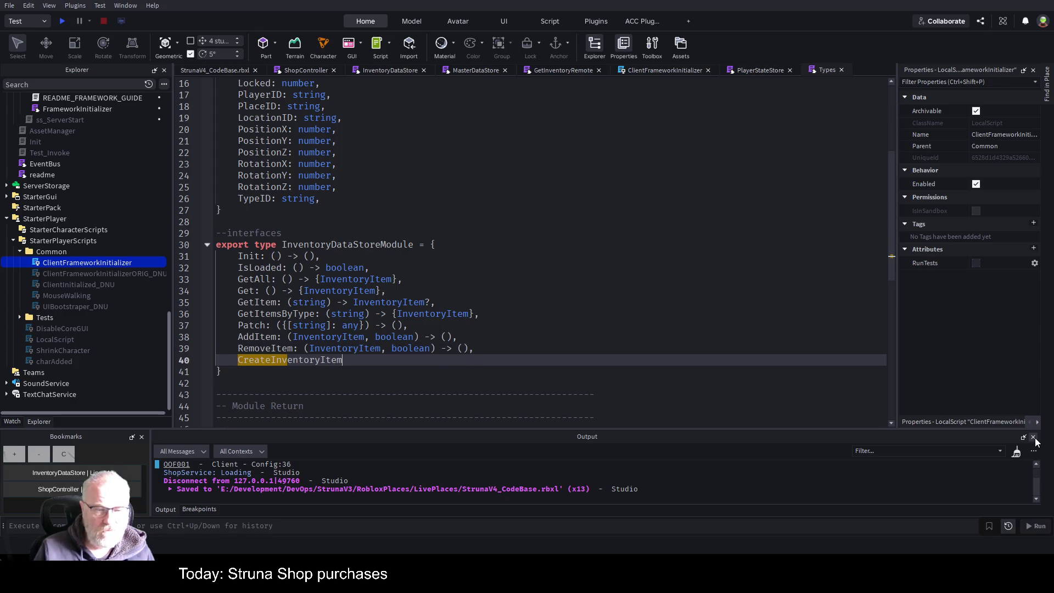
pyautogui.write(' (')
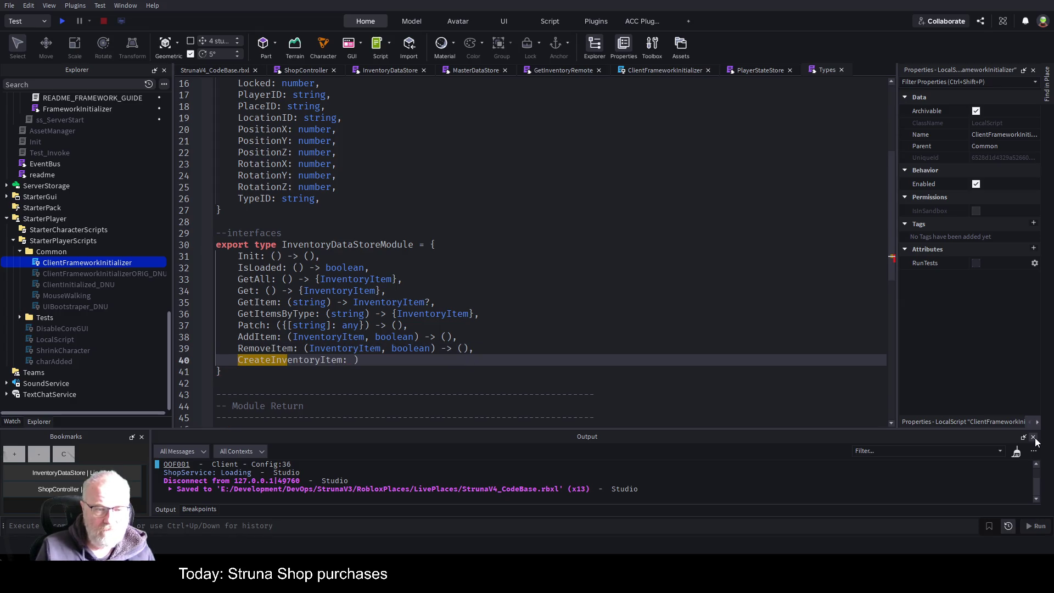
pyautogui.press('BackSpace')
pyautogui.press('BackSpace')
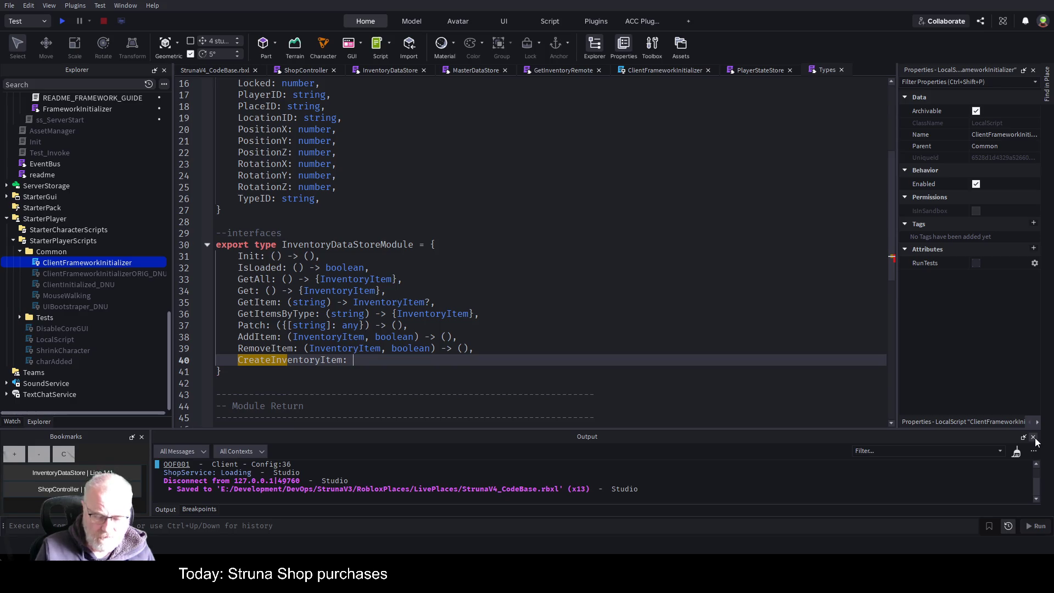
pyautogui.write('() ->')
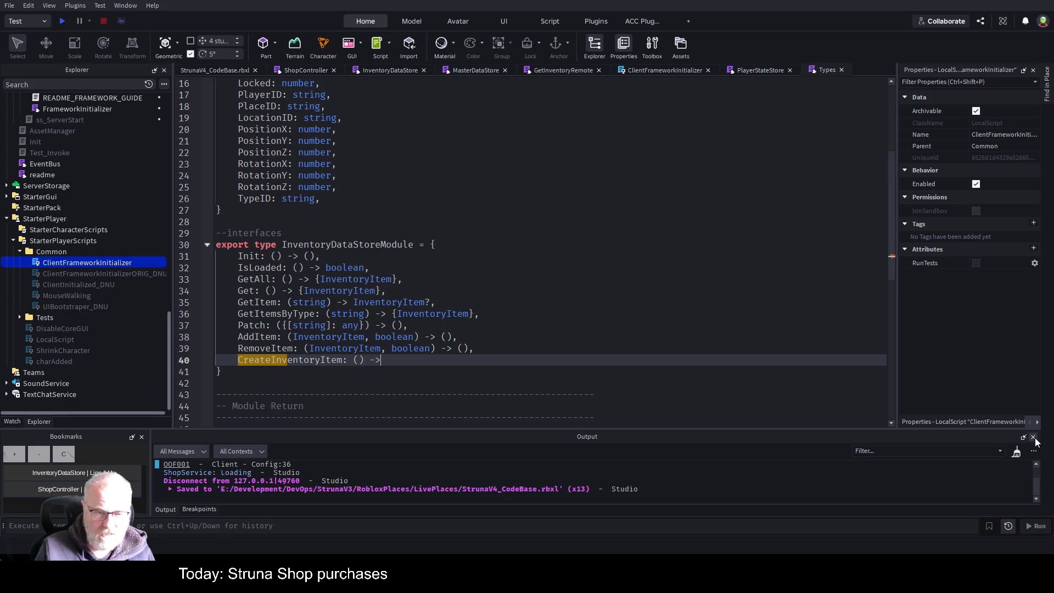
pyautogui.write(' (),')
pyautogui.hotkey('ctrl', 's')
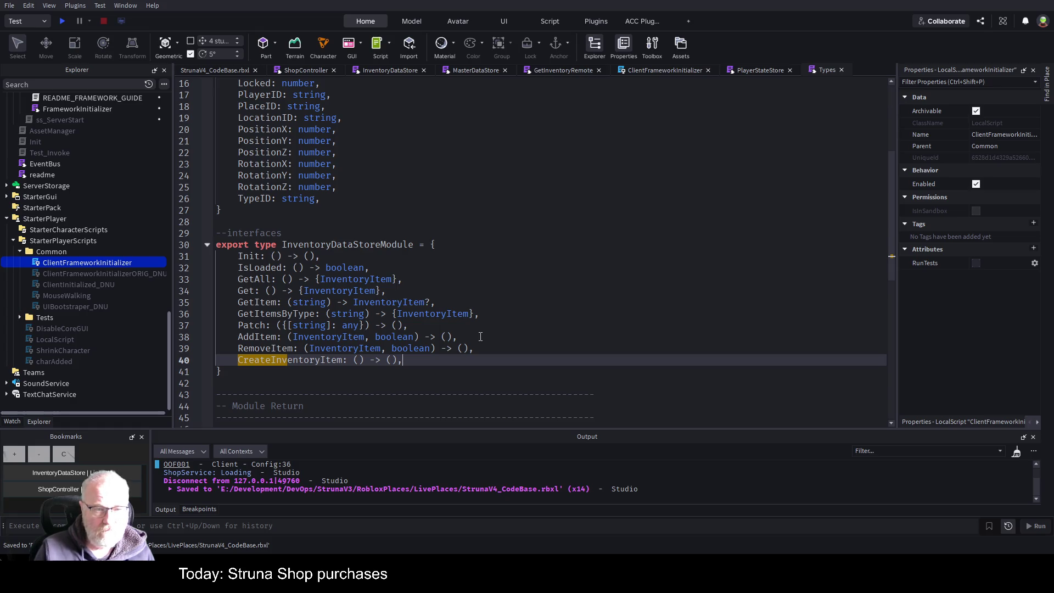
# Step: Fill its parentheses with the parameters itemId, typeId, playerId, quantity, unitvalue copied from line 70
pyautogui.click(356, 361)
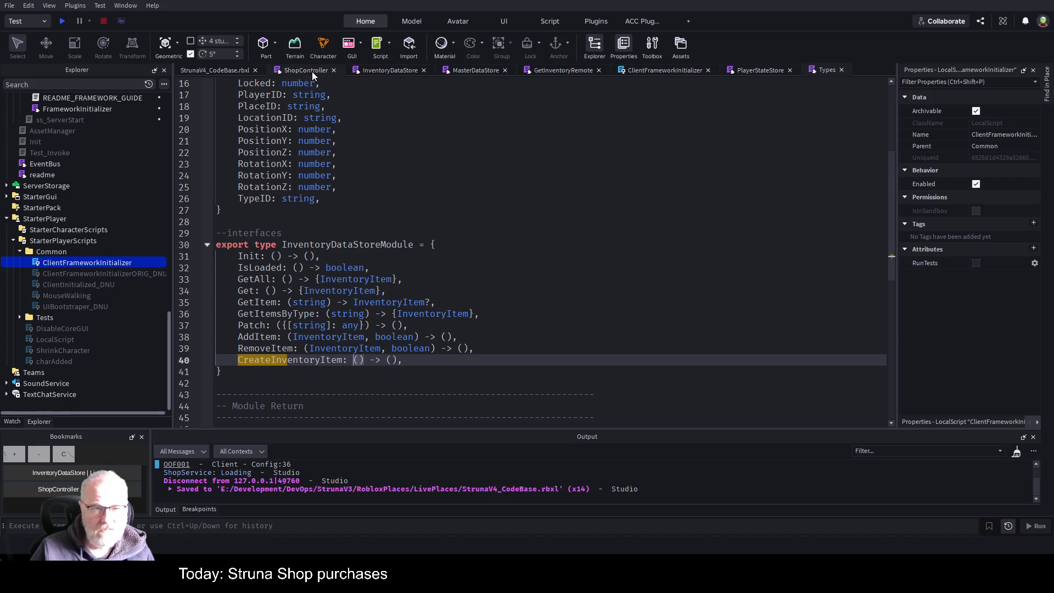
pyautogui.click(384, 71)
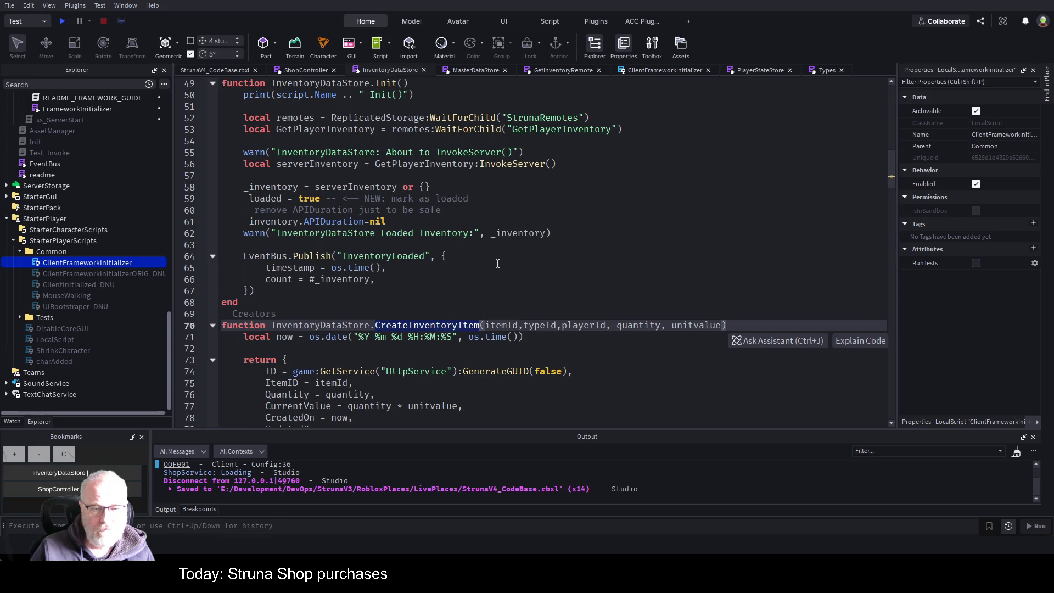
pyautogui.moveTo(484, 325)
pyautogui.mouseDown()
pyautogui.moveTo(775, 322)
pyautogui.moveTo(725, 325)
pyautogui.mouseUp()
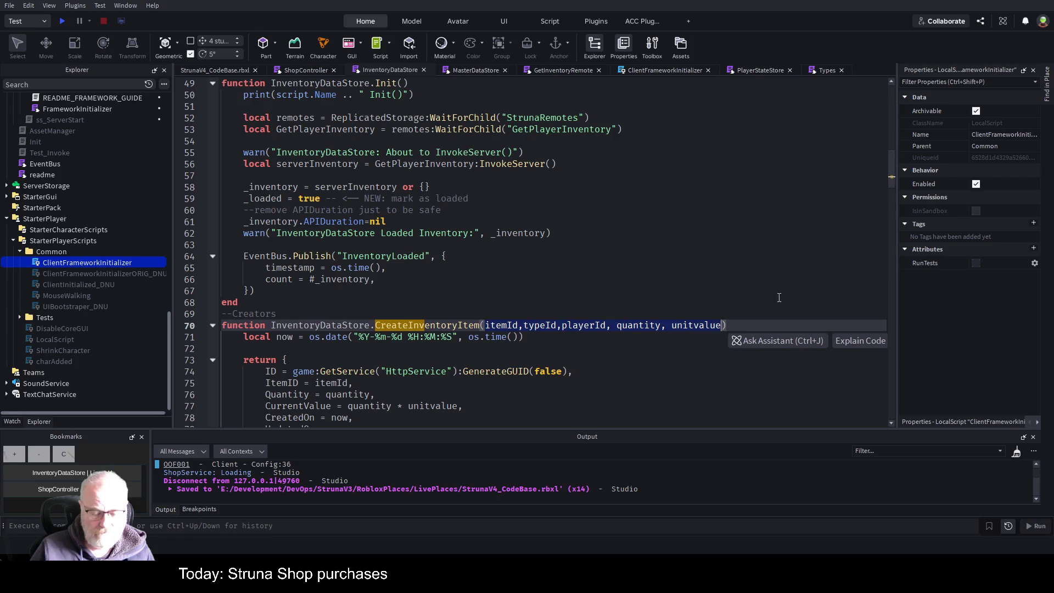
pyautogui.click(824, 70)
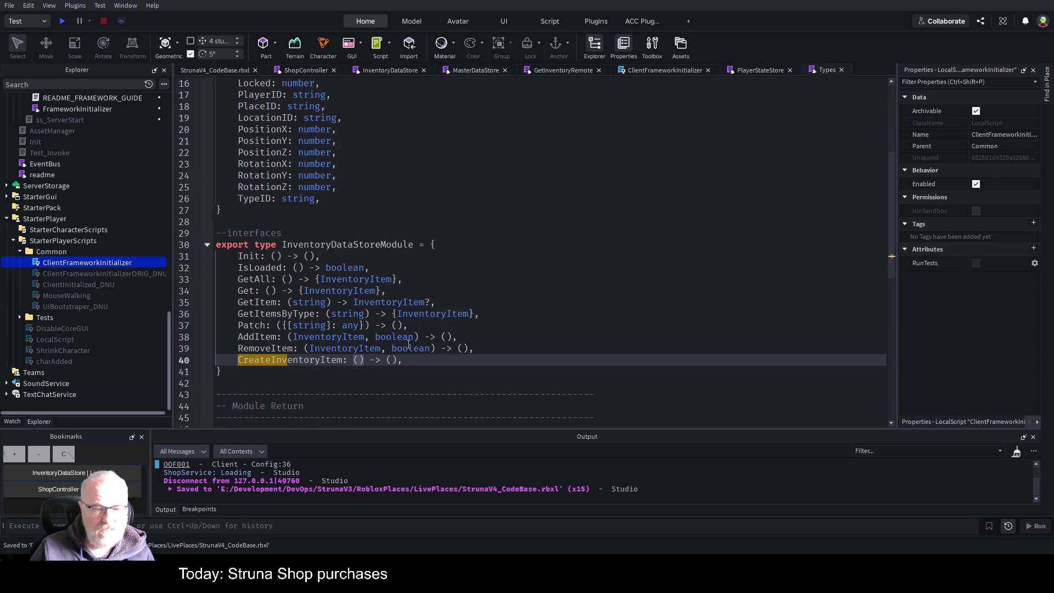
pyautogui.click(357, 360)
pyautogui.write('itemId,typeId,playerId, quantity, unitvalue')
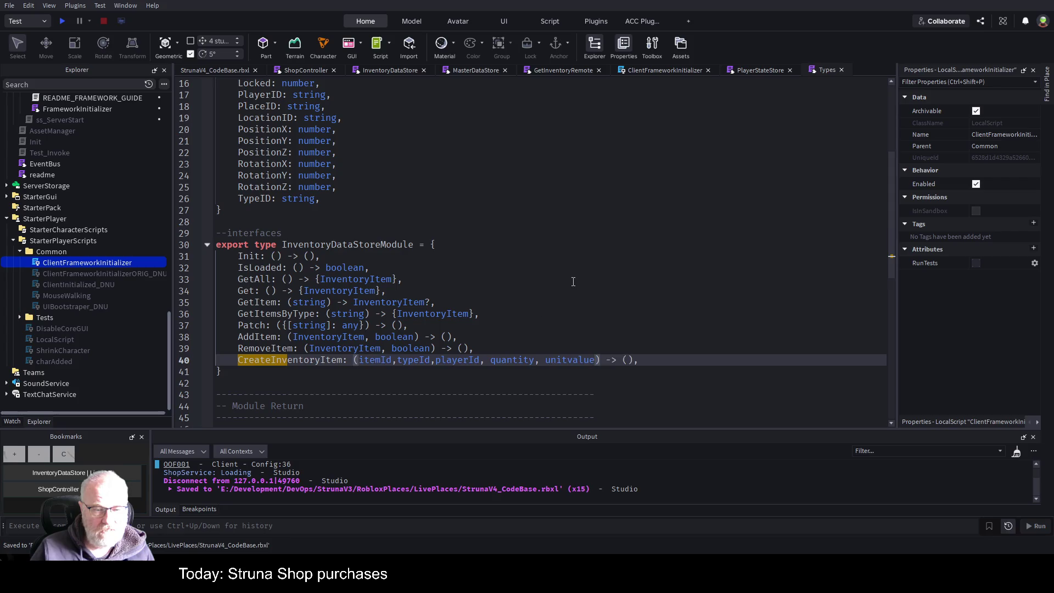
# Step: Replace itemId, typeId and playerId on line 40 of Types with string types
pyautogui.scroll(-1, 581, 265)
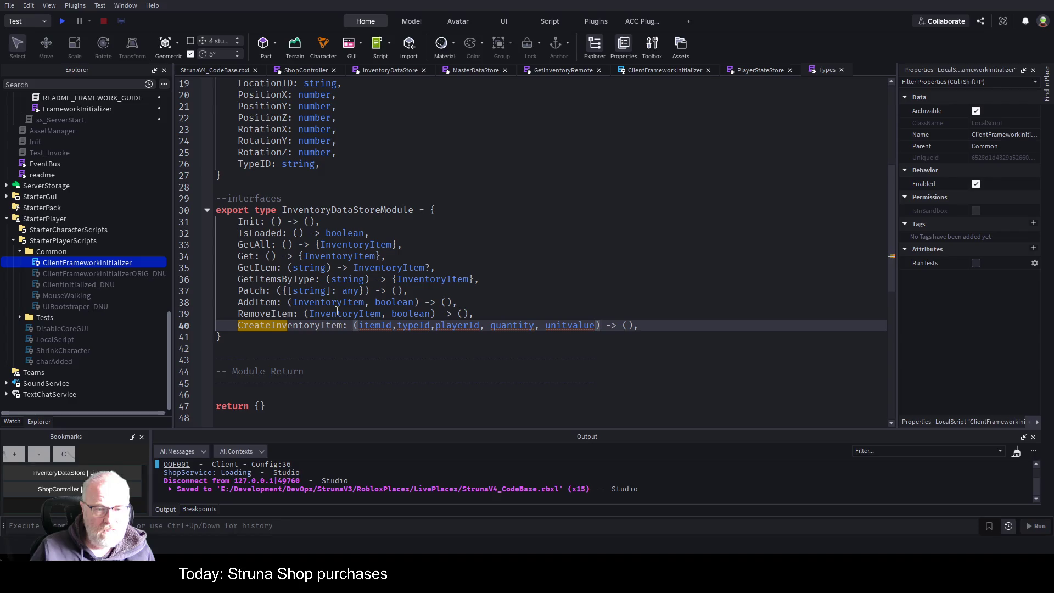
pyautogui.click(374, 325)
pyautogui.doubleClick(374, 325)
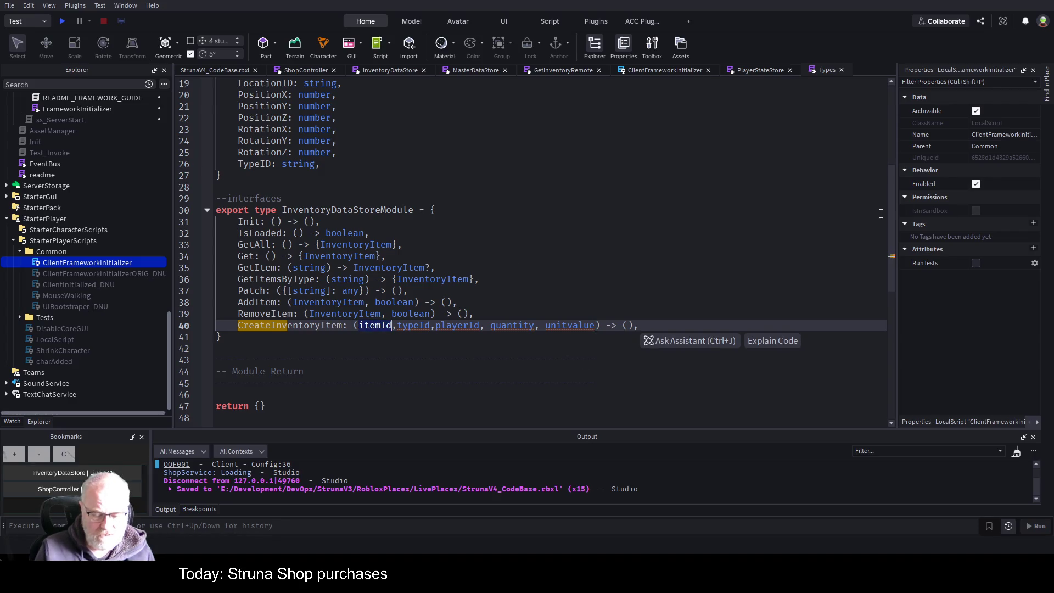
pyautogui.write('string')
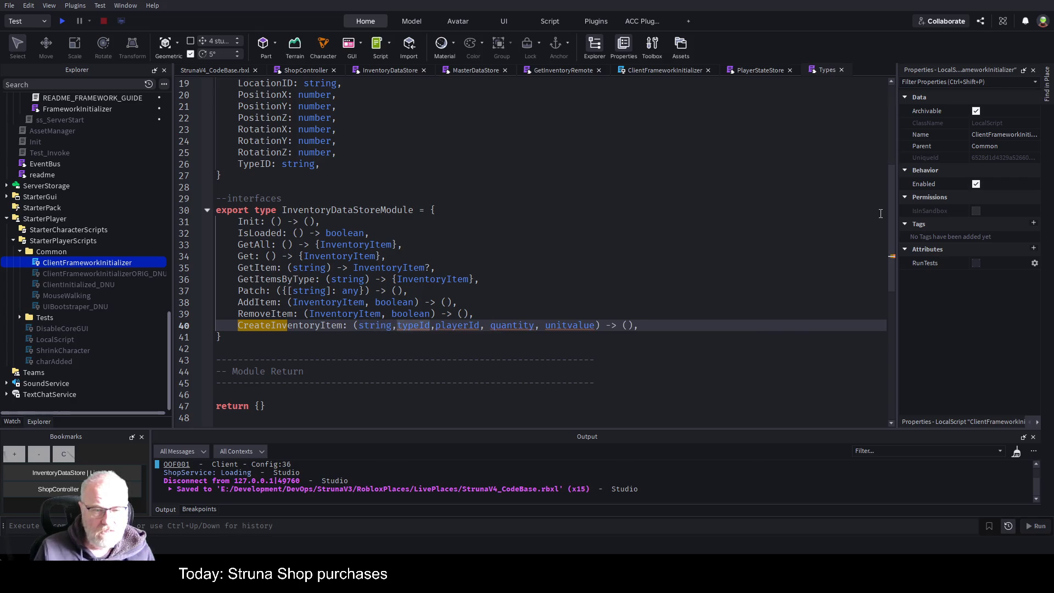
pyautogui.press('Delete')
pyautogui.press('Delete')
pyautogui.press('Delete')
pyautogui.write('s')
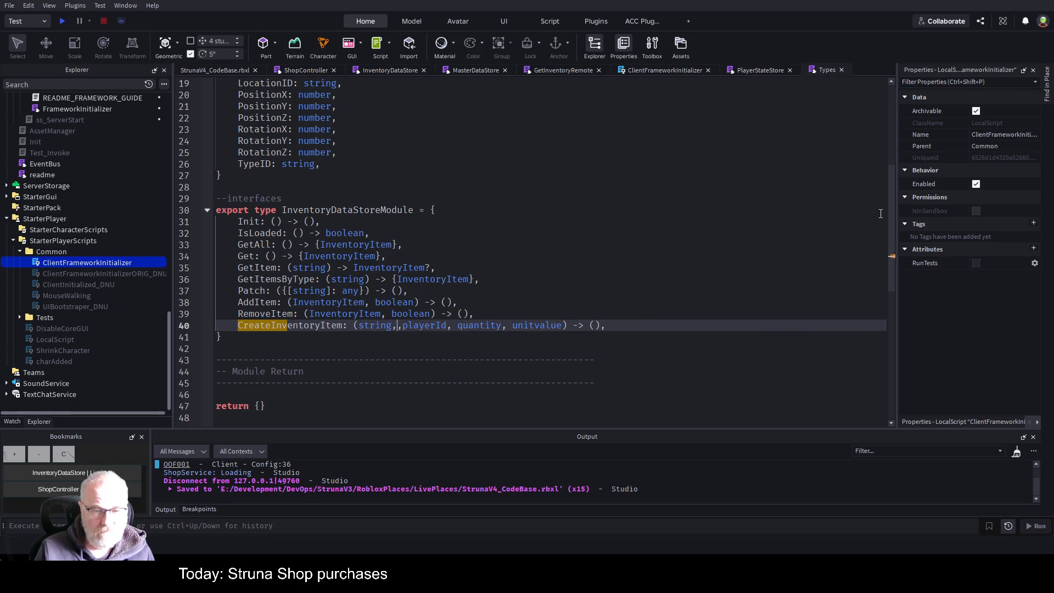
pyautogui.write('tring')
pyautogui.press('Right')
pyautogui.press('Delete')
pyautogui.press('Delete')
pyautogui.press('Delete')
pyautogui.press('Delete')
pyautogui.write('s')
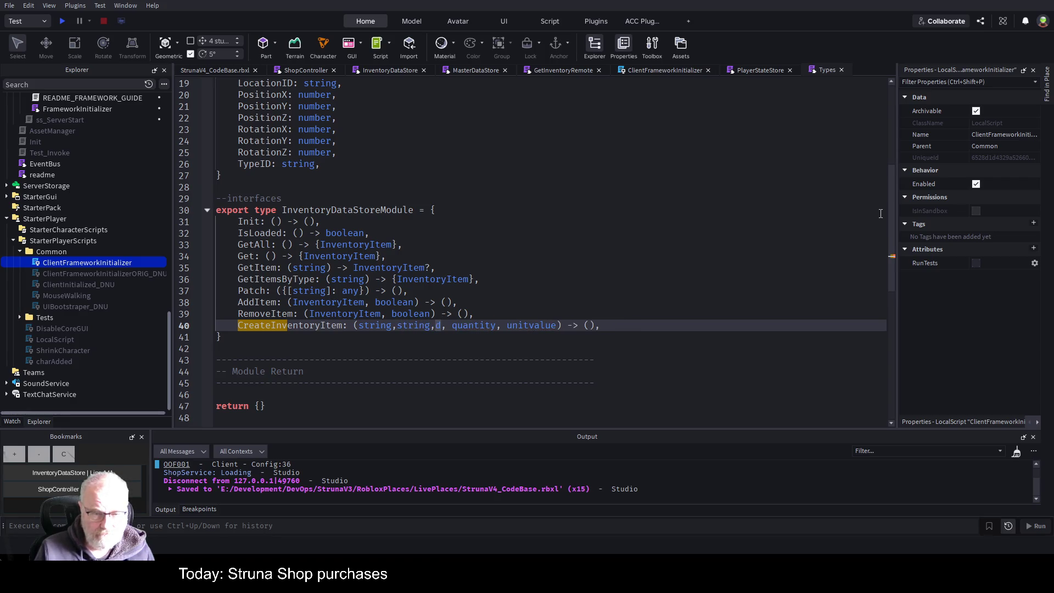
pyautogui.write('tring')
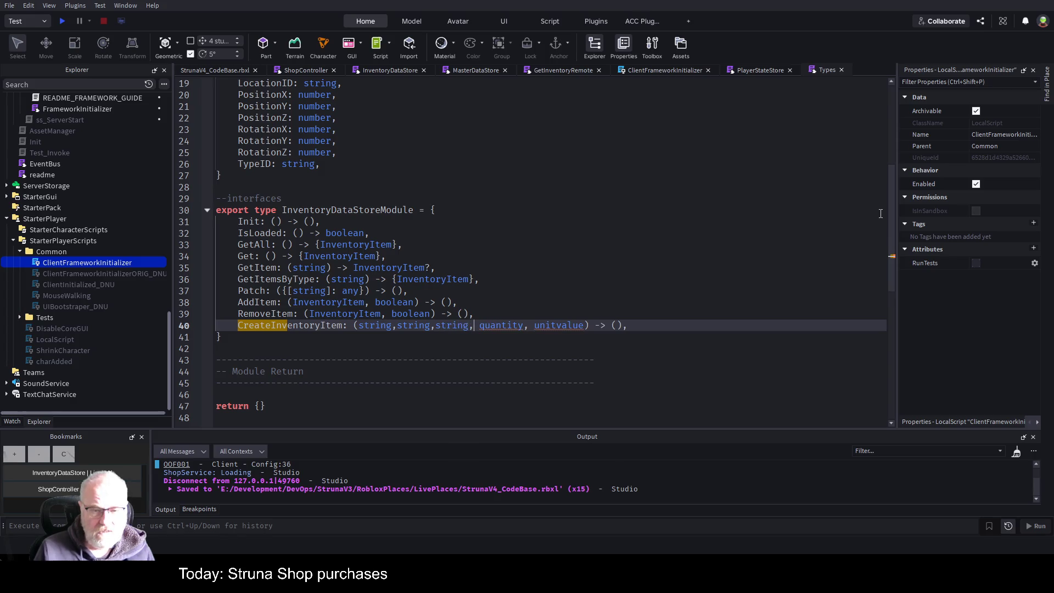
# Step: Replace quantity and unitvalue with number types, then save the place
pyautogui.press('Right')
pyautogui.press('Right')
pyautogui.press('Delete')
pyautogui.press('Delete')
pyautogui.press('Delete')
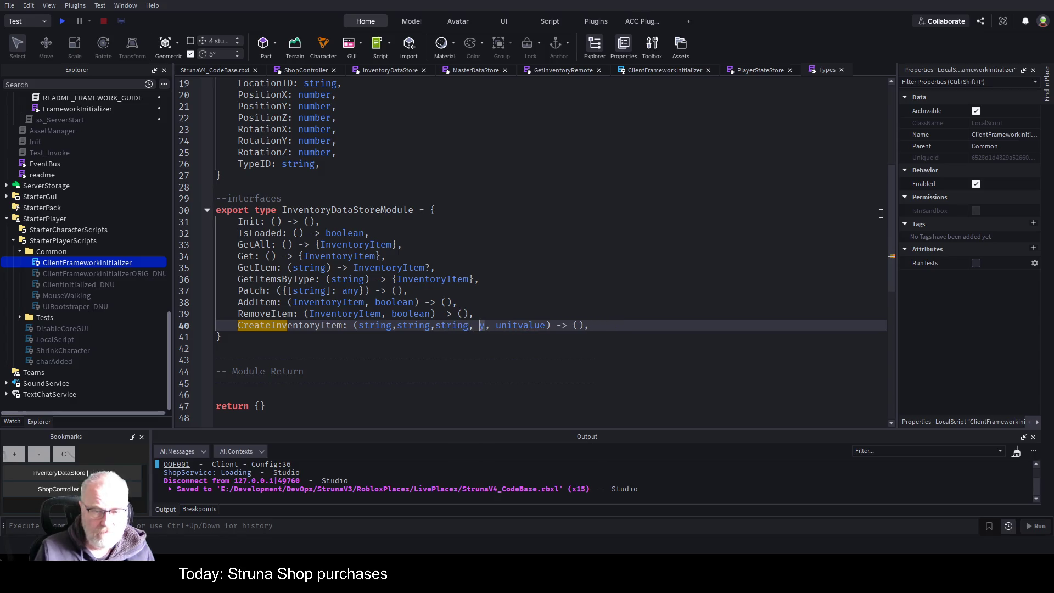
pyautogui.write('number')
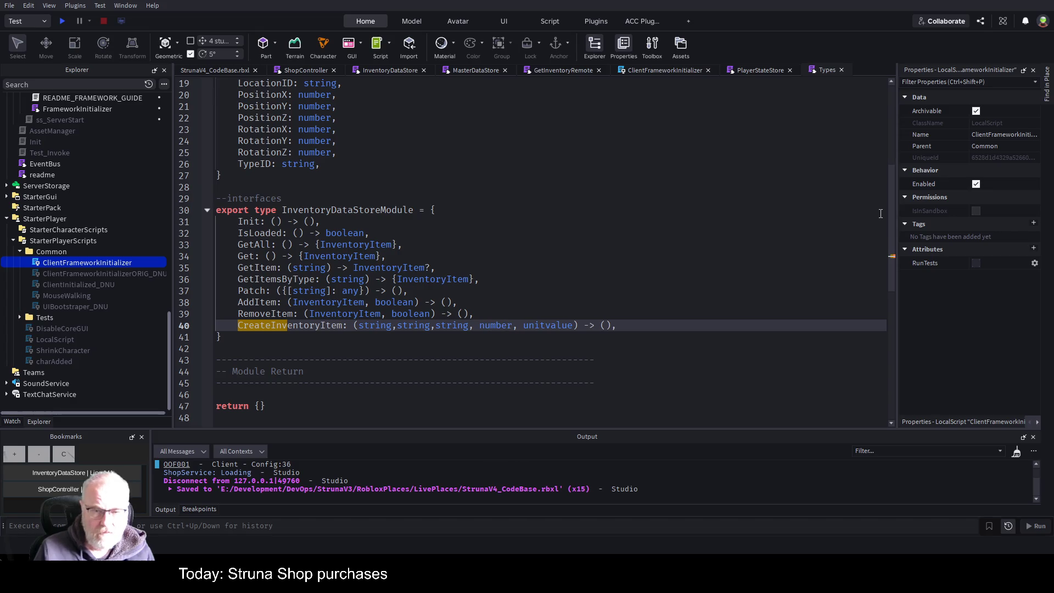
pyautogui.press('Delete')
pyautogui.press('Delete')
pyautogui.press('Delete')
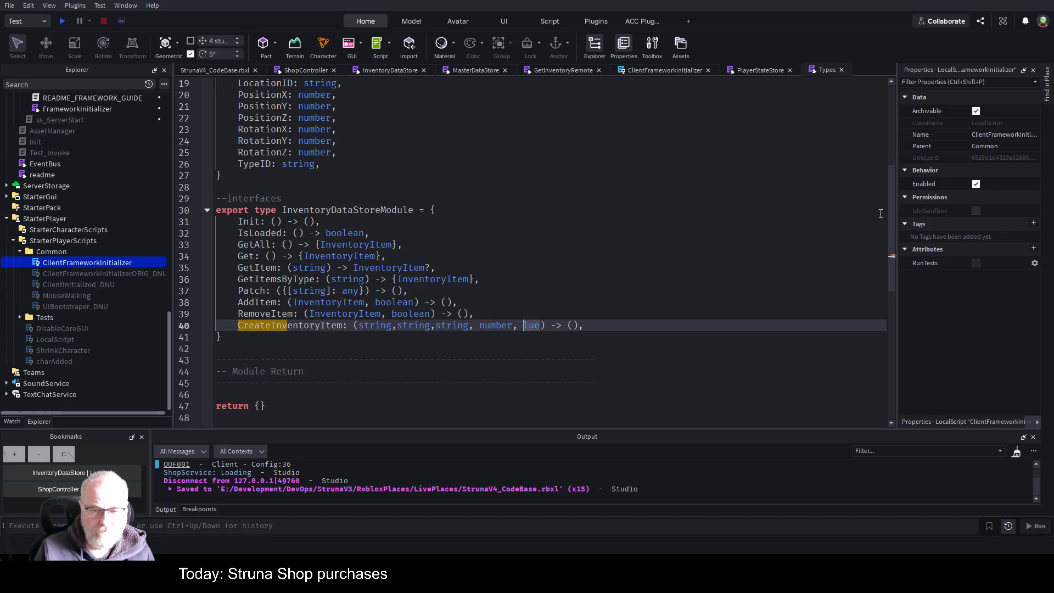
pyautogui.press('Delete')
pyautogui.write('number')
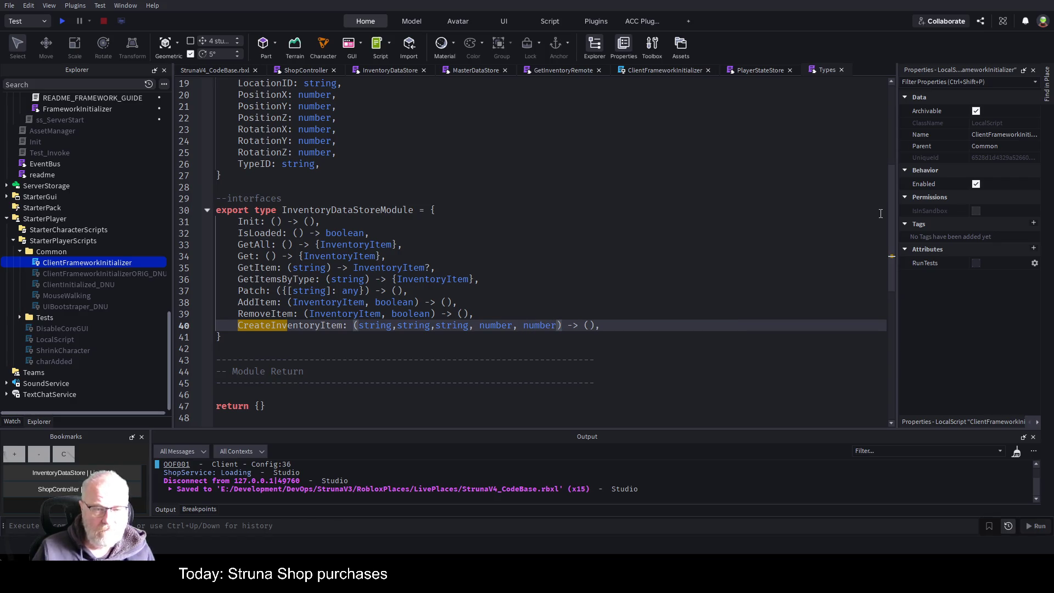
pyautogui.hotkey('ctrl', 's')
pyautogui.click(462, 285)
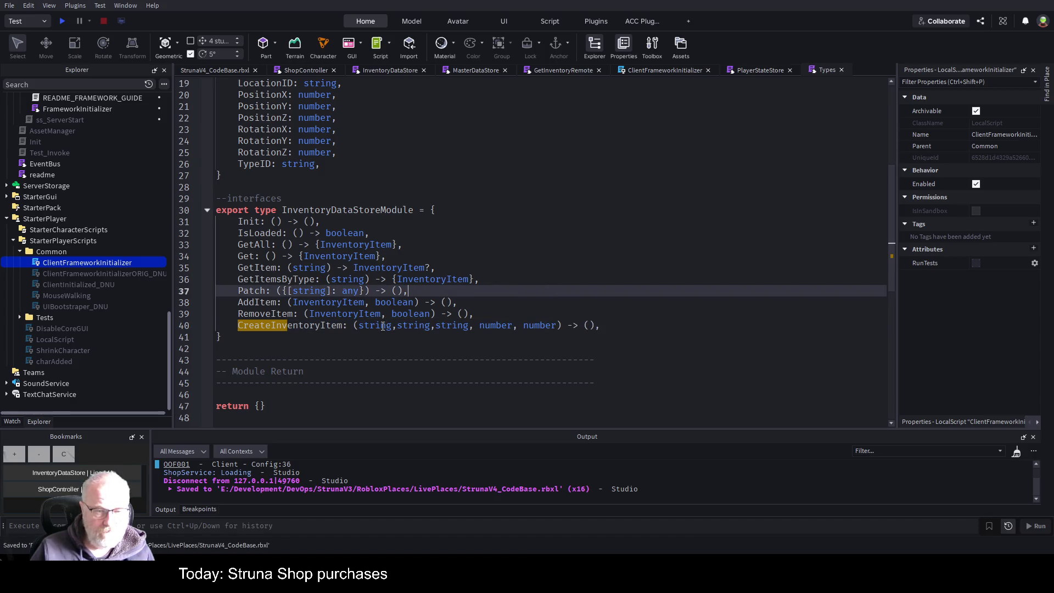
# Step: Highlight the uses of InventoryItem in the Types script
pyautogui.doubleClick(453, 279)
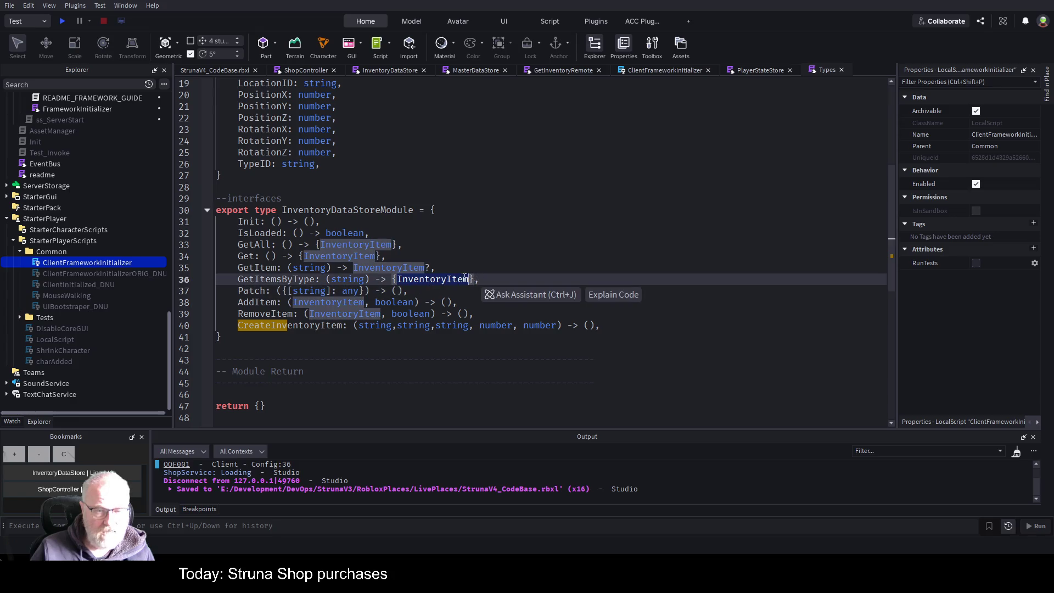
pyautogui.click(567, 233)
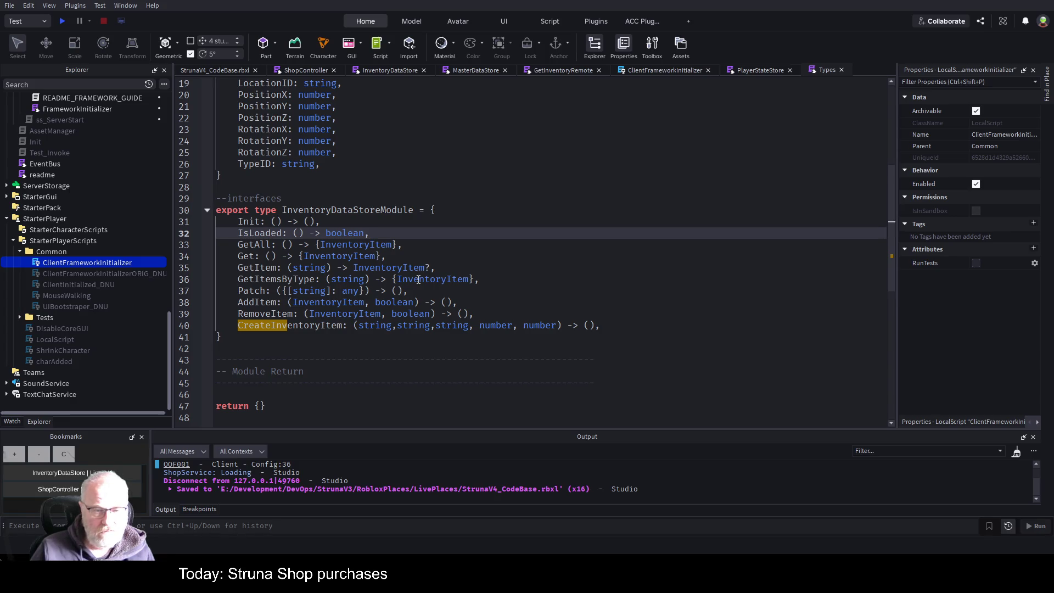
pyautogui.doubleClick(419, 280)
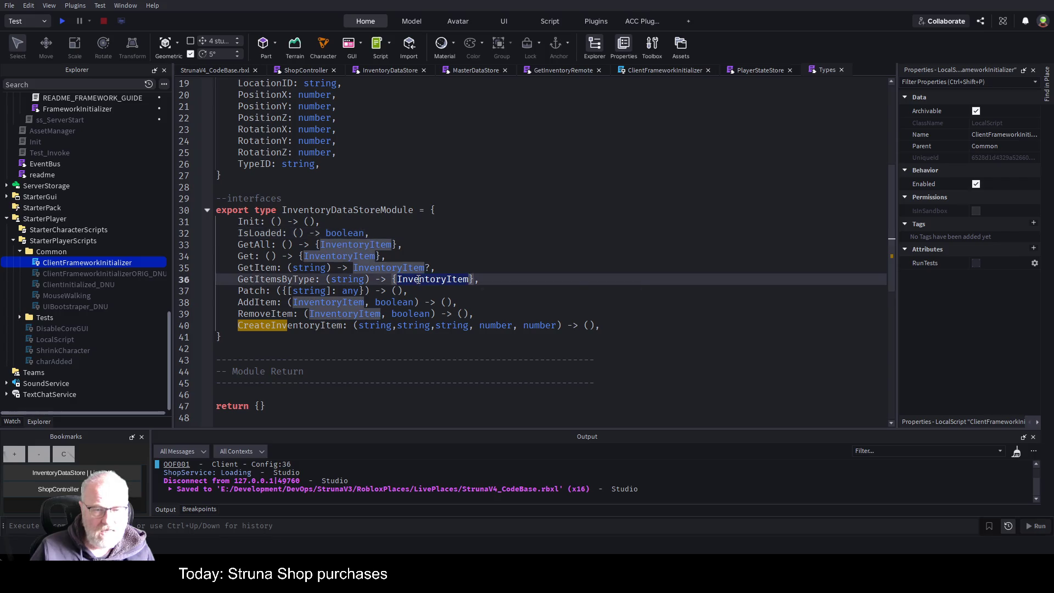
pyautogui.click(242, 268)
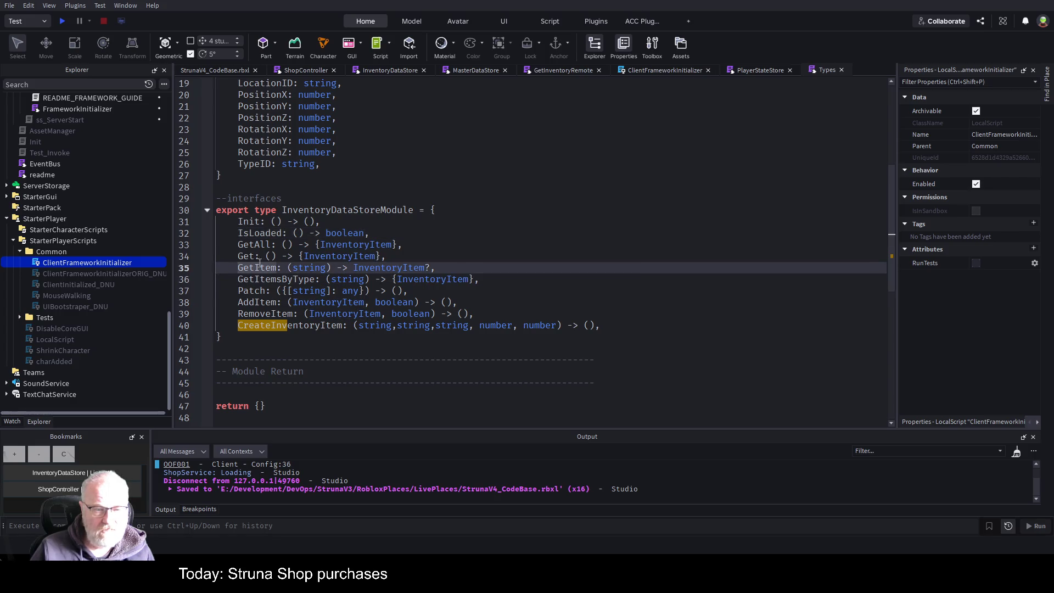
pyautogui.doubleClick(374, 269)
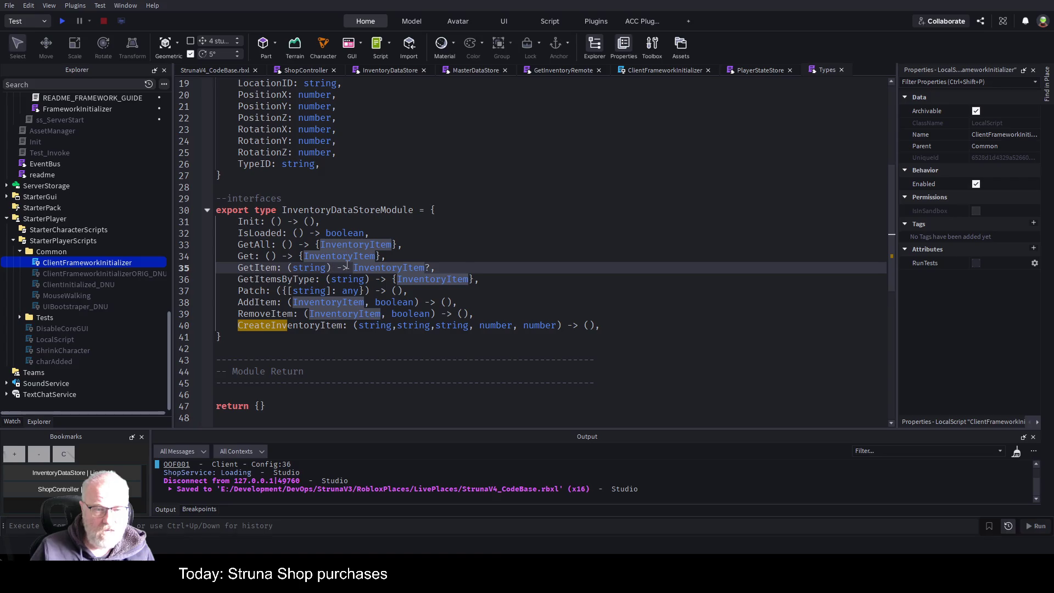
# Step: Replace CreateInventoryItem's () return with InventoryItem copied from GetItem, and save
pyautogui.moveTo(354, 267); pyautogui.dragTo(433, 267)
pyautogui.hotkey('ctrl', 'c')
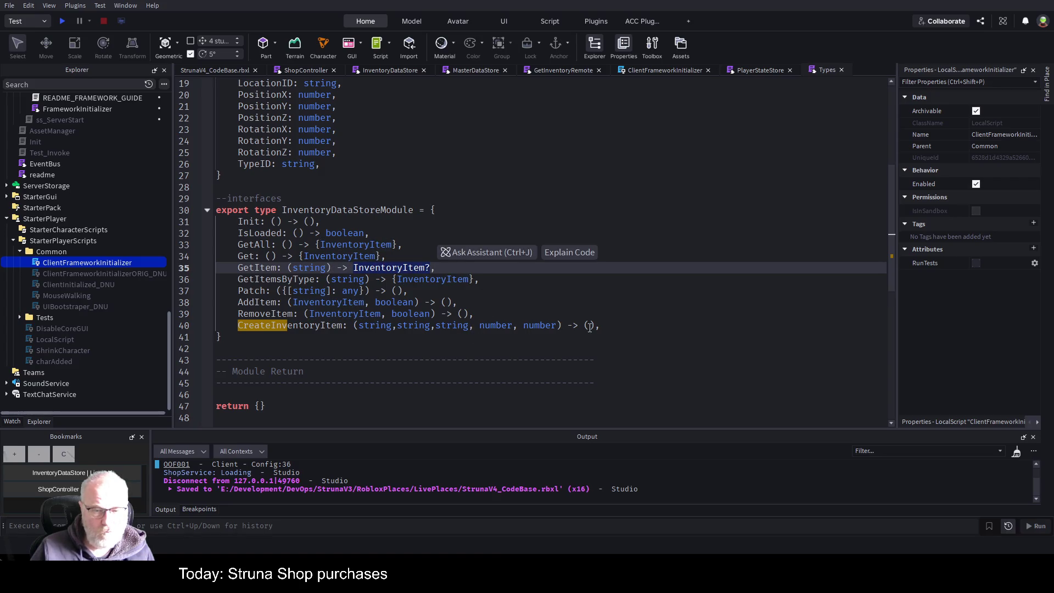
pyautogui.moveTo(584, 325); pyautogui.dragTo(598, 325)
pyautogui.hotkey('ctrl', 'v')
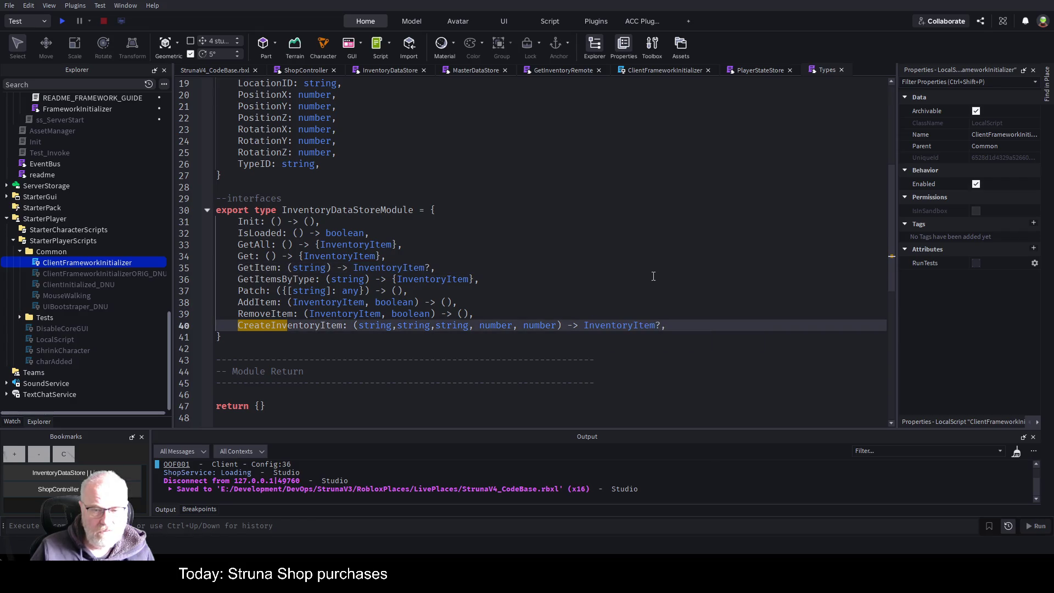
pyautogui.click(551, 301)
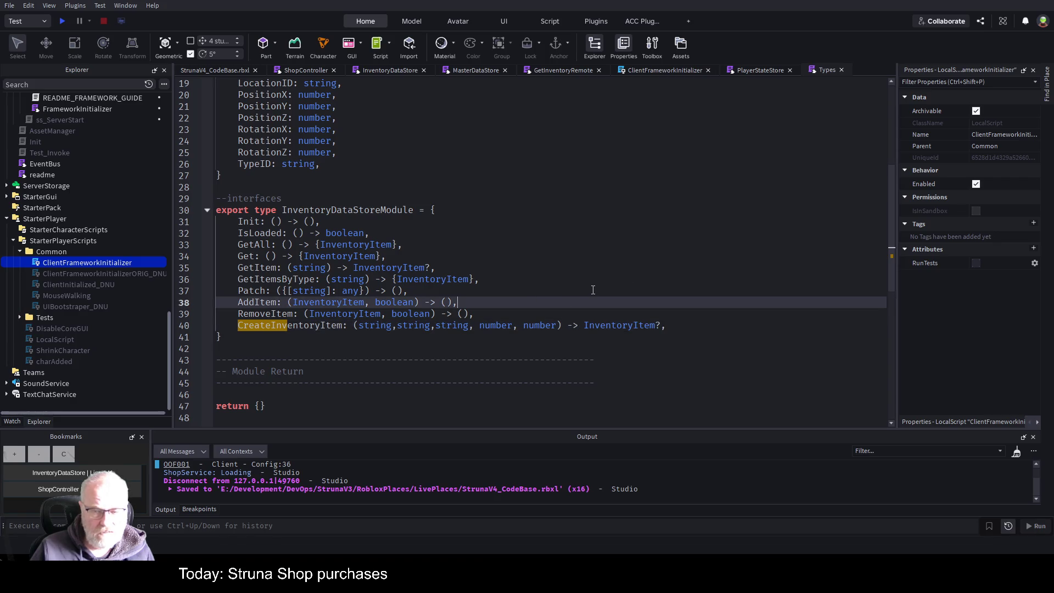
pyautogui.hotkey('ctrl', 's')
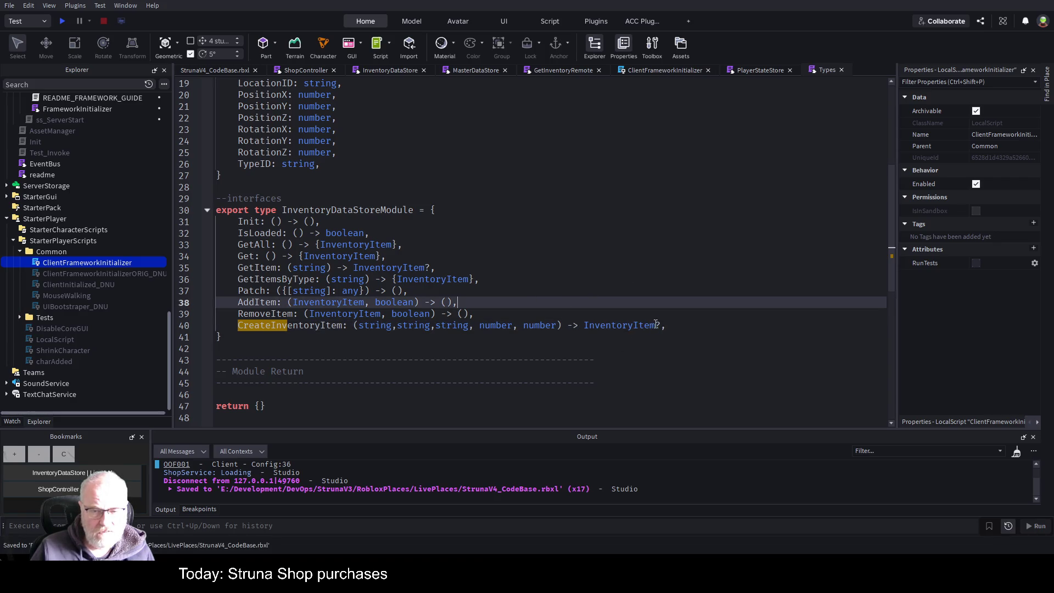
pyautogui.click(656, 325)
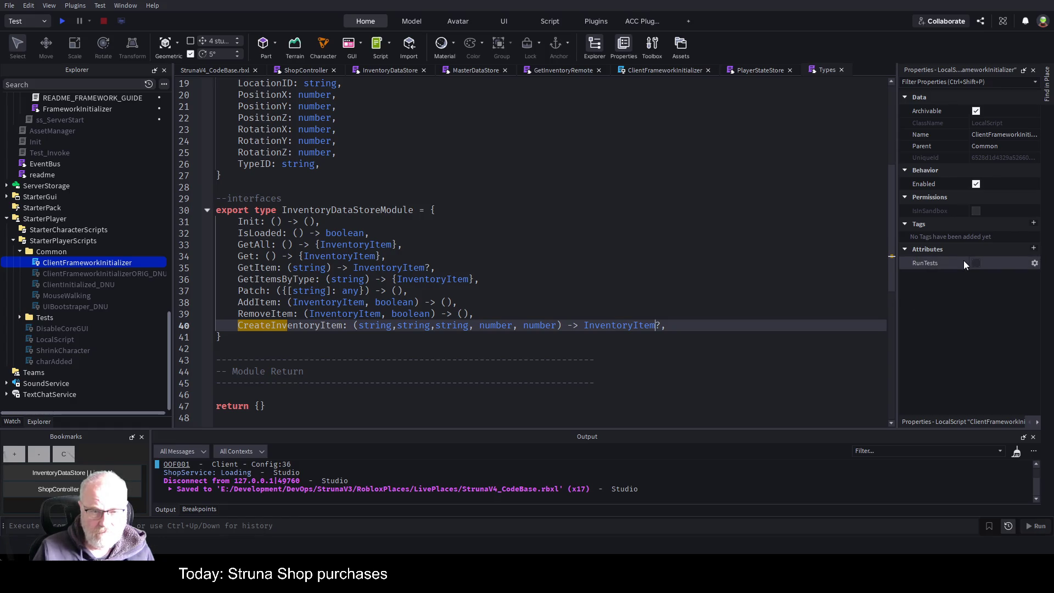
pyautogui.hotkey('ctrl', 's')
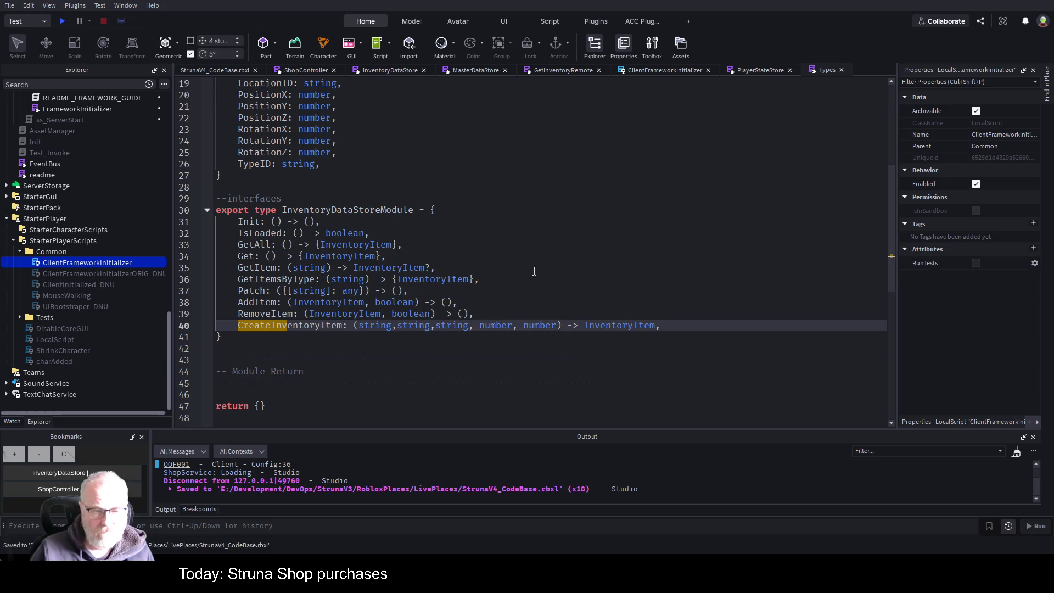
pyautogui.click(499, 285)
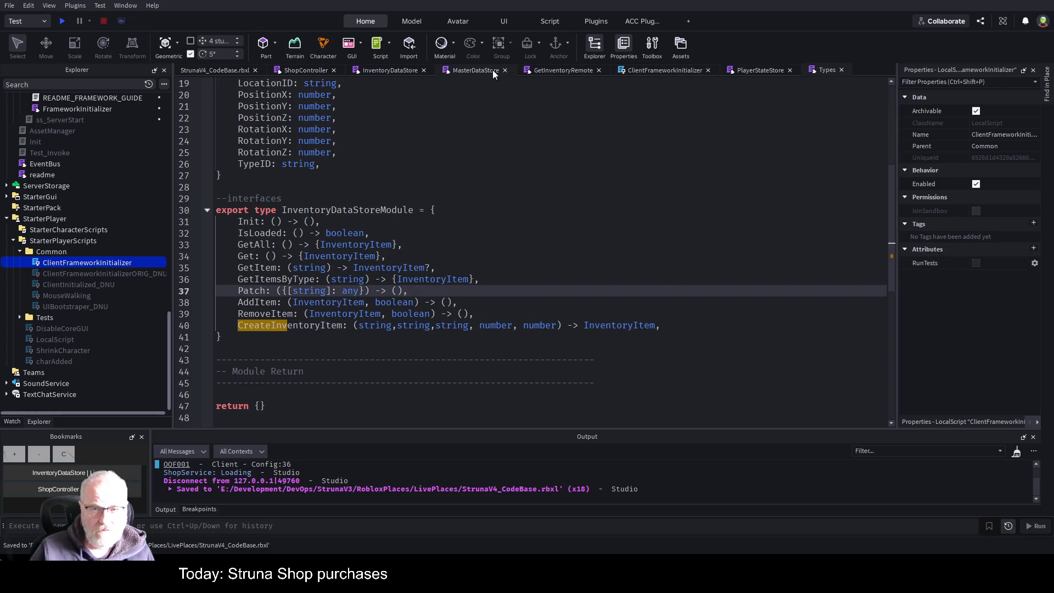
# Step: Check CreateInventoryItem's definition and ShopController call, then click into line 40's parameters in Types
pyautogui.press('F3')
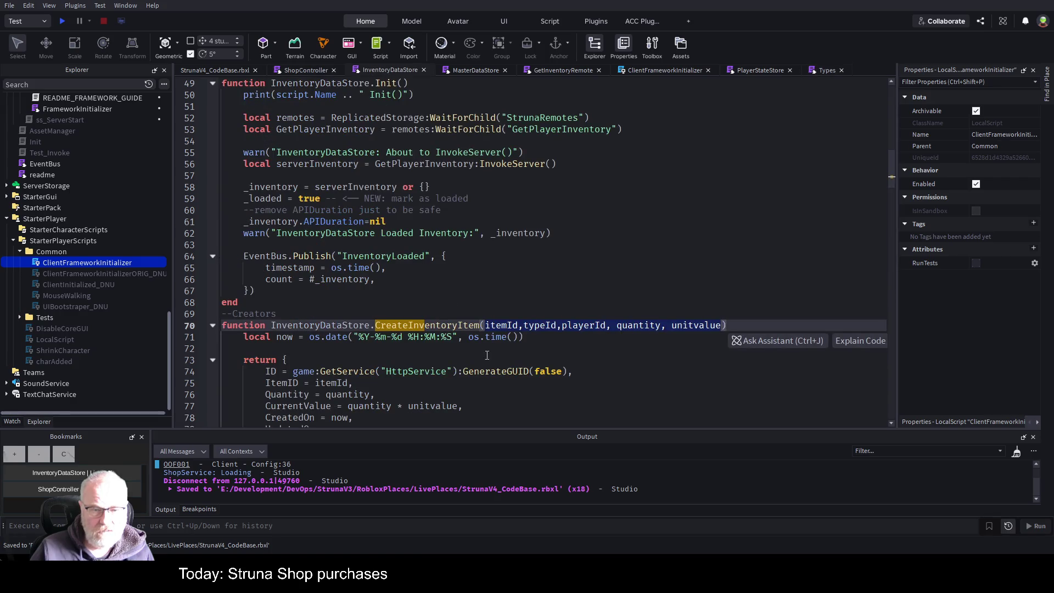
pyautogui.click(487, 355)
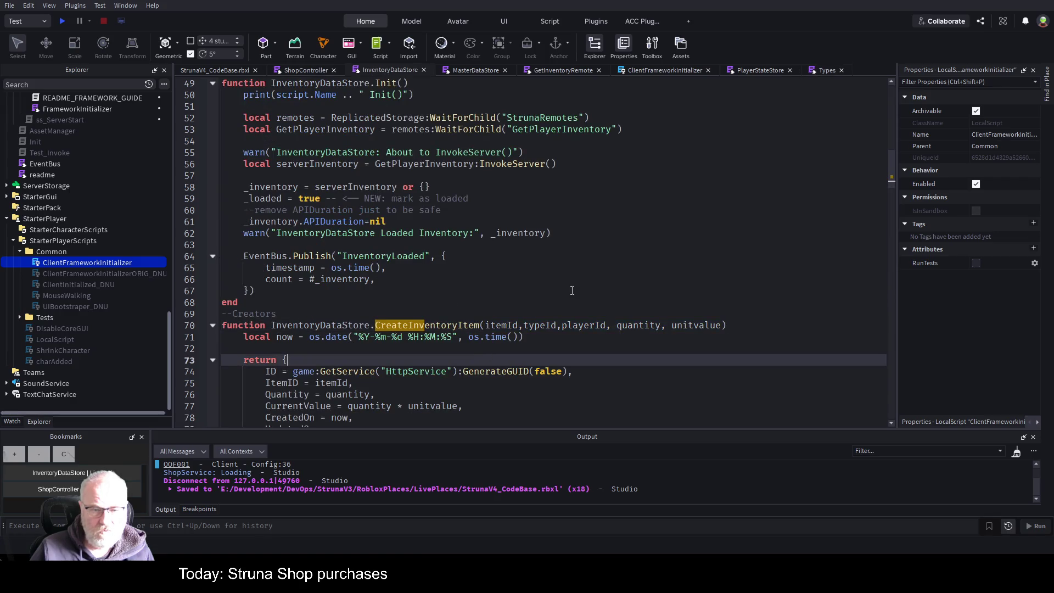
pyautogui.click(311, 71)
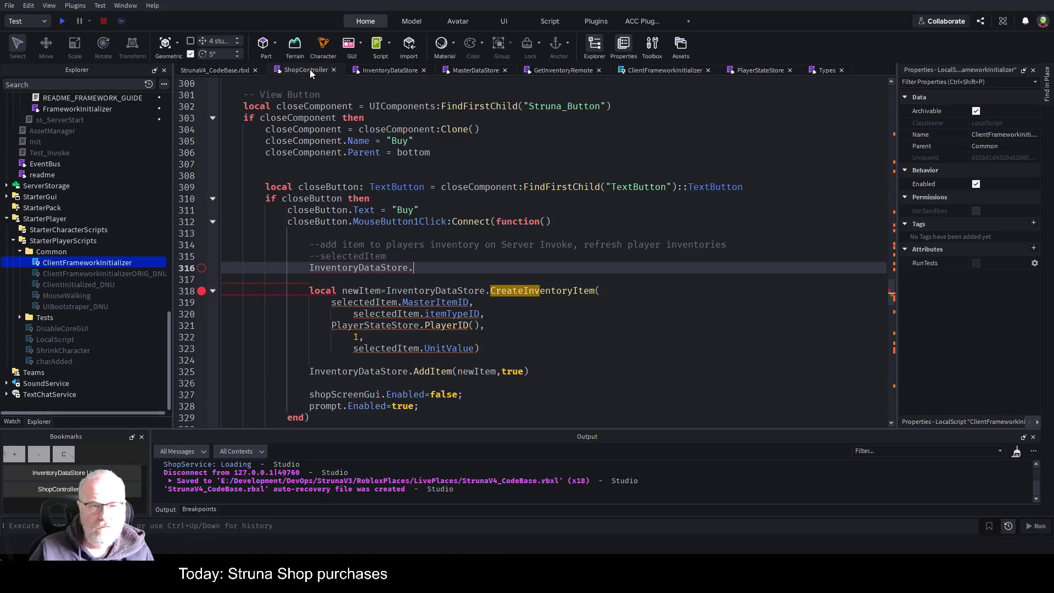
pyautogui.click(824, 70)
pyautogui.click(362, 326)
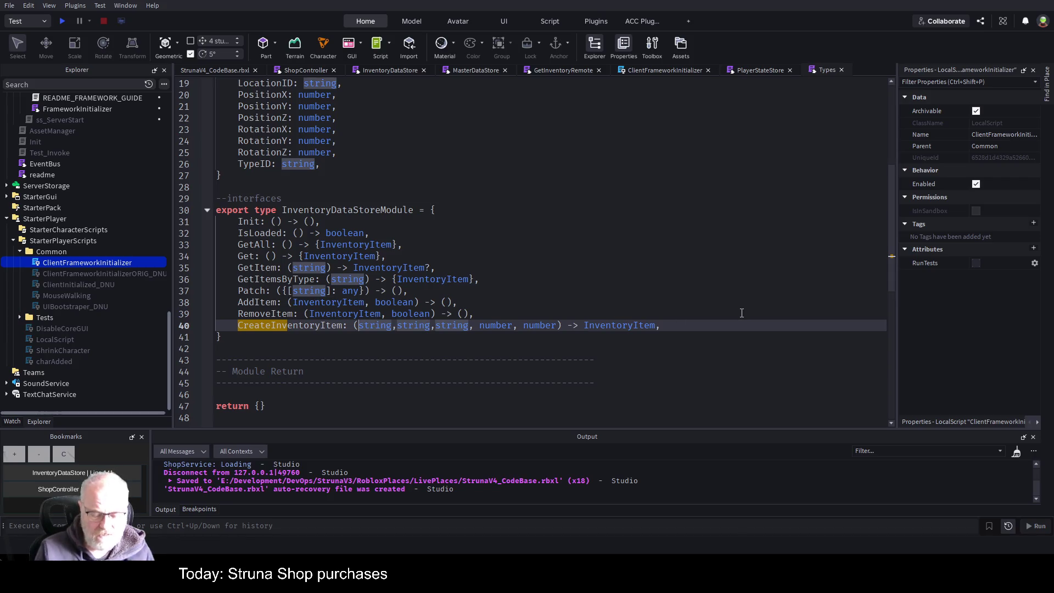
# Step: Name the first CreateInventoryItem parameter 'itemid:' before its string type and save
pyautogui.write('itemn')
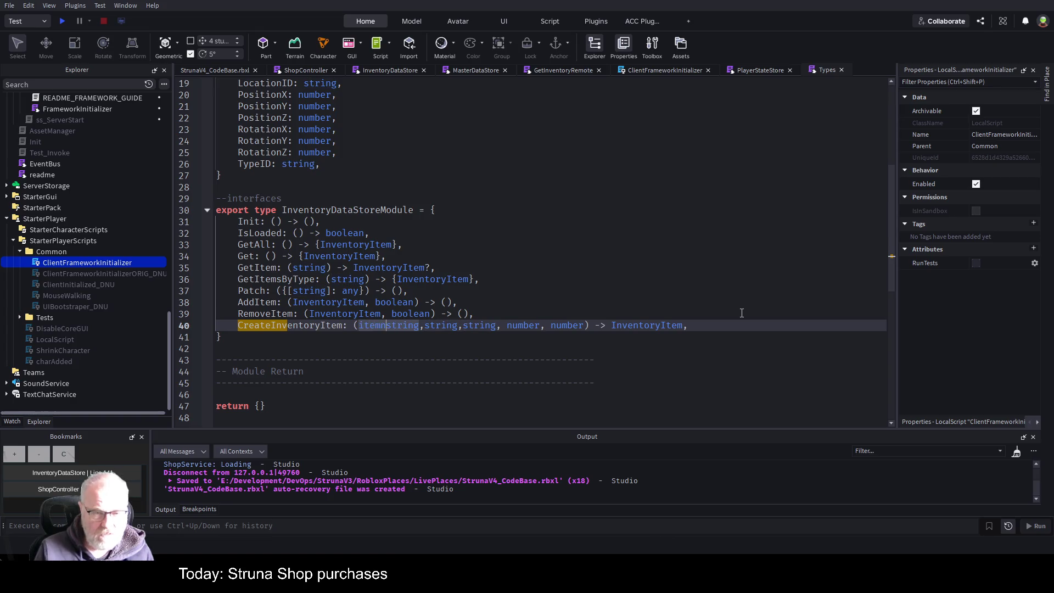
pyautogui.press('BackSpace')
pyautogui.press('BackSpace')
pyautogui.write('mid,')
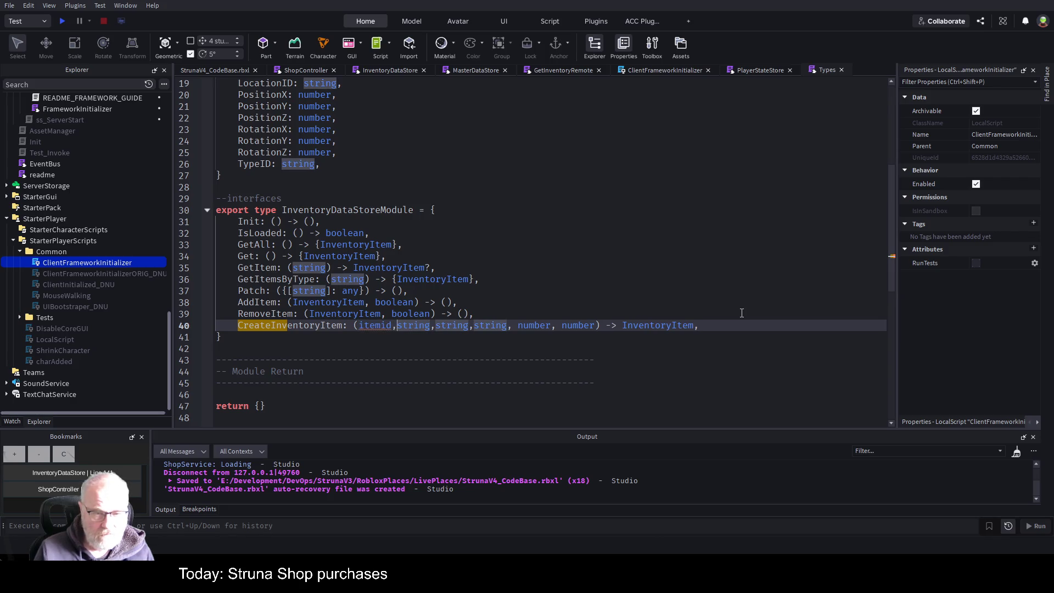
pyautogui.press('BackSpace')
pyautogui.write('=')
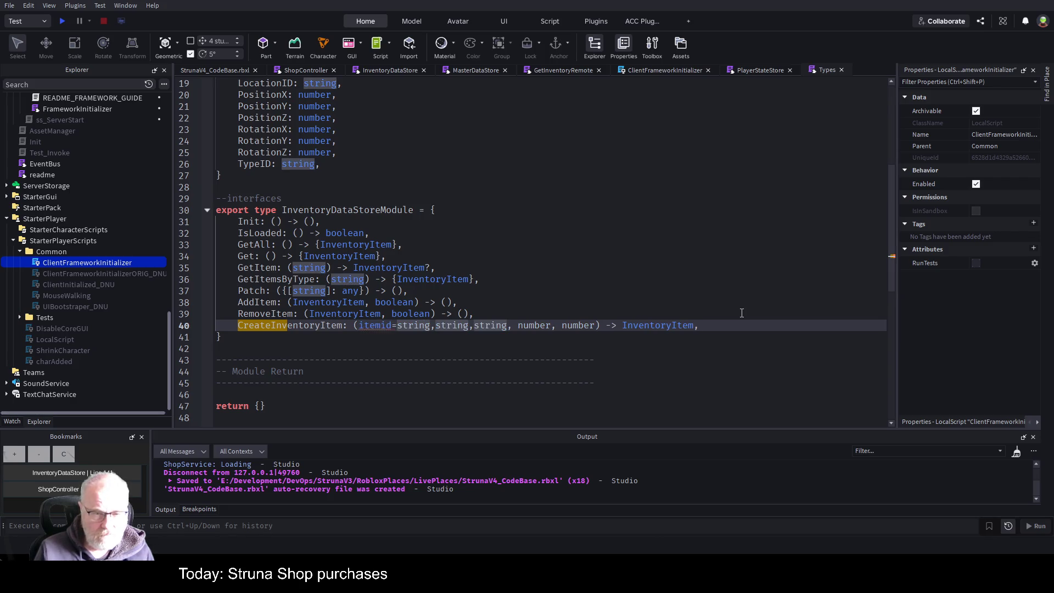
pyautogui.press('BackSpace')
pyautogui.write(':')
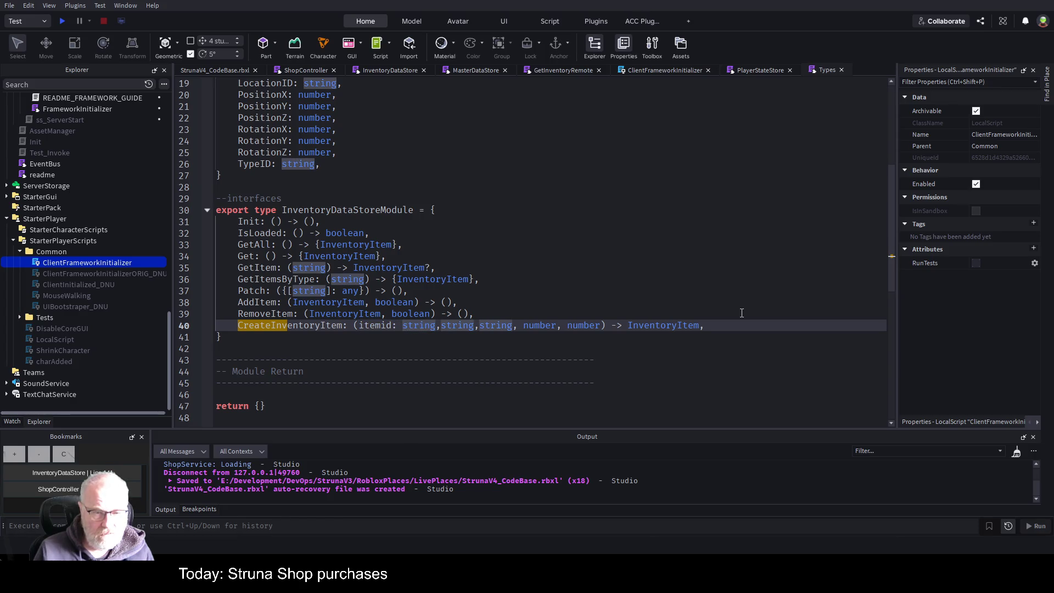
pyautogui.hotkey('ctrl', 's')
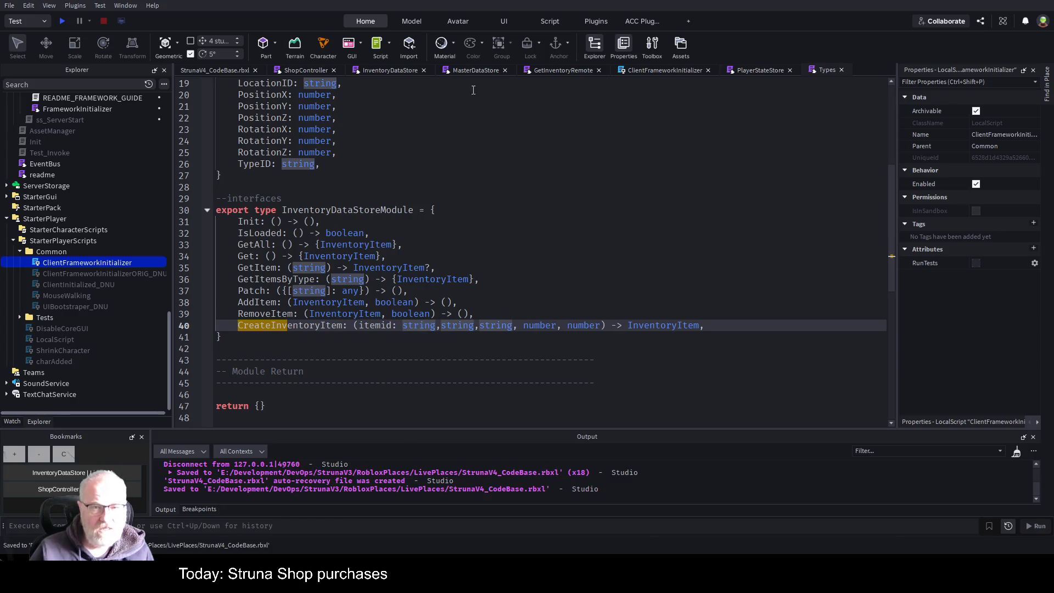
# Step: Start typing 'InventoryDataStore.c' on line 316 of ShopController's Buy handler
pyautogui.click(322, 71)
pyautogui.click(545, 255)
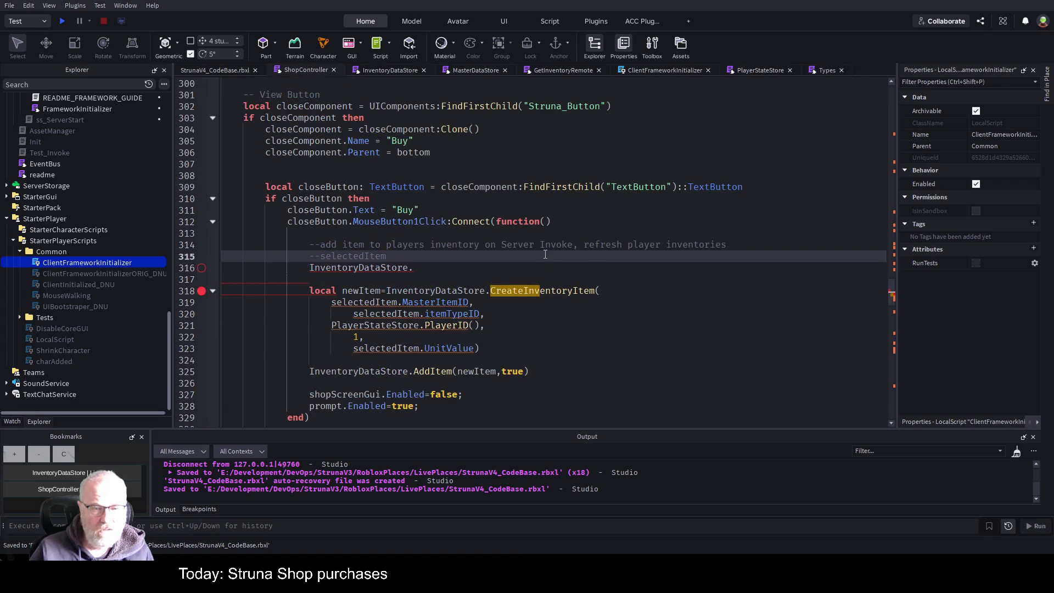
pyautogui.click(429, 265)
pyautogui.write('c')
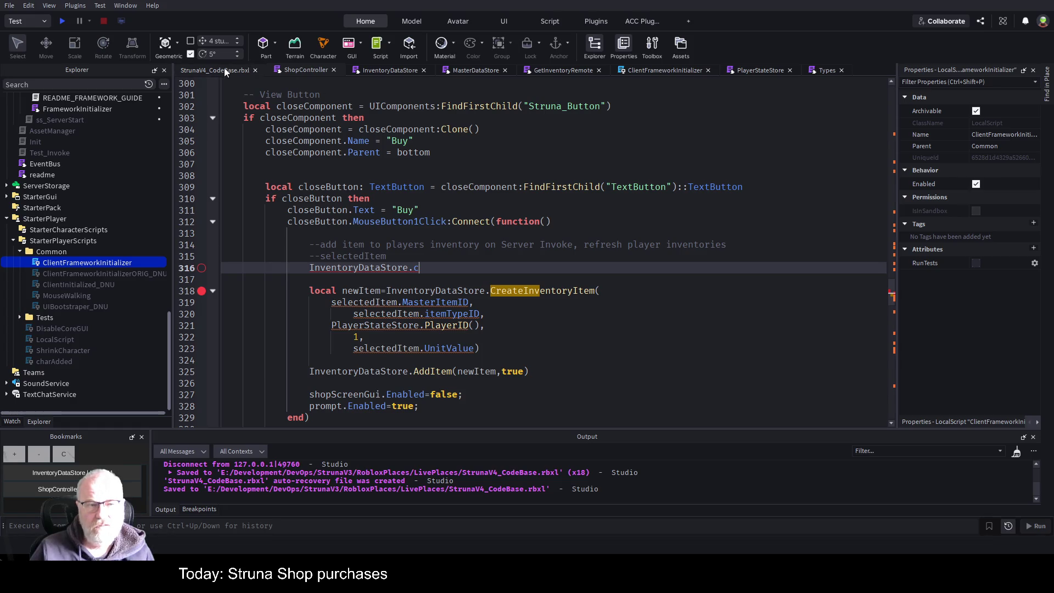
# Step: Add the comment '--itemId,typeId,playerId, quantity, unitvalue' below the type in Types
pyautogui.click(824, 71)
pyautogui.click(575, 234)
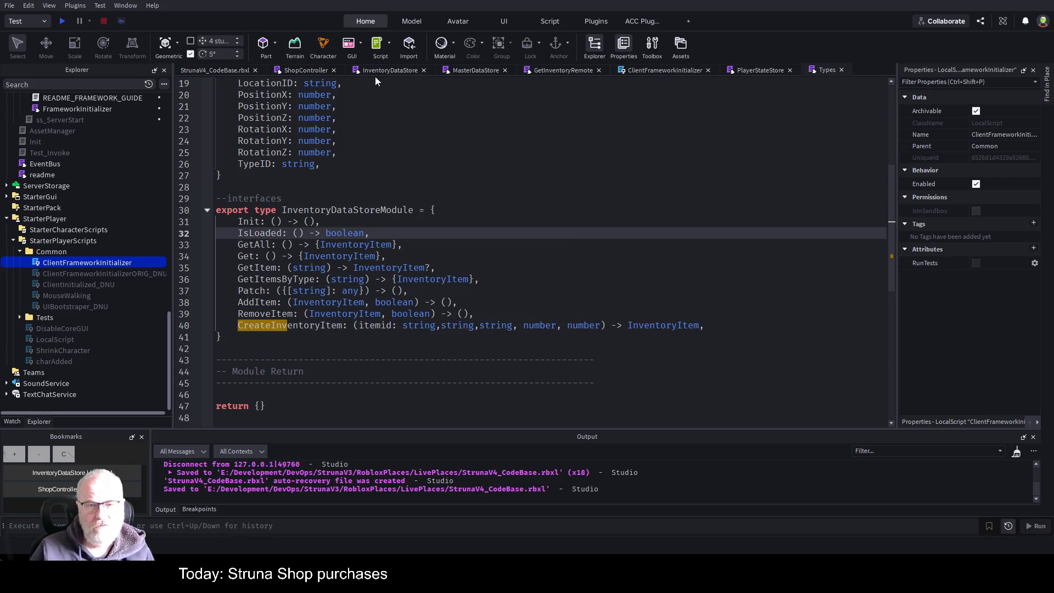
pyautogui.click(299, 70)
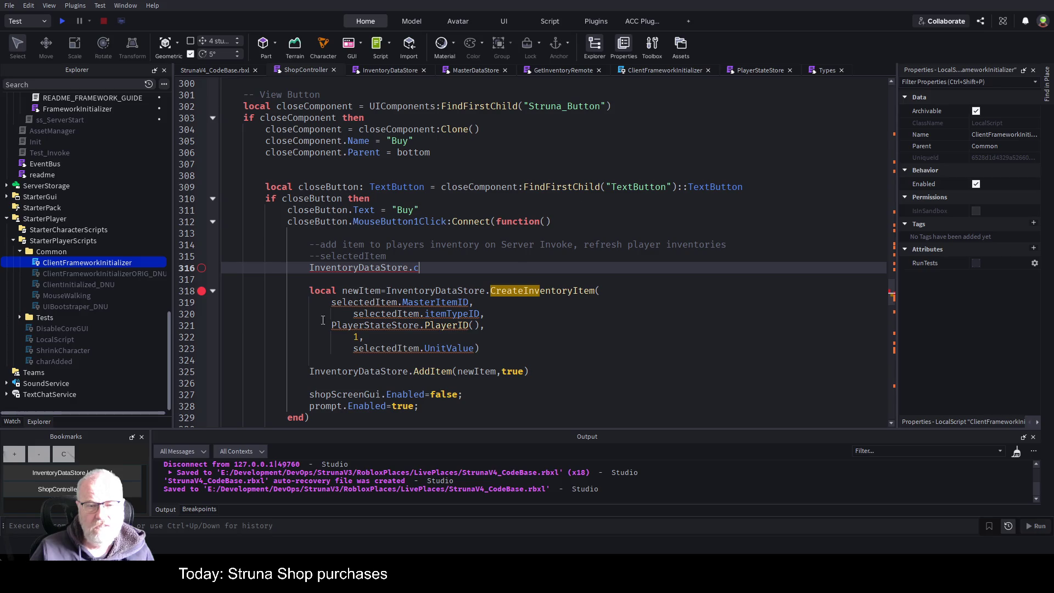
pyautogui.click(394, 70)
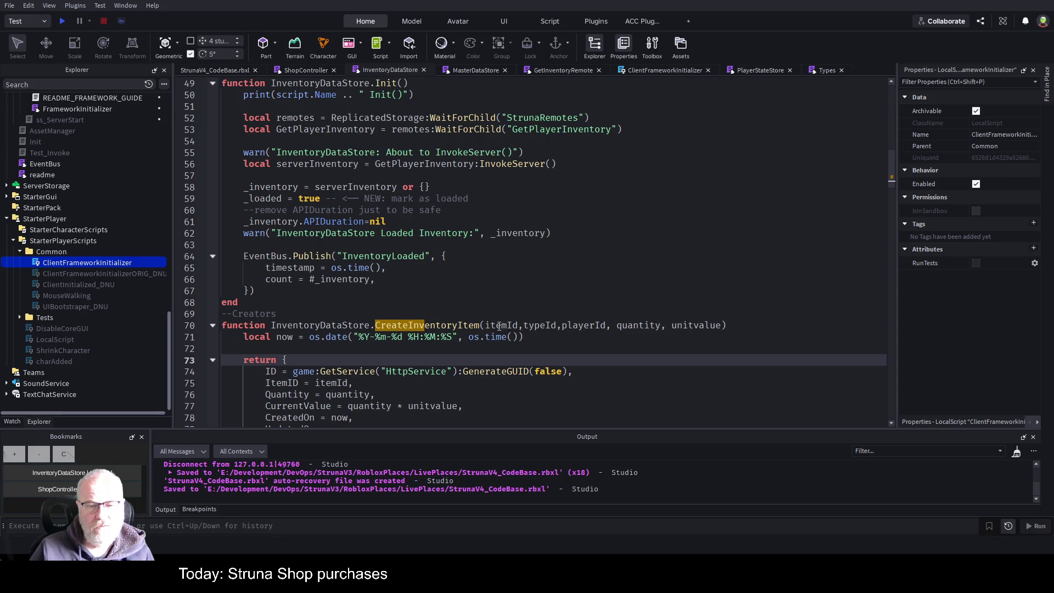
pyautogui.moveTo(485, 325); pyautogui.dragTo(723, 325)
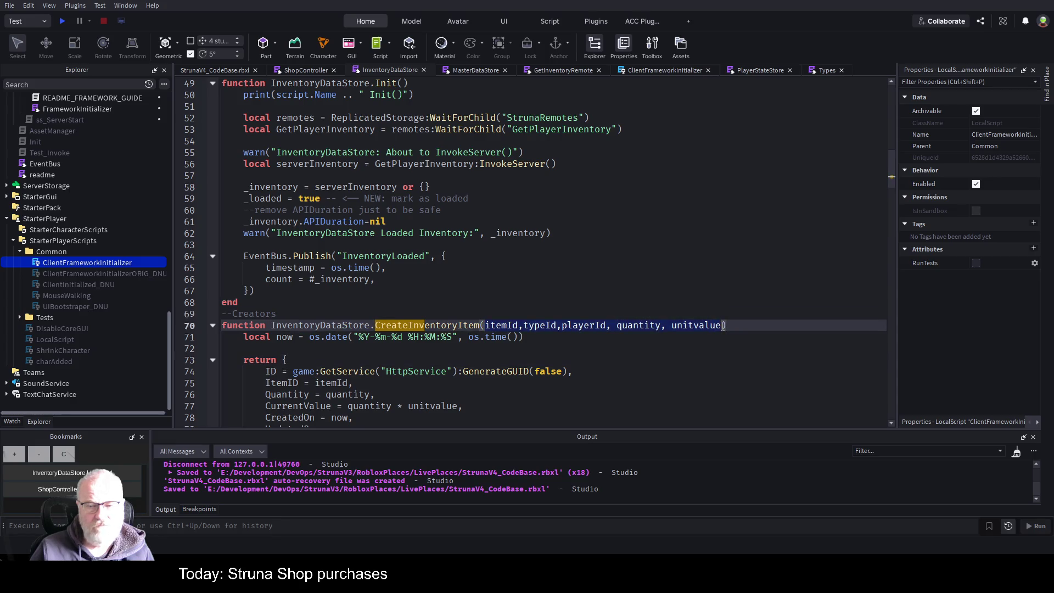
pyautogui.click(826, 70)
pyautogui.click(378, 350)
pyautogui.write('--')
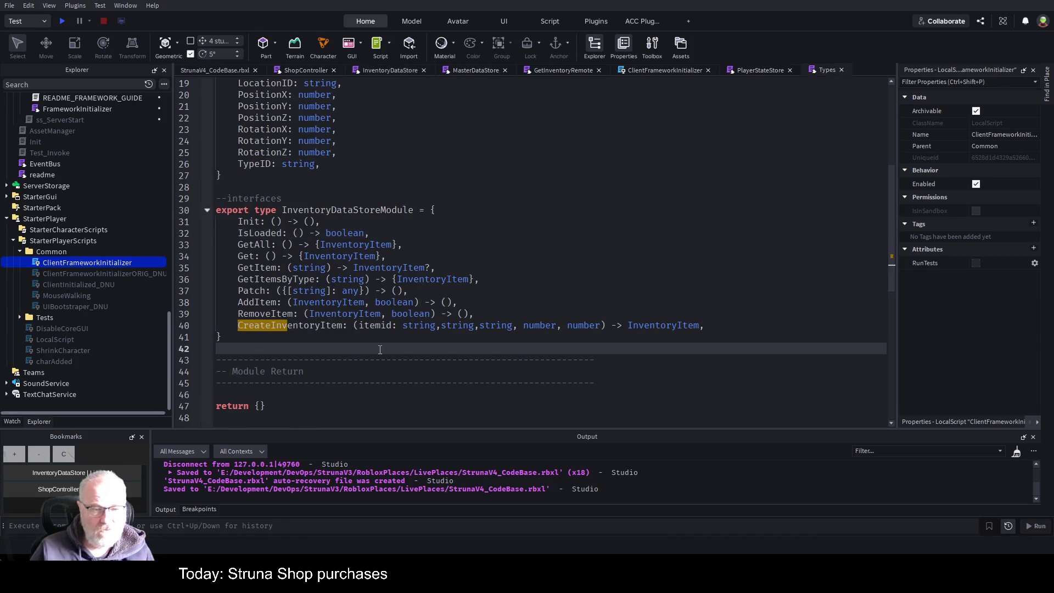
pyautogui.write('itemId,typeId,playerId, quantity, unitvalue')
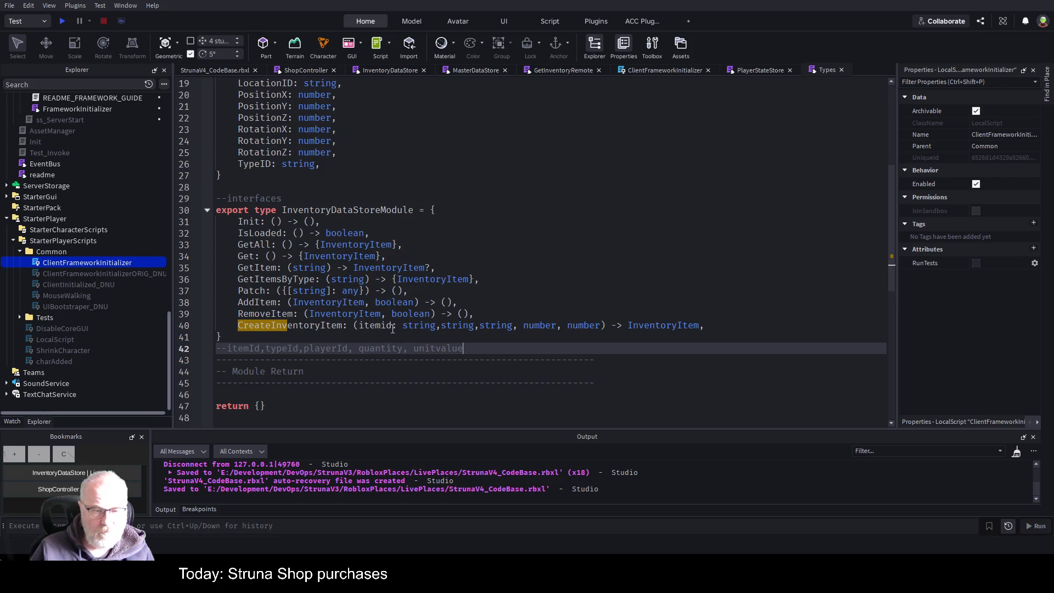
# Step: Replace itemid with the correctly cased itemId copied from the comment
pyautogui.press('Home')
pyautogui.hotkey('ctrl', 'shift', 'Right')
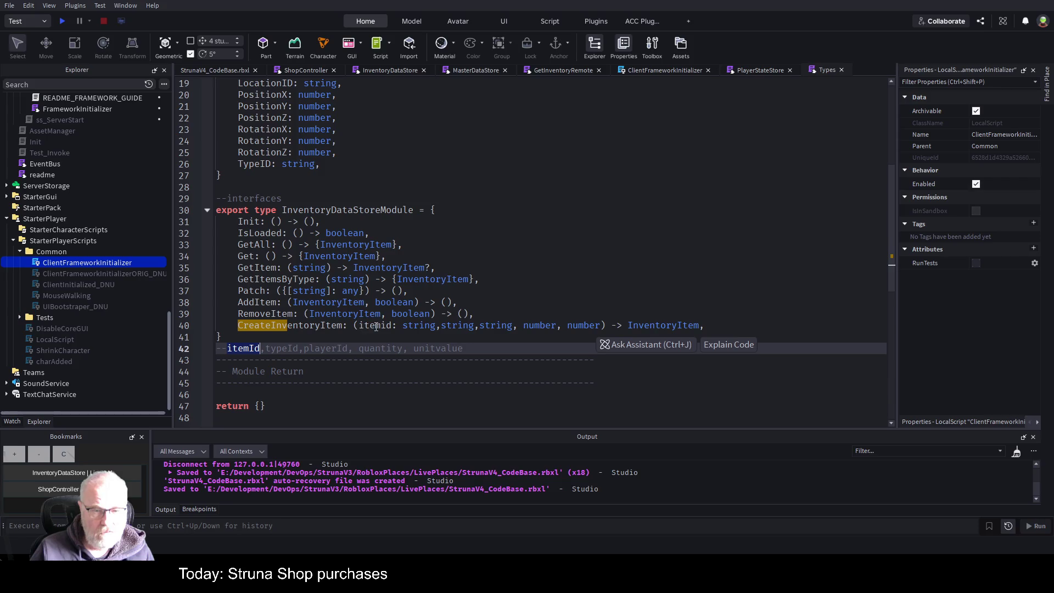
pyautogui.hotkey('ctrl', 'c')
pyautogui.doubleClick(376, 327)
pyautogui.hotkey('ctrl', 'v')
pyautogui.click(439, 327)
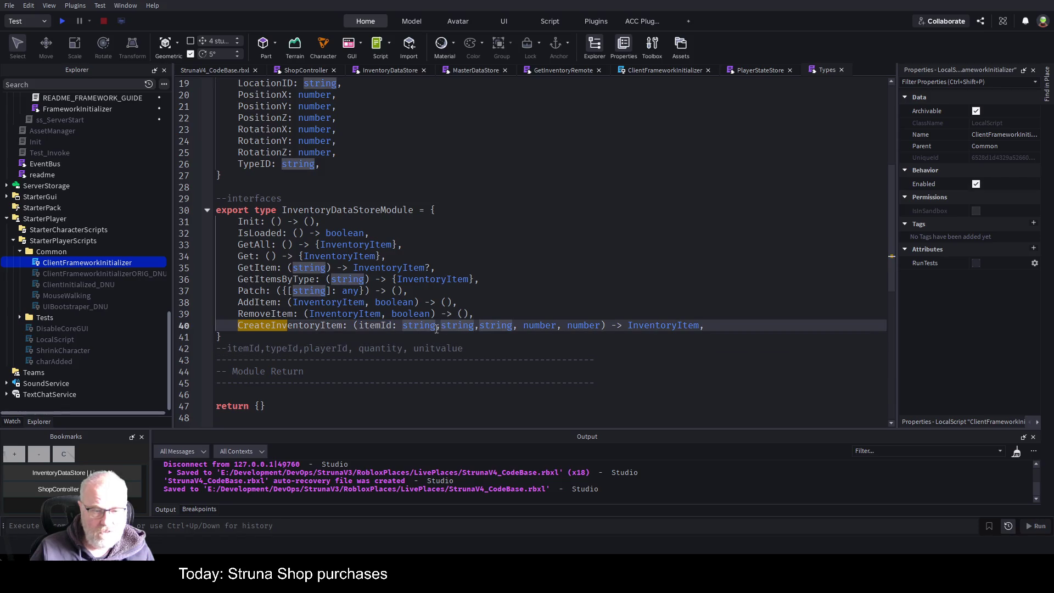
# Step: Name the second and third string parameters typeId and playerId
pyautogui.doubleClick(273, 350)
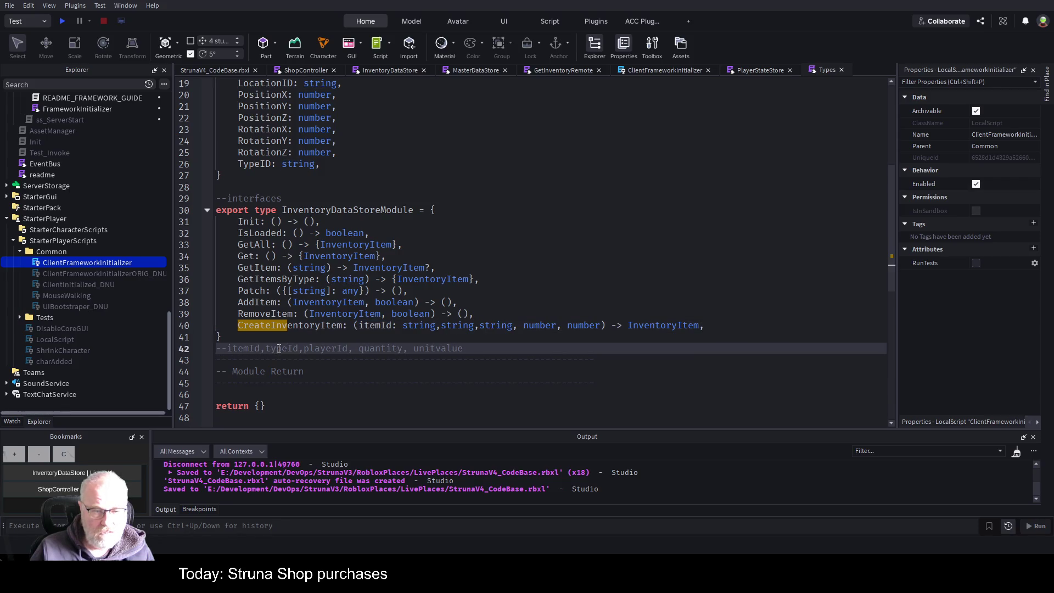
pyautogui.hotkey('ctrl', 'c')
pyautogui.click(441, 325)
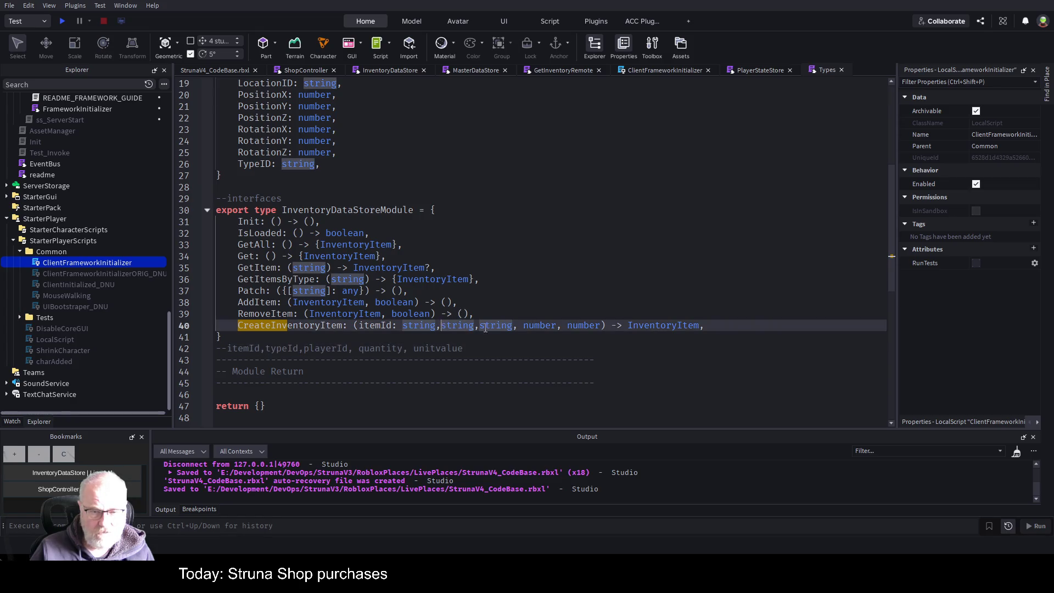
pyautogui.hotkey('ctrl', 'v')
pyautogui.write(':')
pyautogui.press('BackSpace')
pyautogui.press('BackSpace')
pyautogui.write(':')
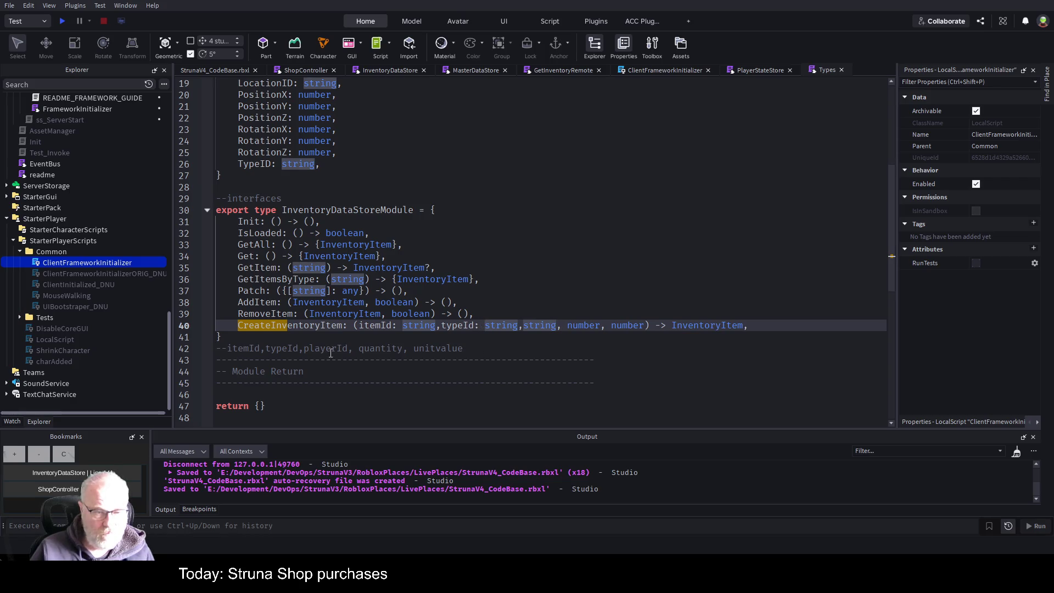
pyautogui.doubleClick(330, 349)
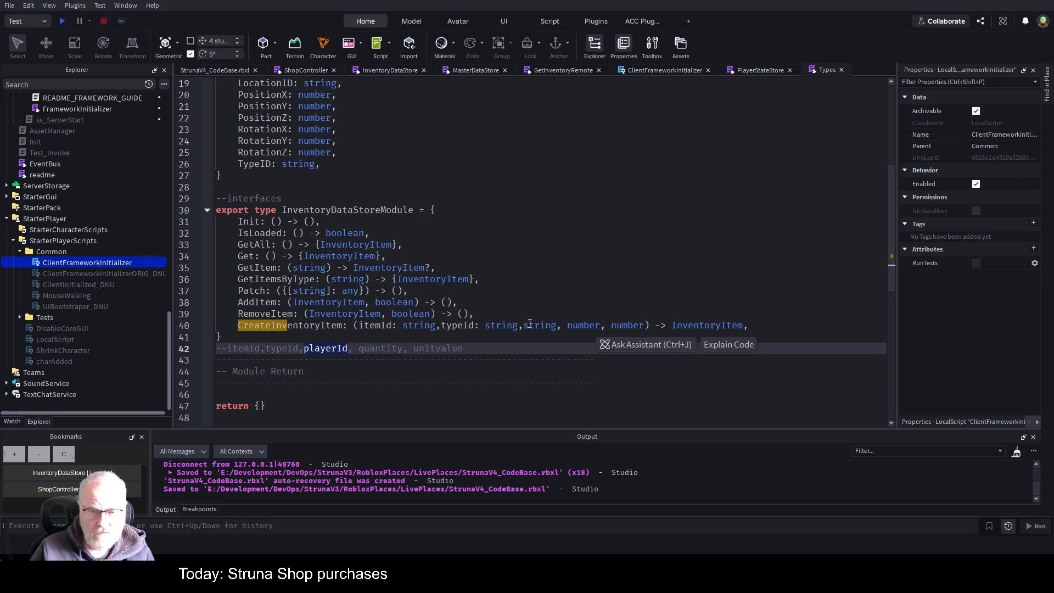
pyautogui.hotkey('ctrl', 'c')
pyautogui.click(523, 325)
pyautogui.hotkey('ctrl', 'v')
pyautogui.write(':')
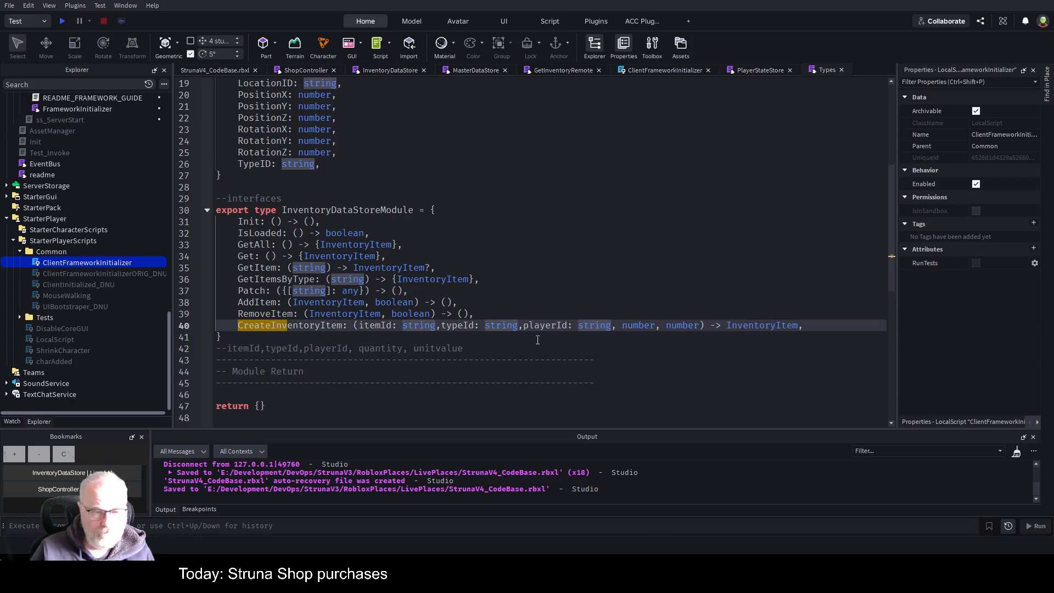
# Step: Name the two number parameters quantity and unitvalue, then save
pyautogui.doubleClick(396, 351)
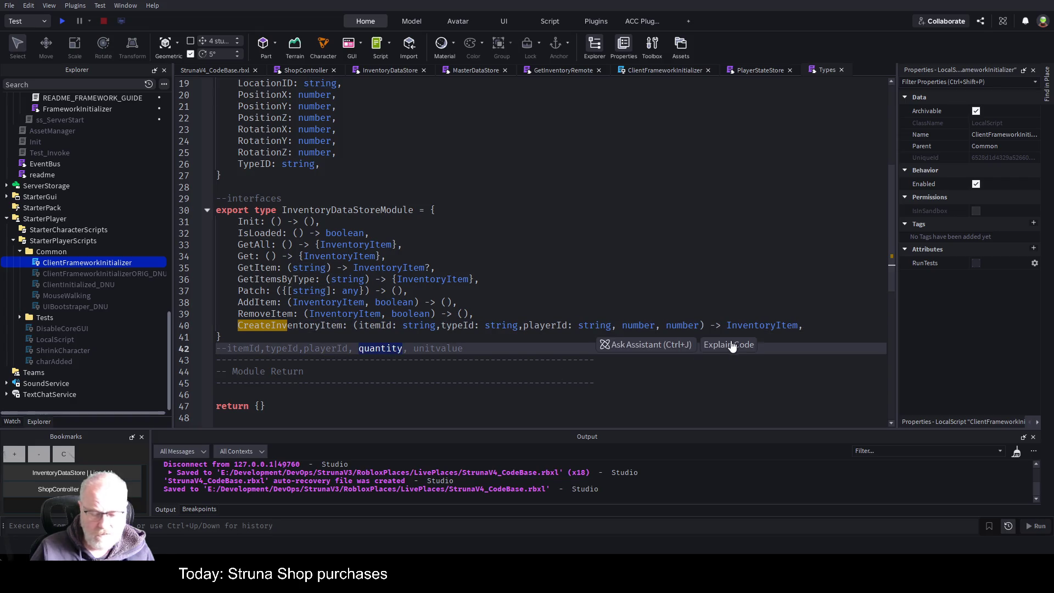
pyautogui.hotkey('ctrl', 'c')
pyautogui.click(622, 325)
pyautogui.hotkey('ctrl', 'v')
pyautogui.write(':')
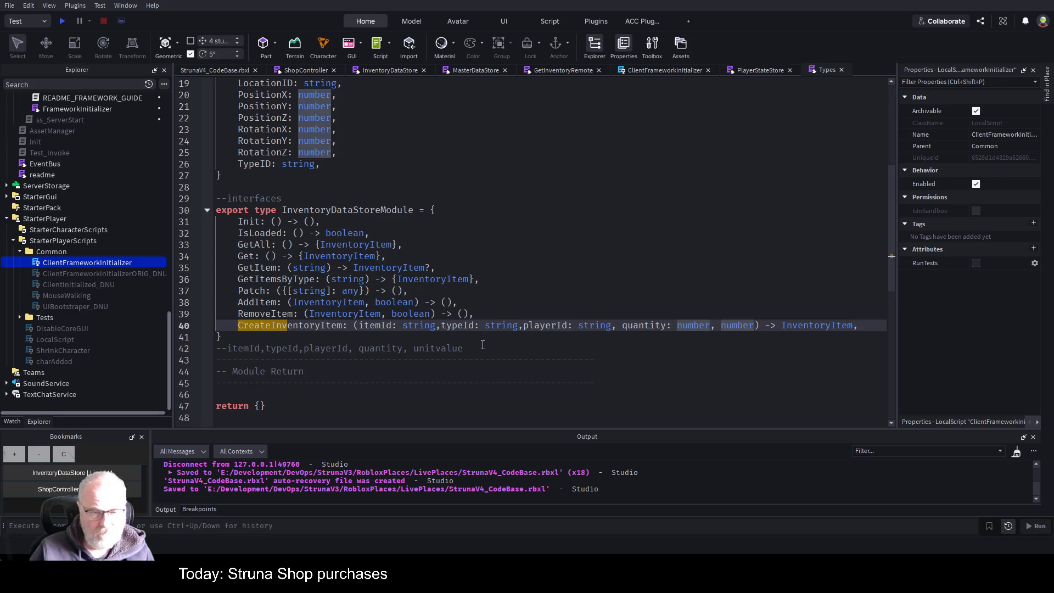
pyautogui.doubleClick(431, 349)
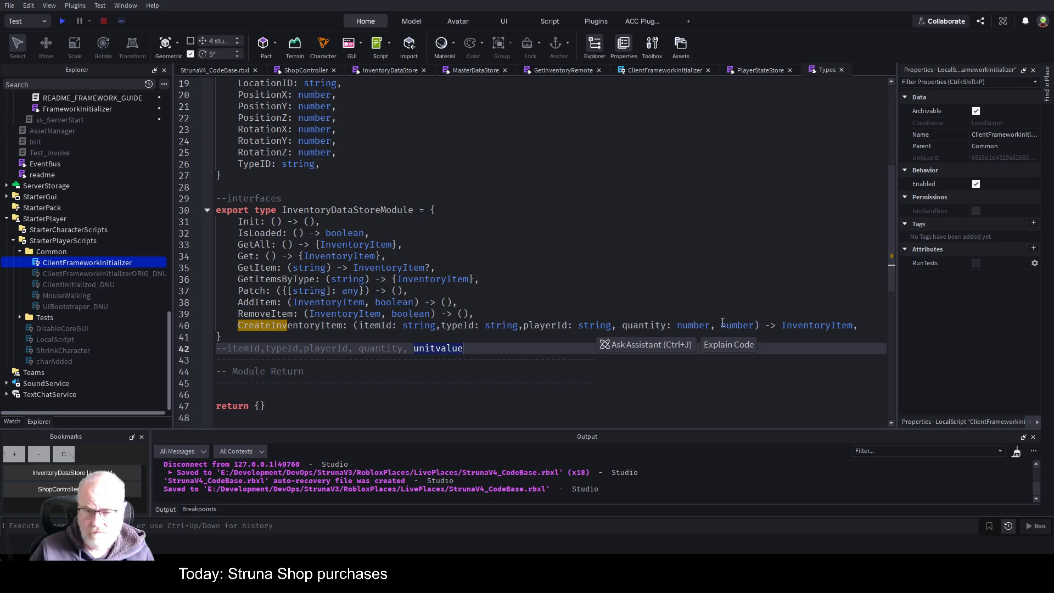
pyautogui.click(721, 325)
pyautogui.hotkey('ctrl', 'v')
pyautogui.write(':')
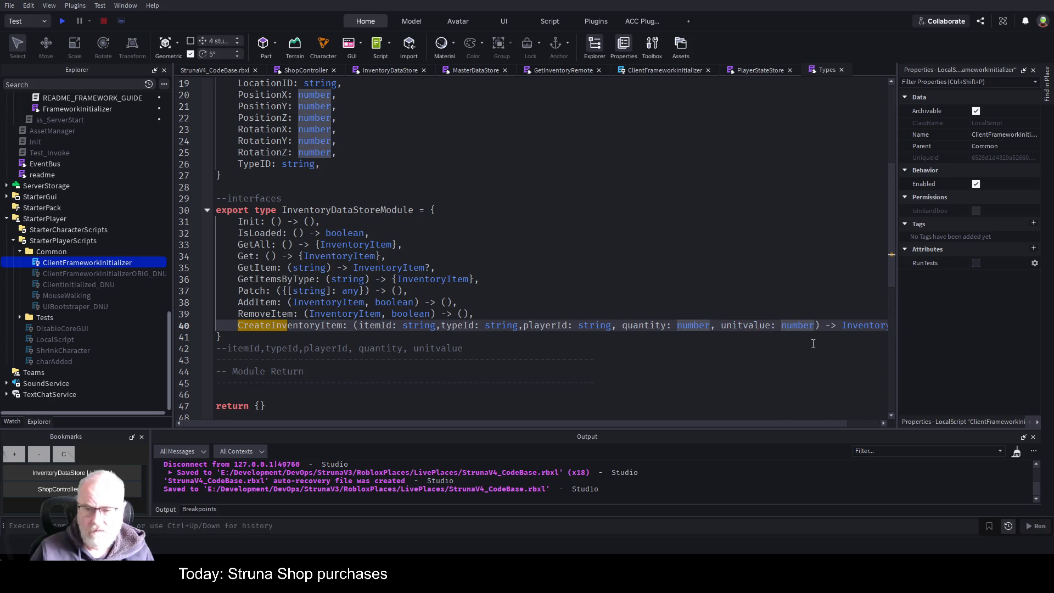
pyautogui.hotkey('ctrl', 's')
pyautogui.click(308, 70)
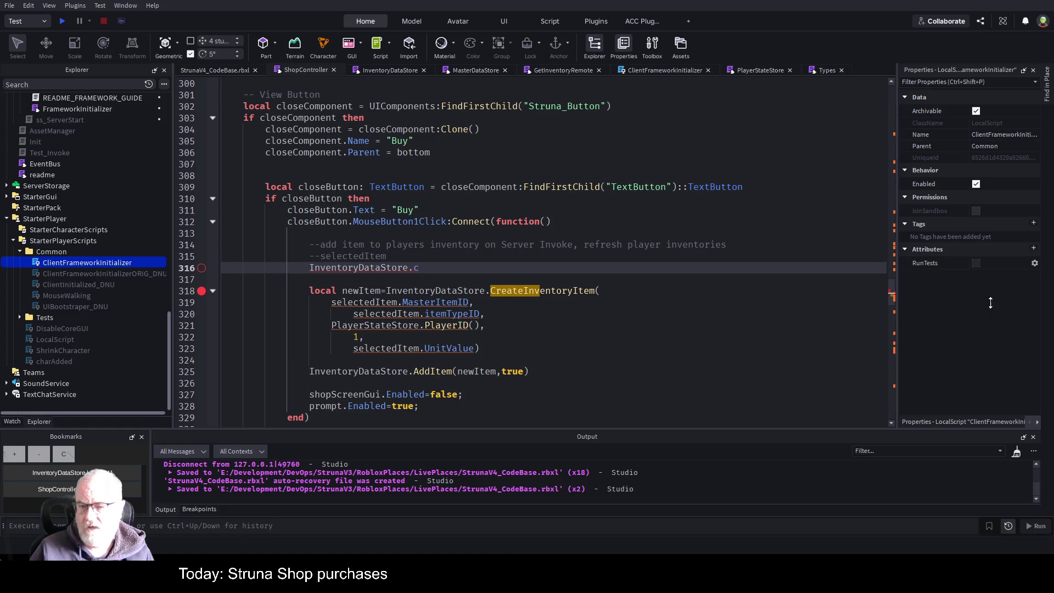
# Step: Delete the unfinished 'InventoryDataStore.c' text on line 316 of ShopController
pyautogui.click(562, 256)
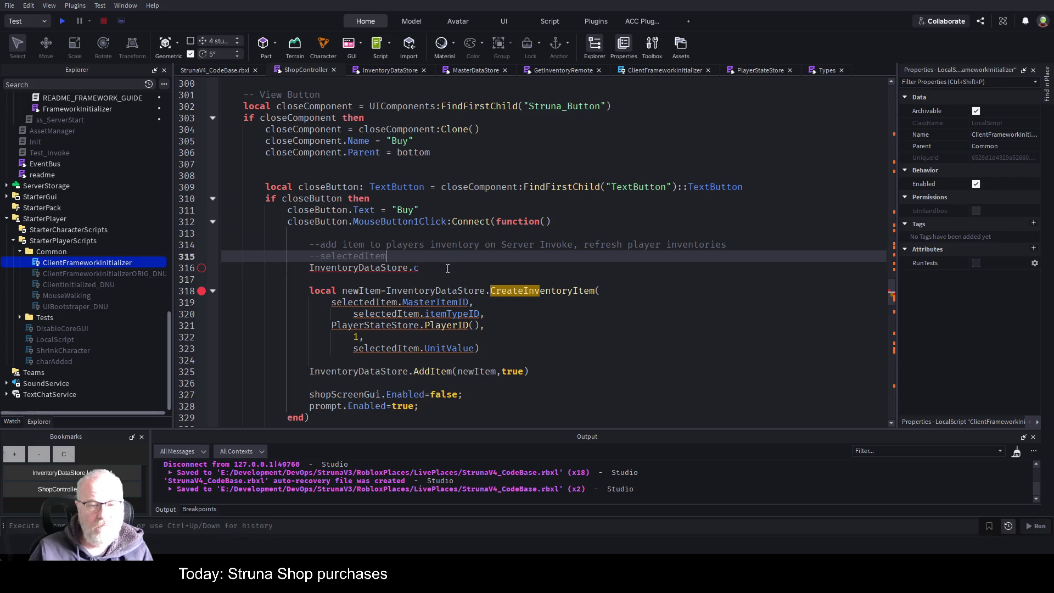
pyautogui.click(448, 268)
pyautogui.hotkey('shift', 'Home')
pyautogui.press('BackSpace')
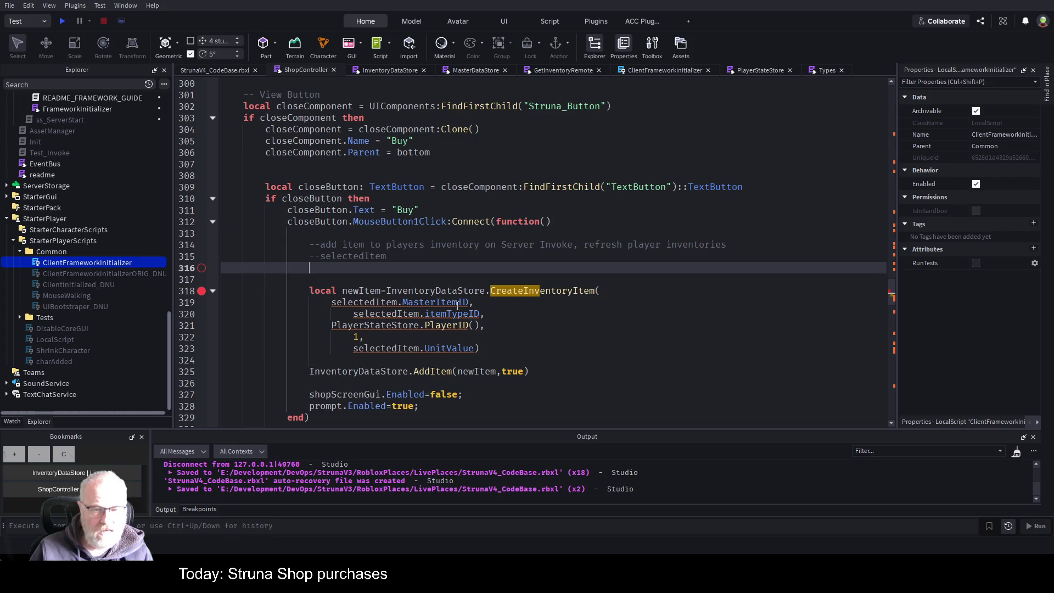
# Step: Review the CreateInventoryItem call's arguments, including MasterItemID and the quantity 1
pyautogui.click(470, 302)
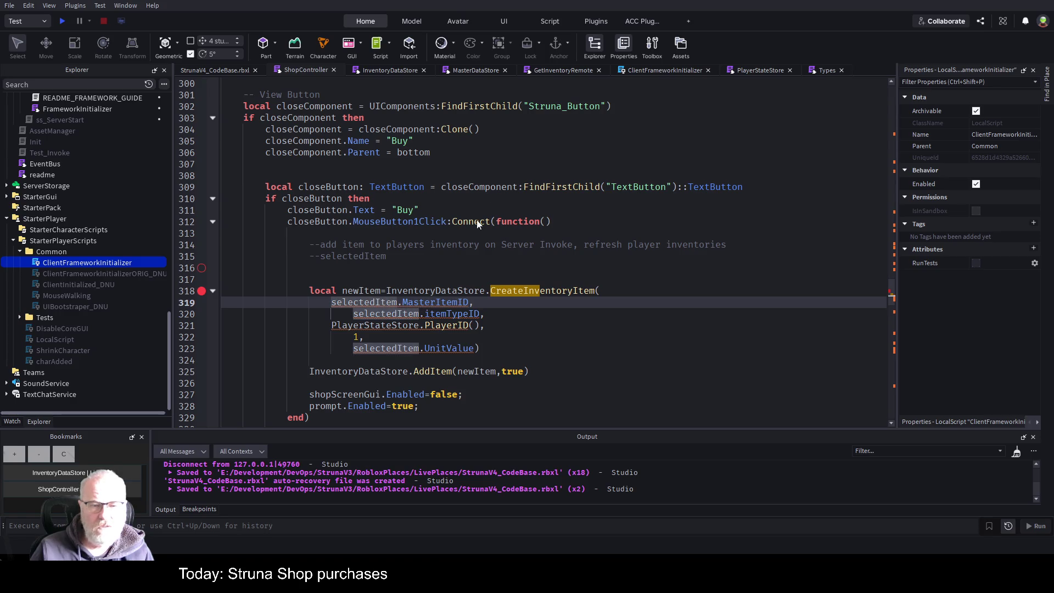
pyautogui.click(621, 293)
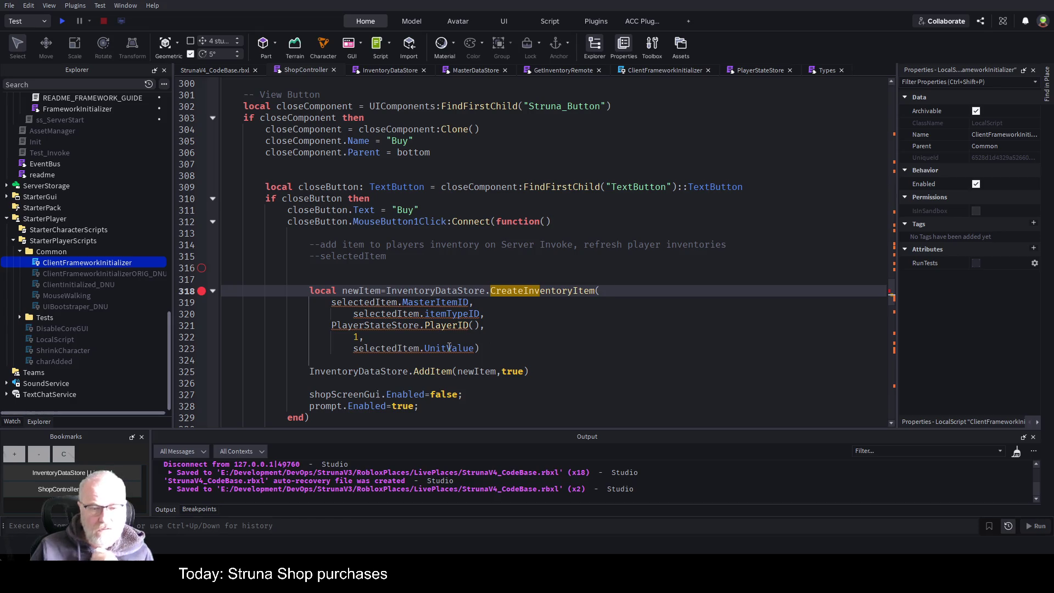
pyautogui.click(389, 336)
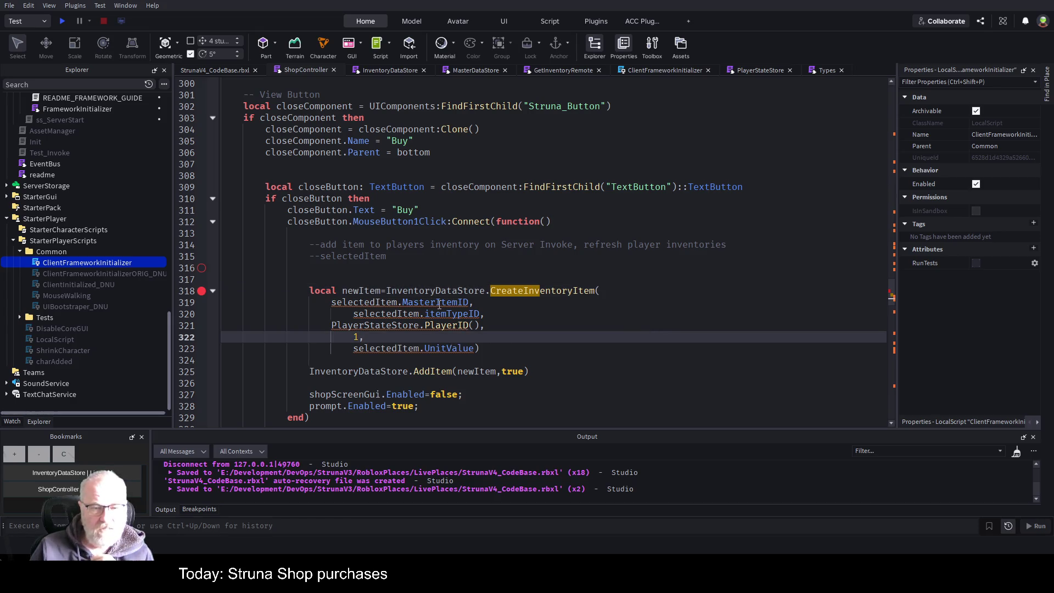
pyautogui.doubleClick(439, 303)
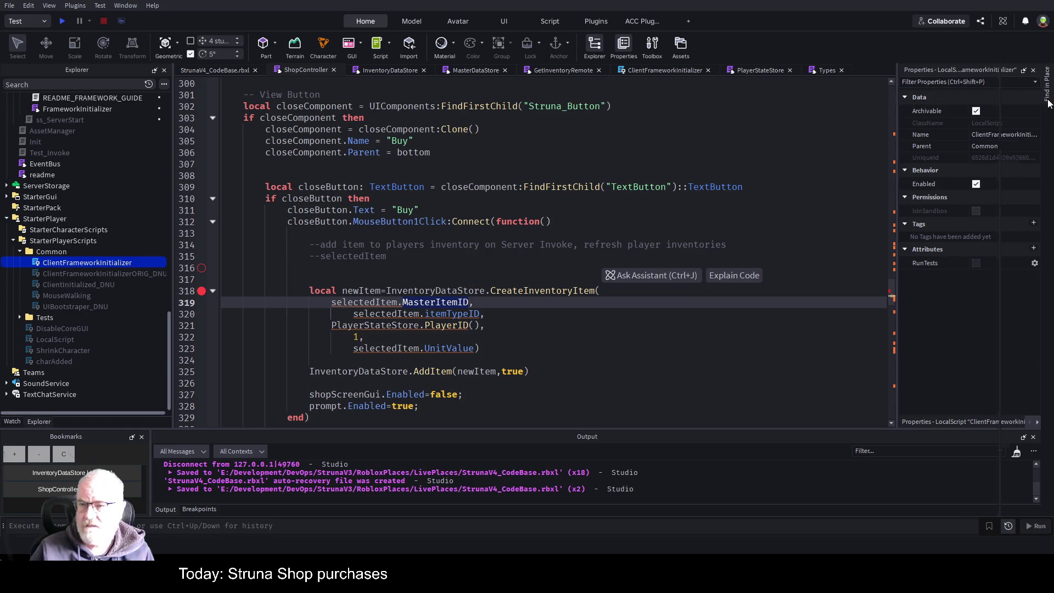
# Step: Search all scripts for MasterItemID and open the GetInventoryRemote match at line 88
pyautogui.hotkey('ctrl', 'shift', 'f')
pyautogui.click(811, 86)
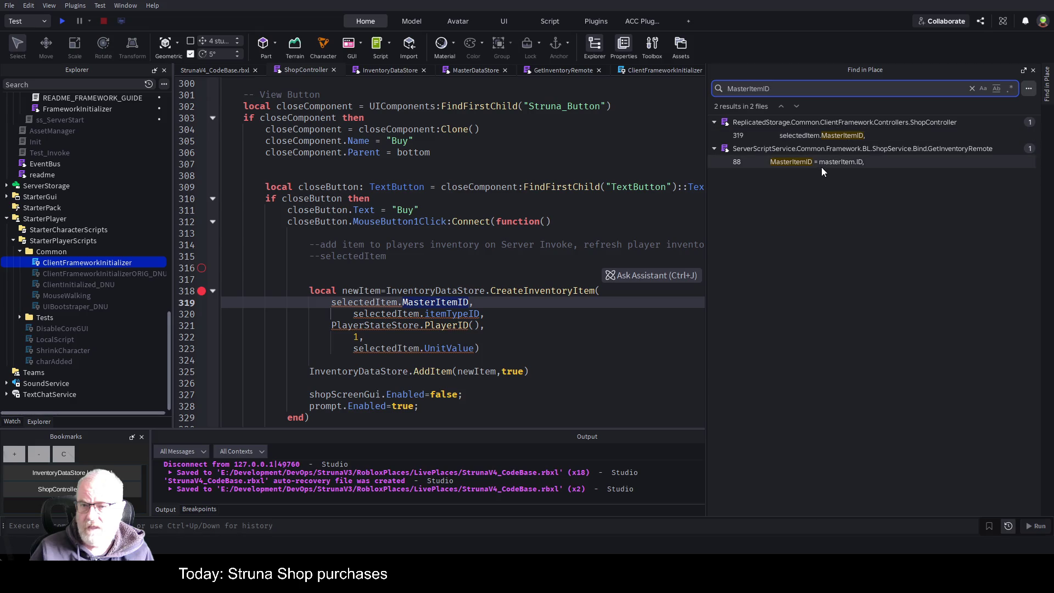
pyautogui.click(838, 163)
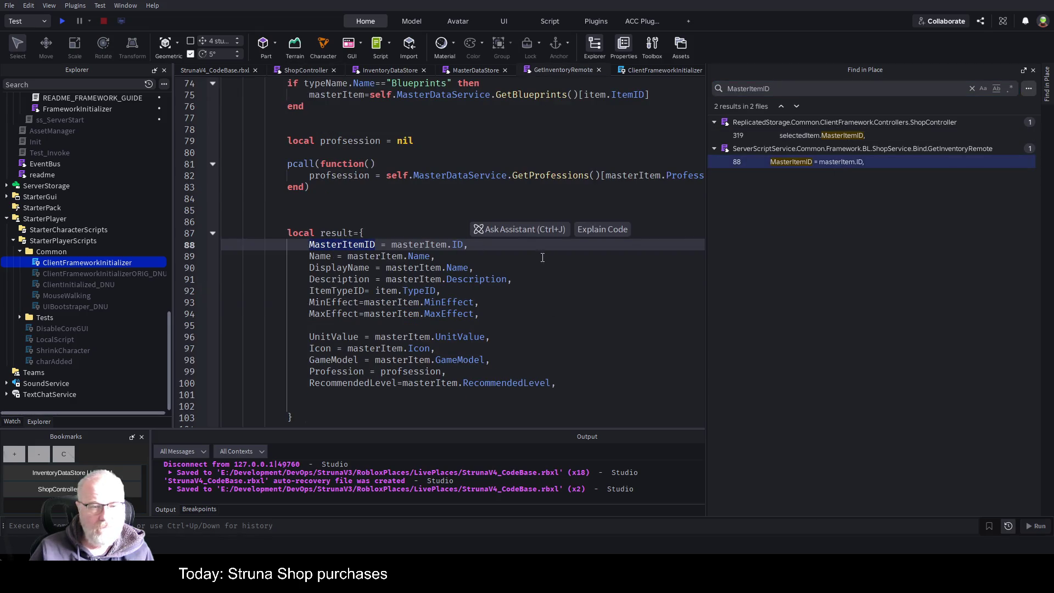
pyautogui.click(377, 247)
pyautogui.press('Escape')
pyautogui.click(377, 247)
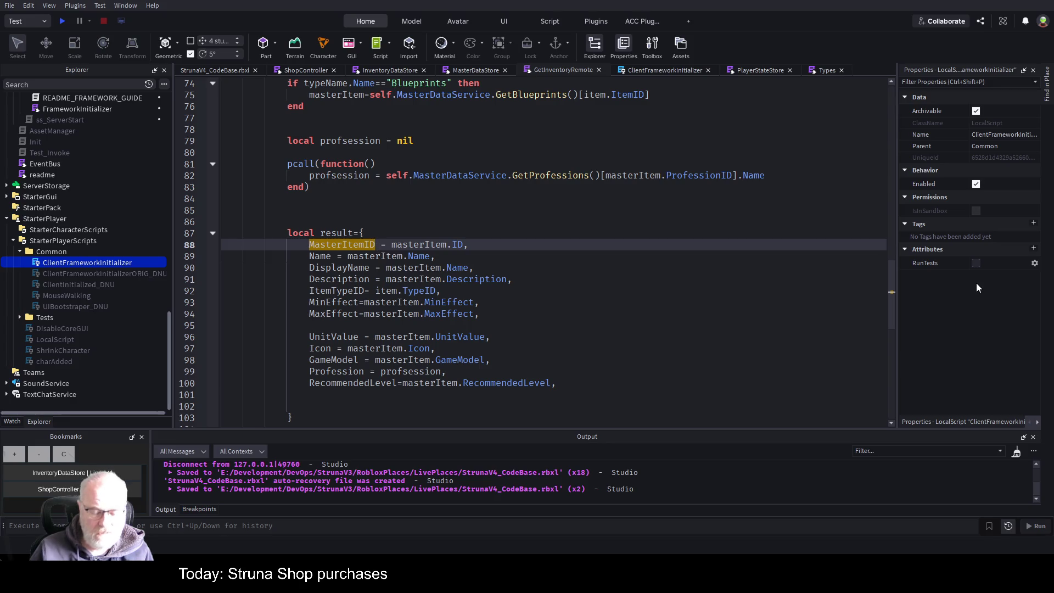
# Step: Try a ': string' annotation on MasterItemID, remove it, and select the result table
pyautogui.write(': str')
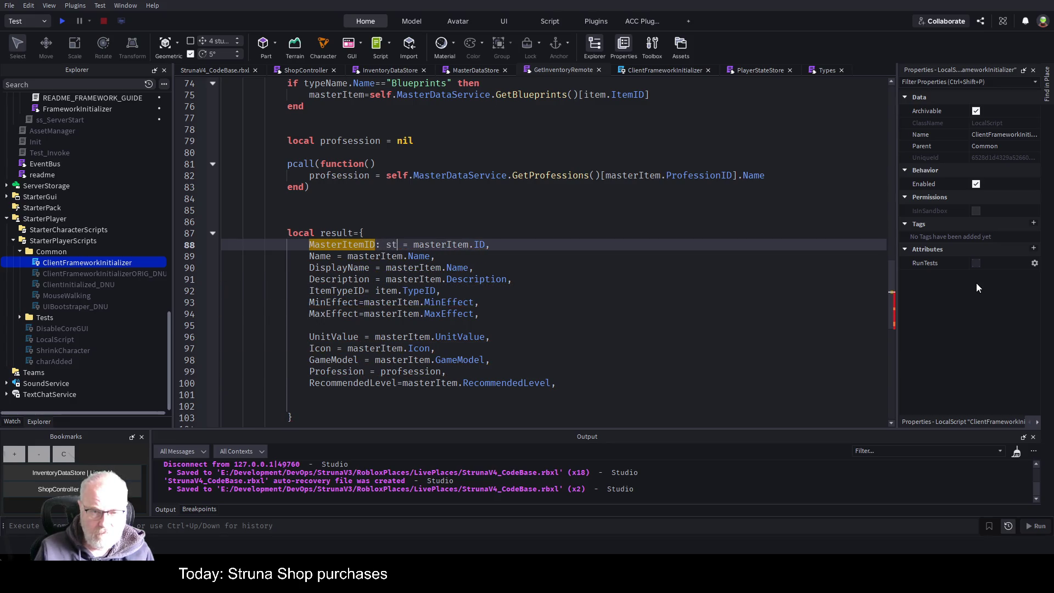
pyautogui.write('ing')
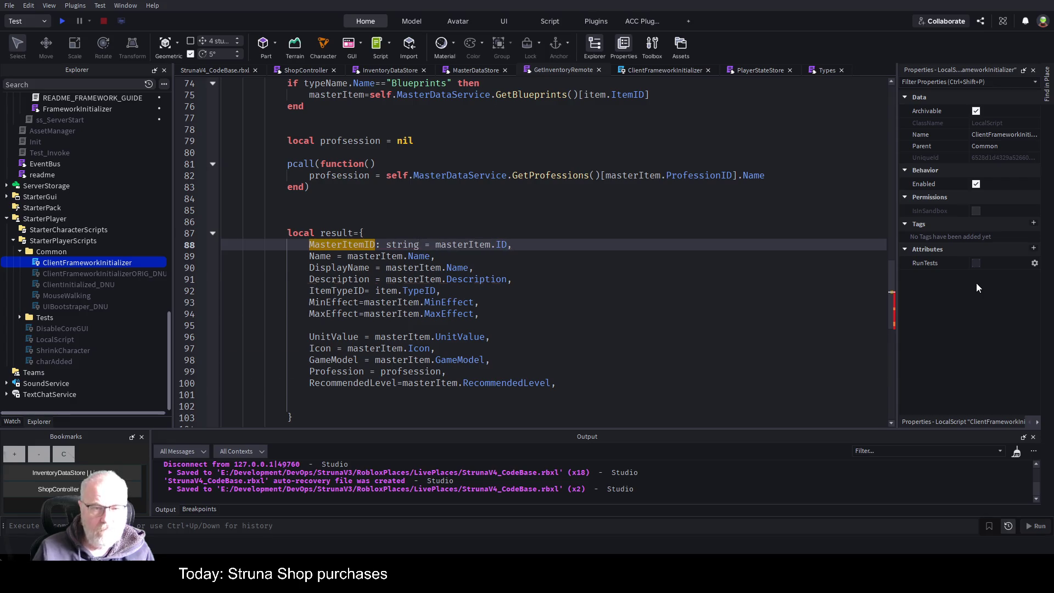
pyautogui.press('Up')
pyautogui.press('Down')
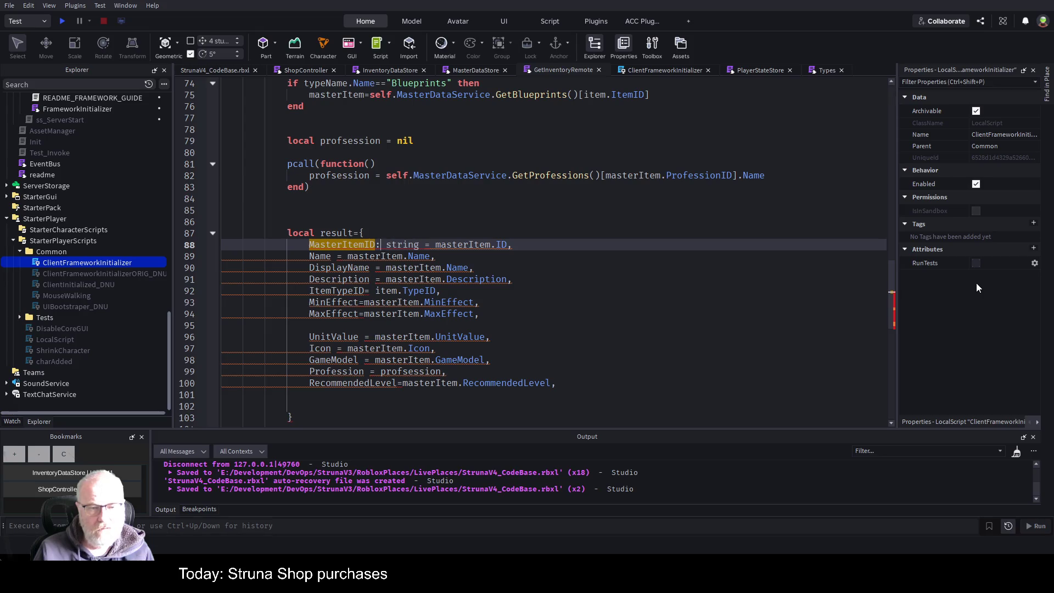
pyautogui.write(':')
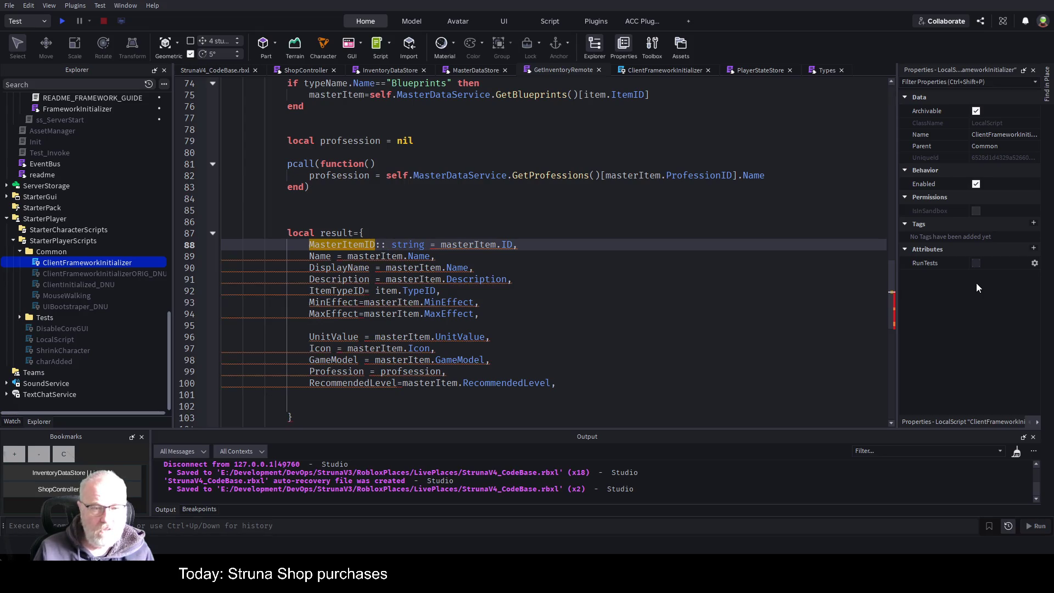
pyautogui.press('Up')
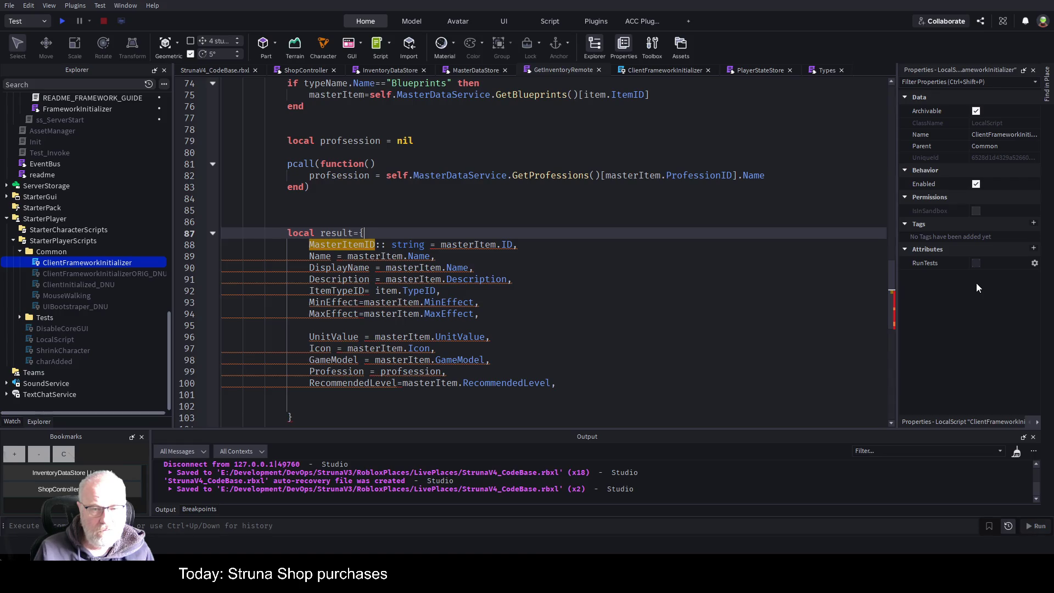
pyautogui.press('Down')
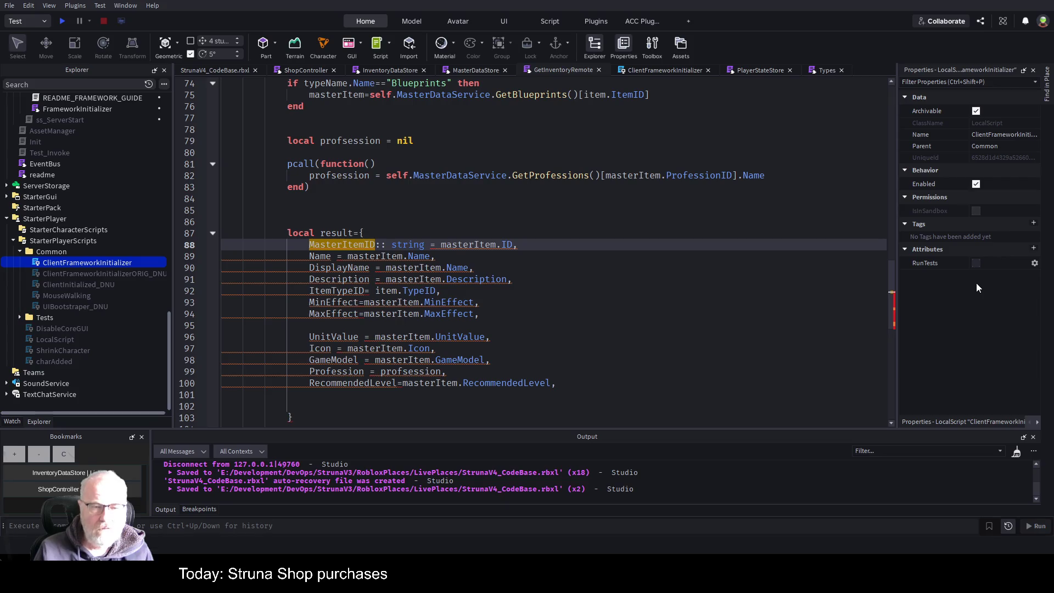
pyautogui.press('Delete')
pyautogui.press('Delete')
pyautogui.press('Delete')
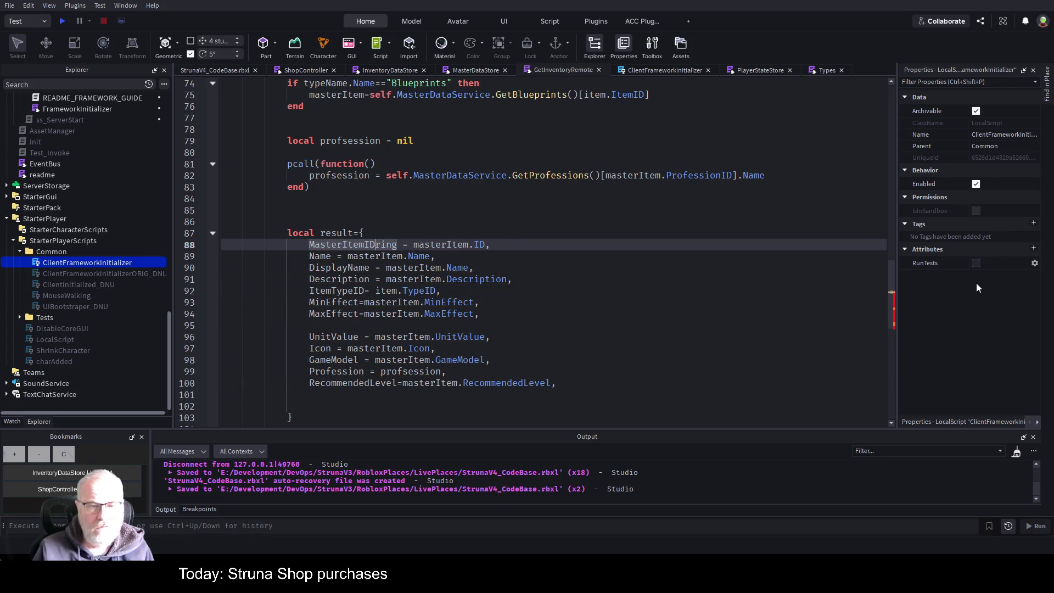
pyautogui.press('Up')
pyautogui.press('Up')
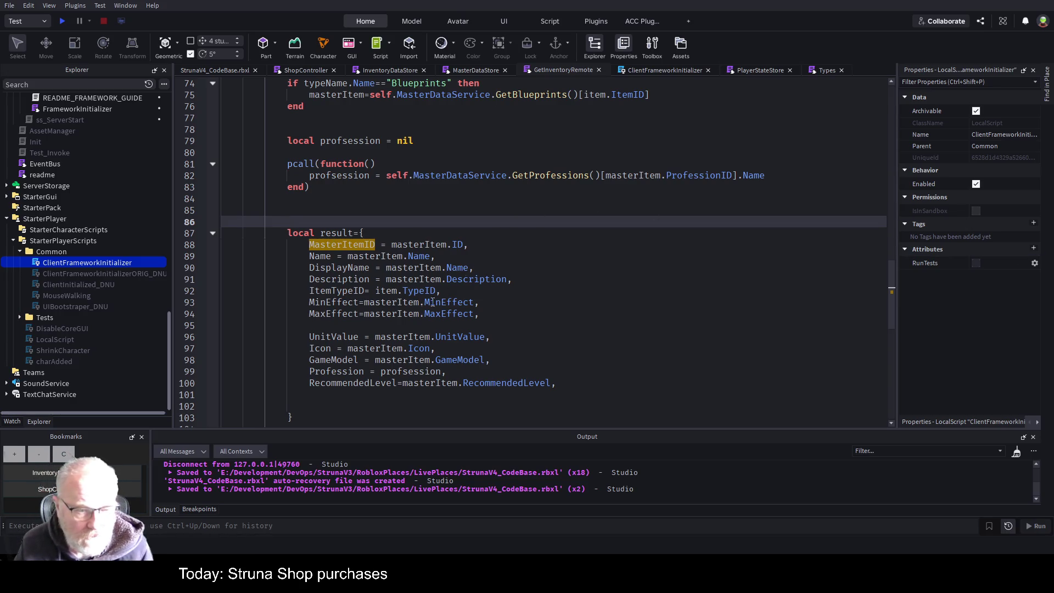
pyautogui.moveTo(305, 417)
pyautogui.mouseDown()
pyautogui.moveTo(448, 371)
pyautogui.moveTo(471, 245)
pyautogui.moveTo(249, 235)
pyautogui.mouseUp()
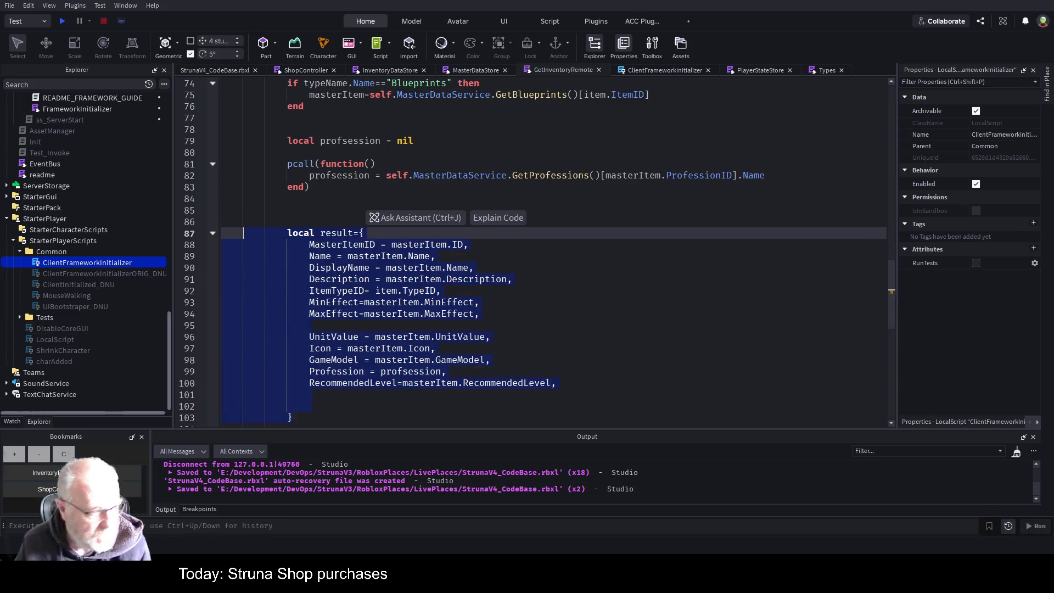
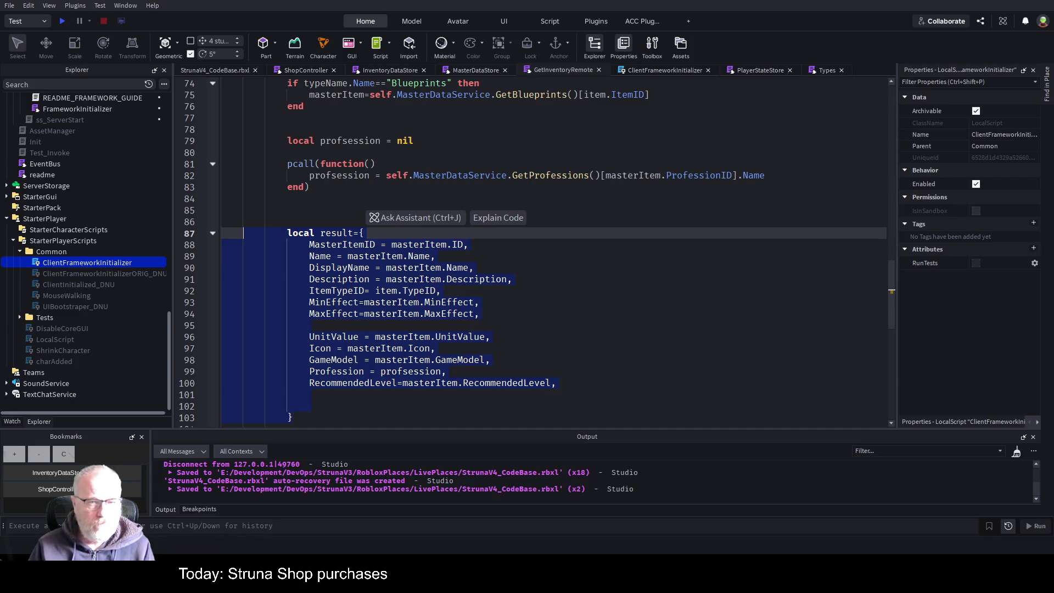
# Step: Paste the copied master item fields as a new type block on line 28 of Types
pyautogui.click(566, 323)
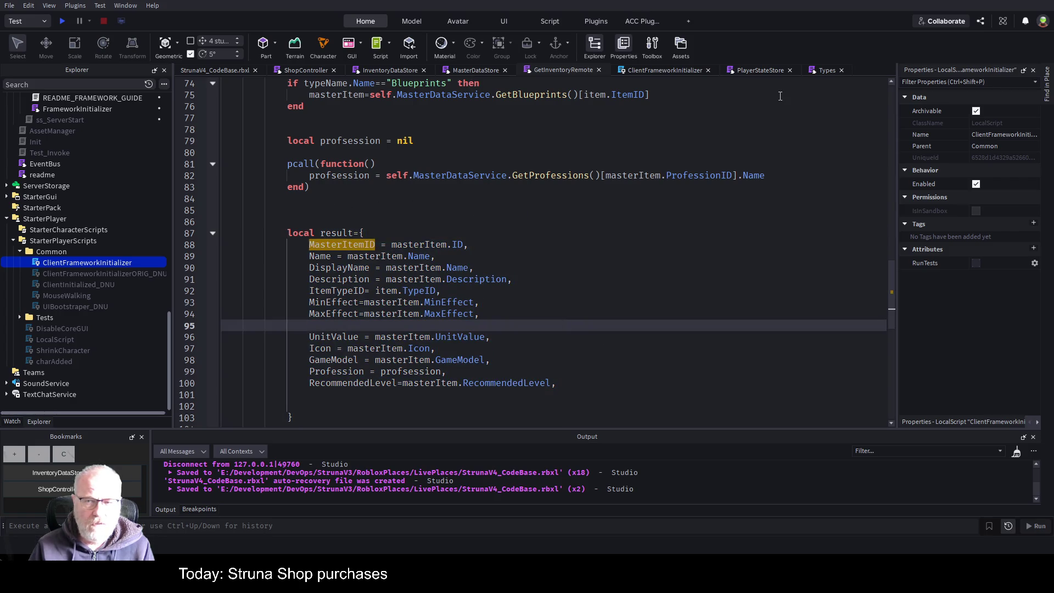
pyautogui.click(825, 71)
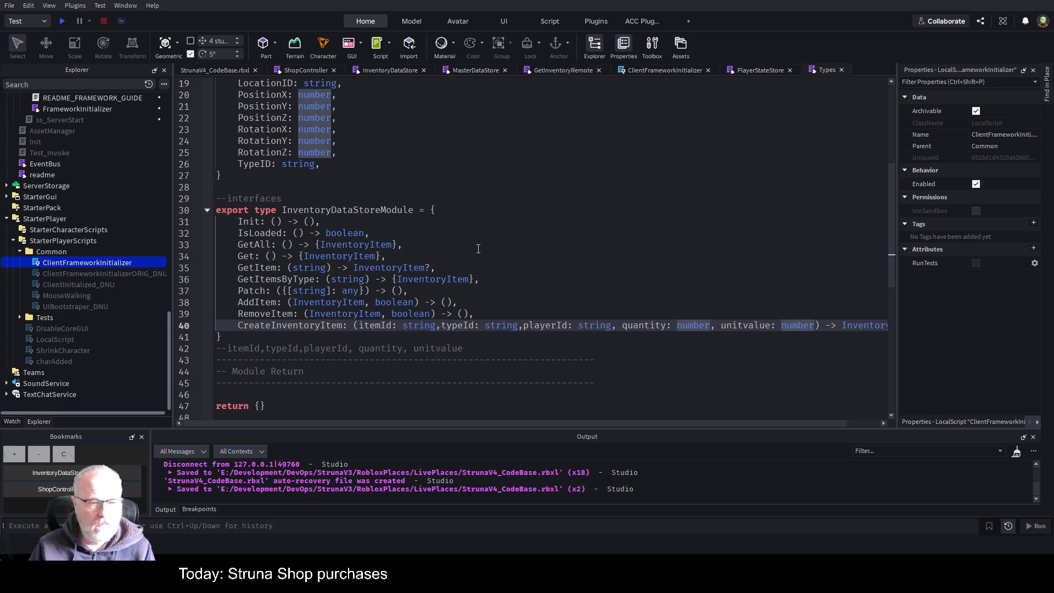
pyautogui.click(251, 189)
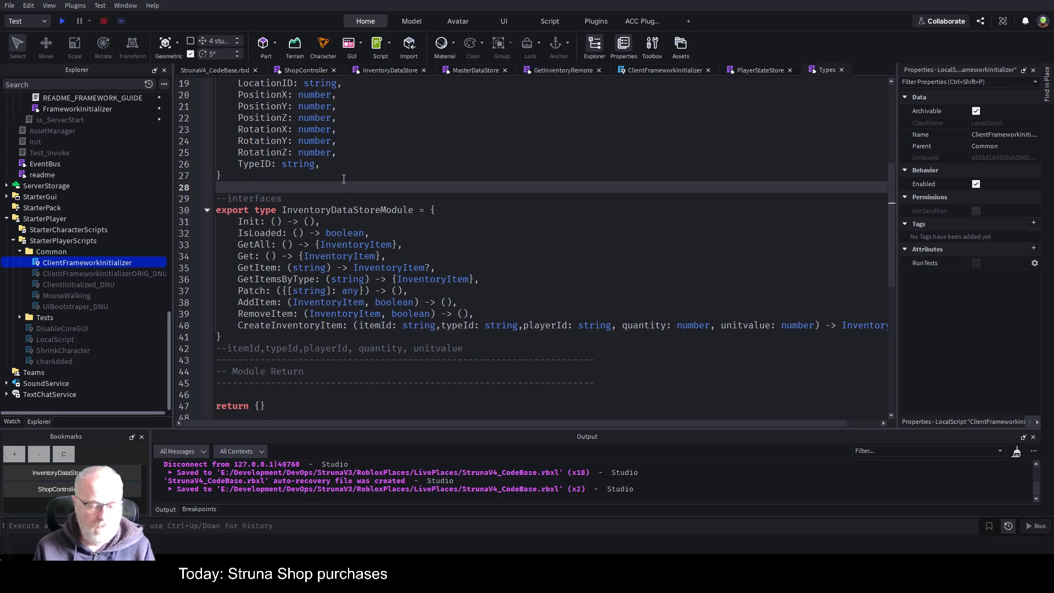
pyautogui.press('Return')
pyautogui.press('Return')
pyautogui.press('Return')
pyautogui.press('Up')
pyautogui.press('Up')
pyautogui.write('export type MasterItemInfo = { \tMasterItemID: string, \tName: string, \tDisplayName: string, \tDescription: string, \tItemTypeID: string, \tMinEffect: number, \tMaxEffect: number, \tUnitValue: number, \tIcon: string, \tGameModel: string, \tProfession: string, \tRecommendedLevel: number, }')
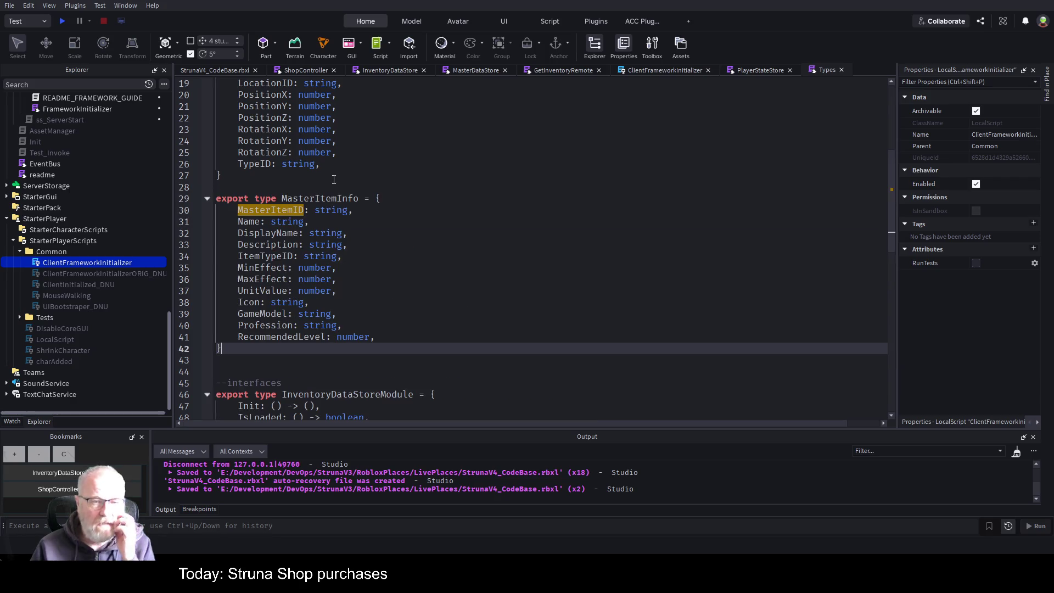
# Step: Rename the exported type to ShopMasterItemInfo and save the Types script
pyautogui.doubleClick(323, 199)
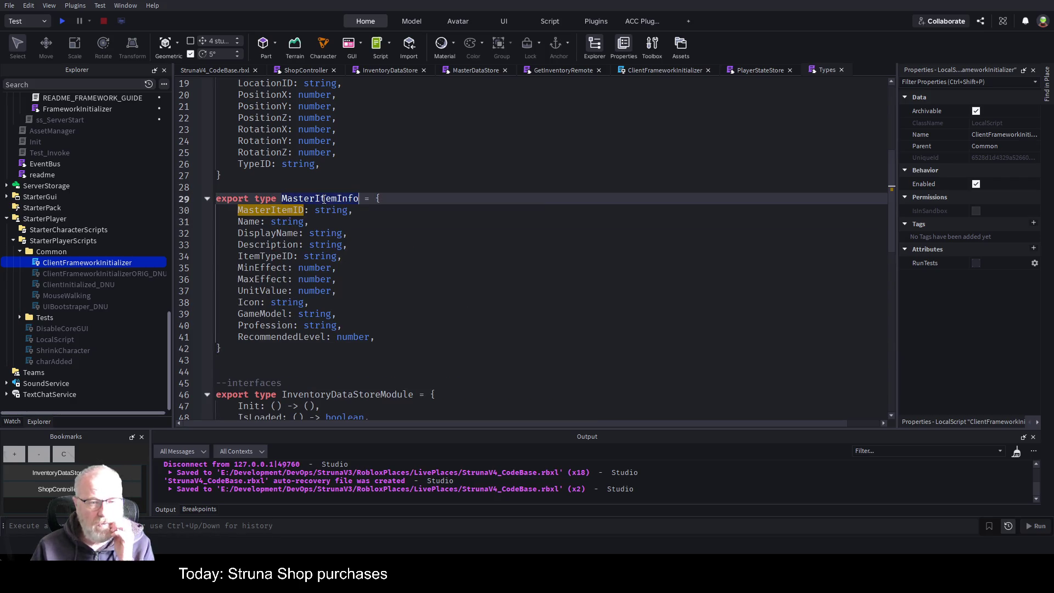
pyautogui.click(514, 323)
pyautogui.click(318, 200)
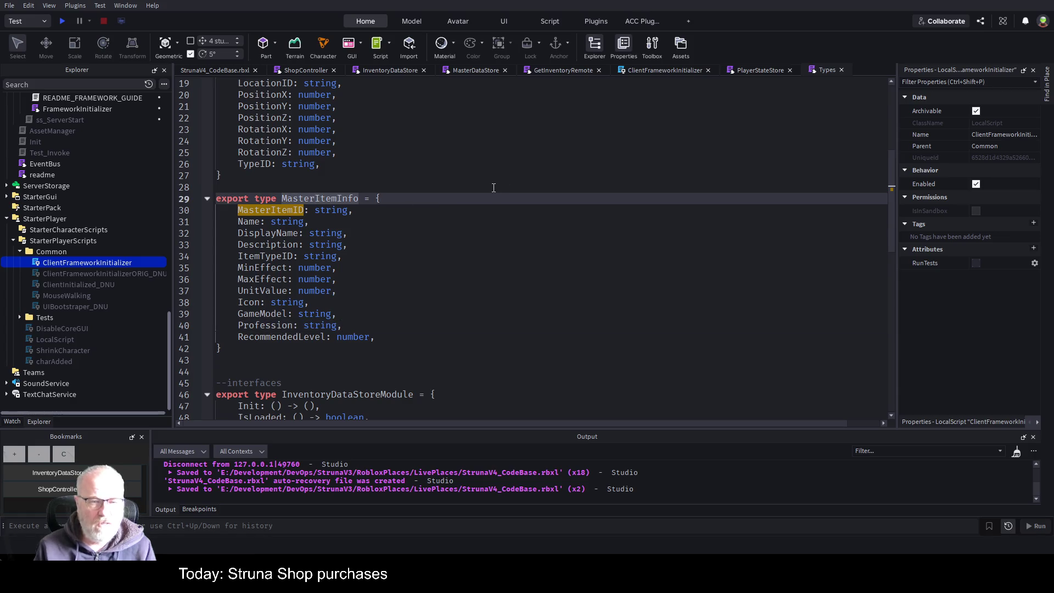
pyautogui.hotkey('ctrl', 'Left')
pyautogui.write('Shop')
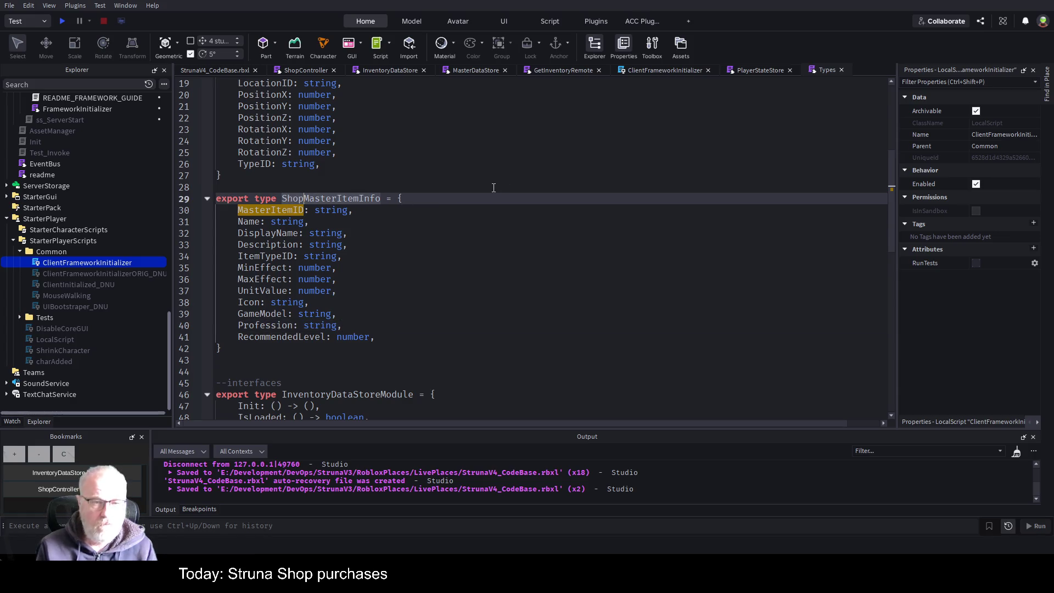
pyautogui.click(418, 277)
pyautogui.hotkey('ctrl', 's')
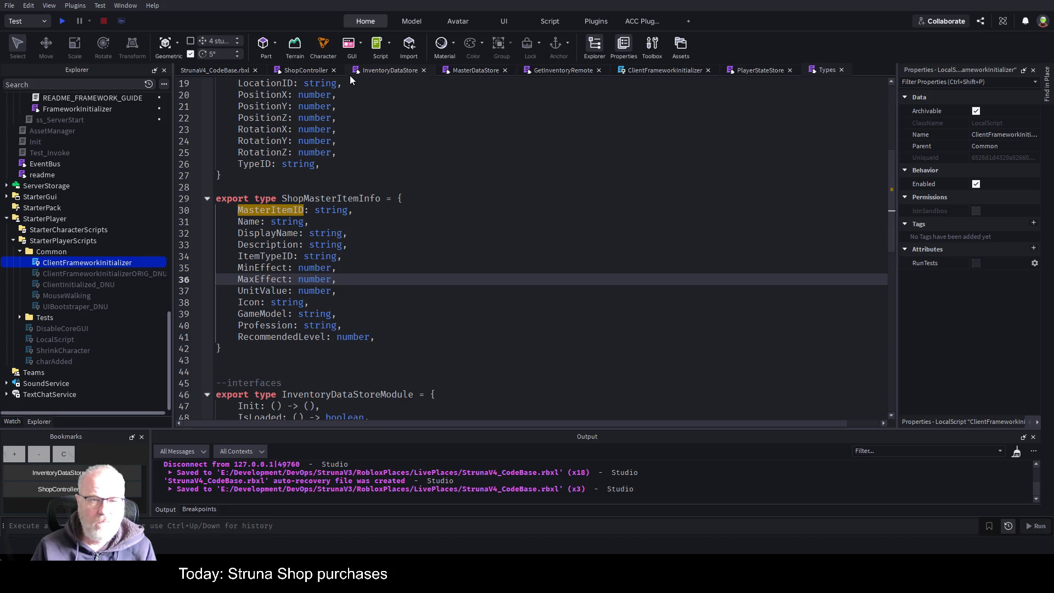
pyautogui.click(312, 71)
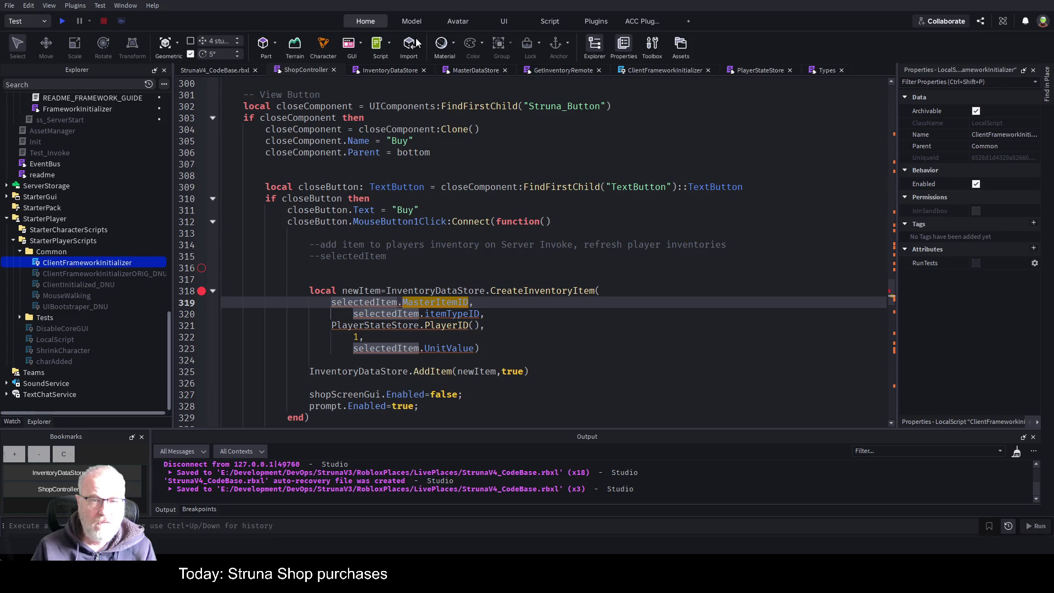
# Step: Declare selectedItem as ': Types.ShopMasterItemInfo' without '= nil', and save ShopController
pyautogui.press('F12')
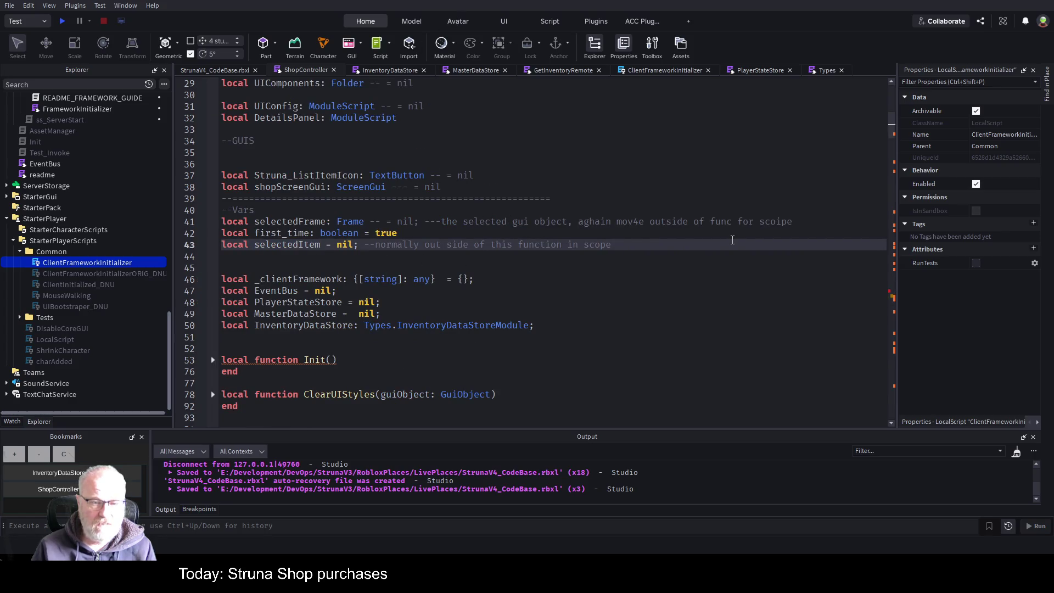
pyautogui.doubleClick(431, 324)
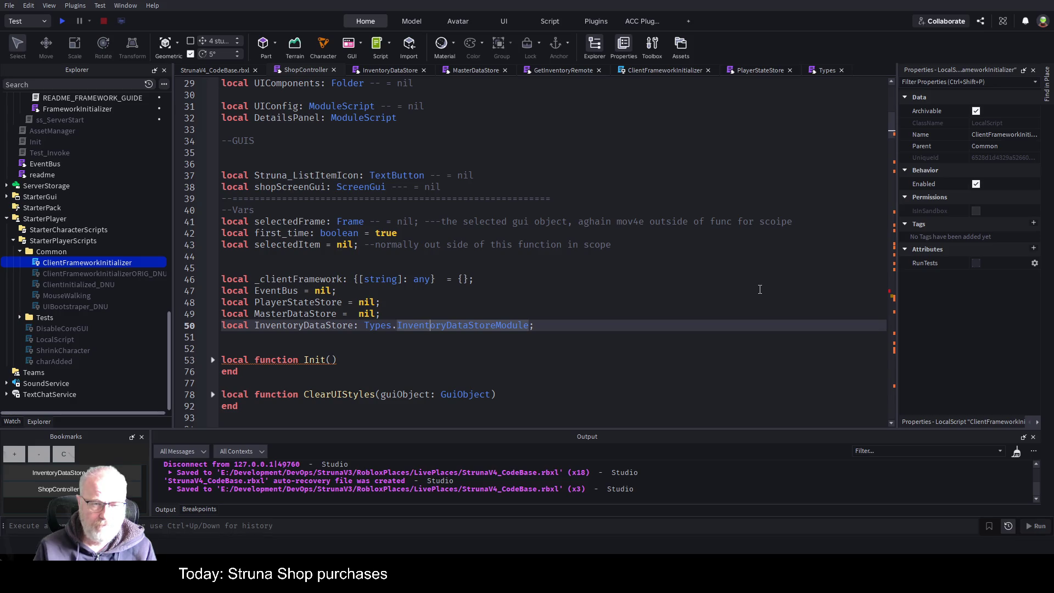
pyautogui.click(320, 243)
pyautogui.write(': Types.')
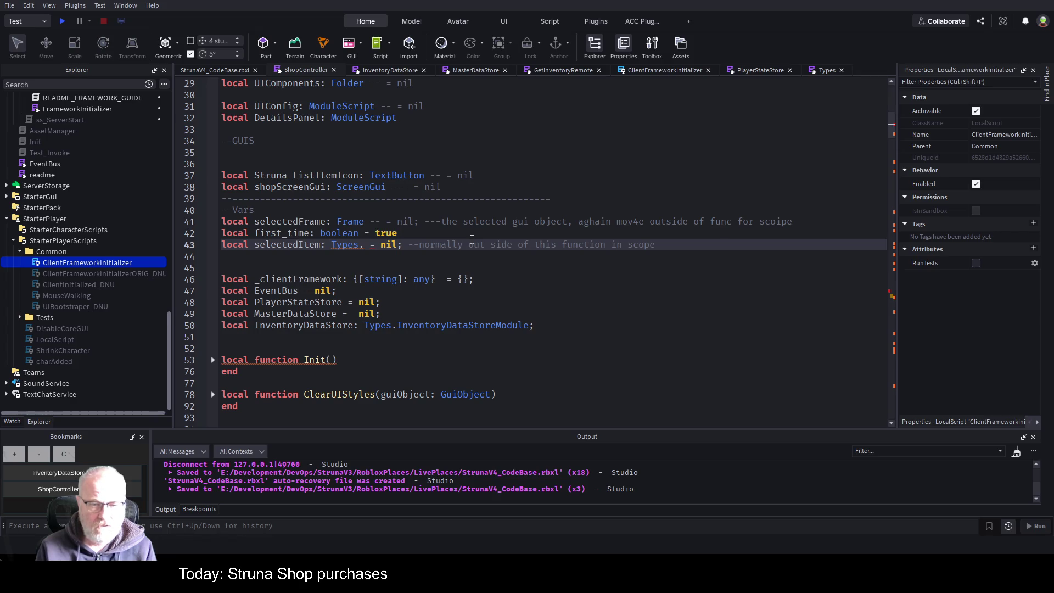
pyautogui.write('ShopMasterItemInfo')
pyautogui.press('Delete')
pyautogui.press('Delete')
pyautogui.press('Delete')
pyautogui.hotkey('ctrl', 's')
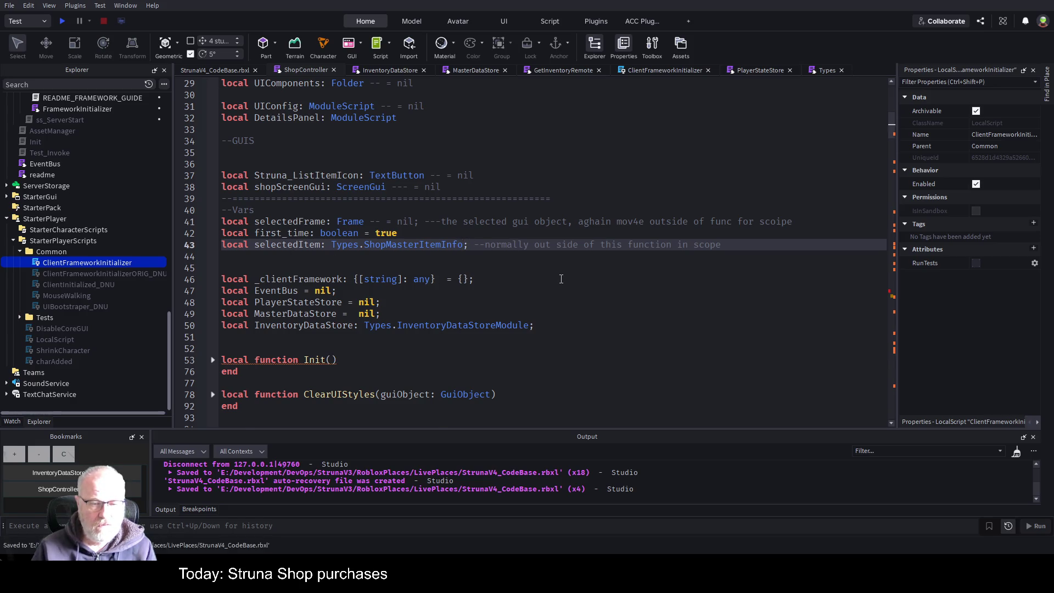
pyautogui.scroll(-20, 561, 279)
pyautogui.scroll(-20, 555, 283)
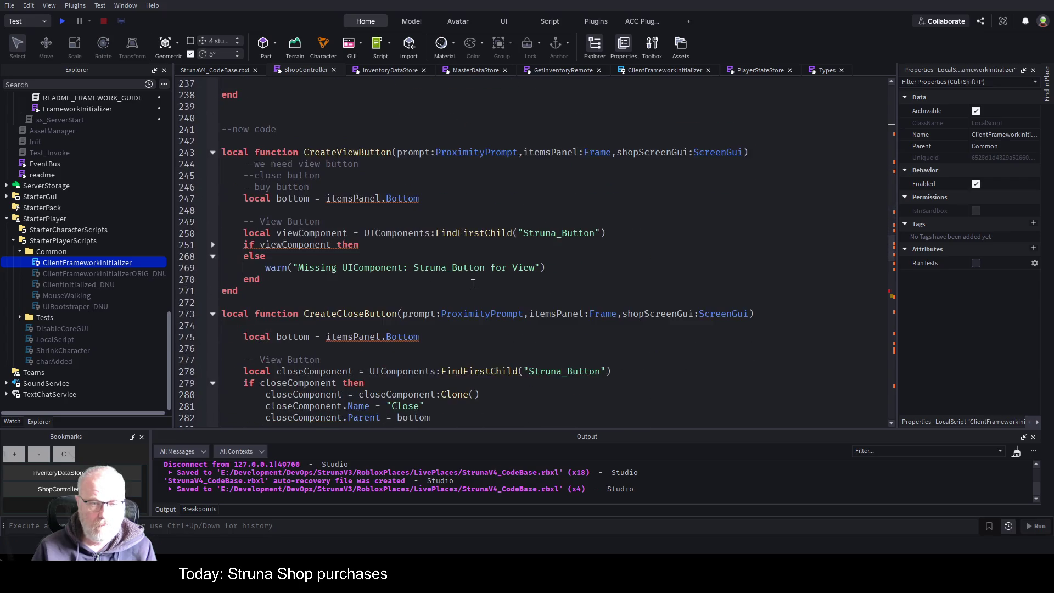
# Step: Review the CreateInventoryItem arguments and where InventoryDataStore is assigned in ShopController
pyautogui.scroll(-20, 473, 284)
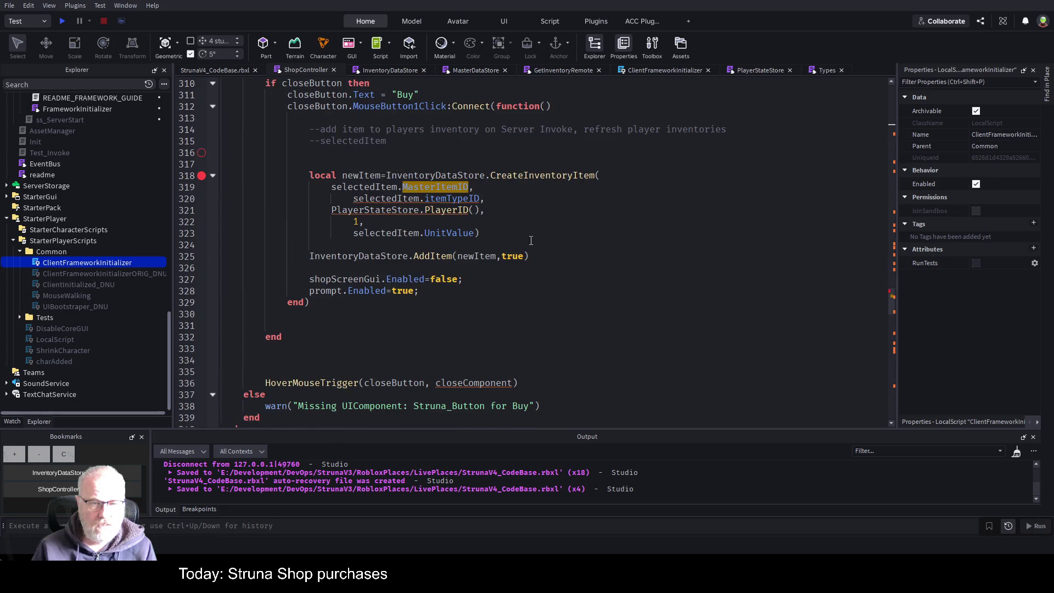
pyautogui.click(390, 225)
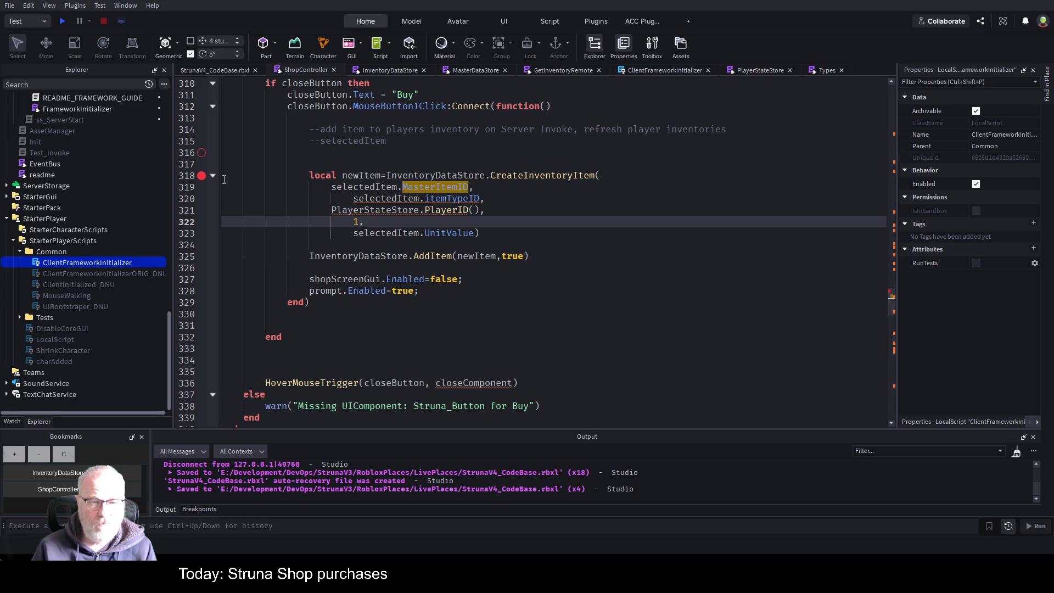
pyautogui.click(572, 195)
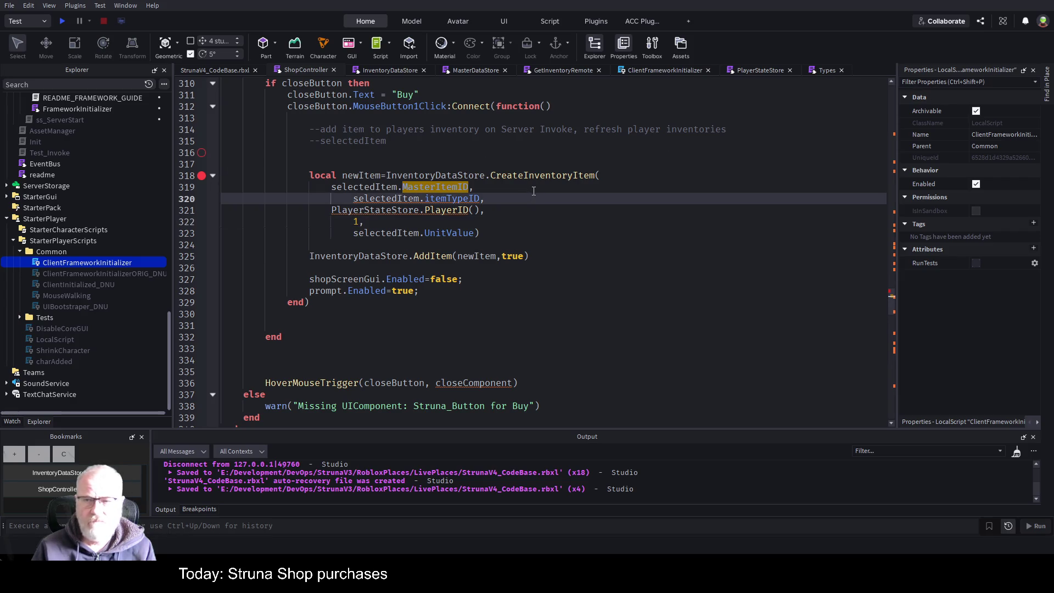
pyautogui.click(562, 191)
pyautogui.click(635, 283)
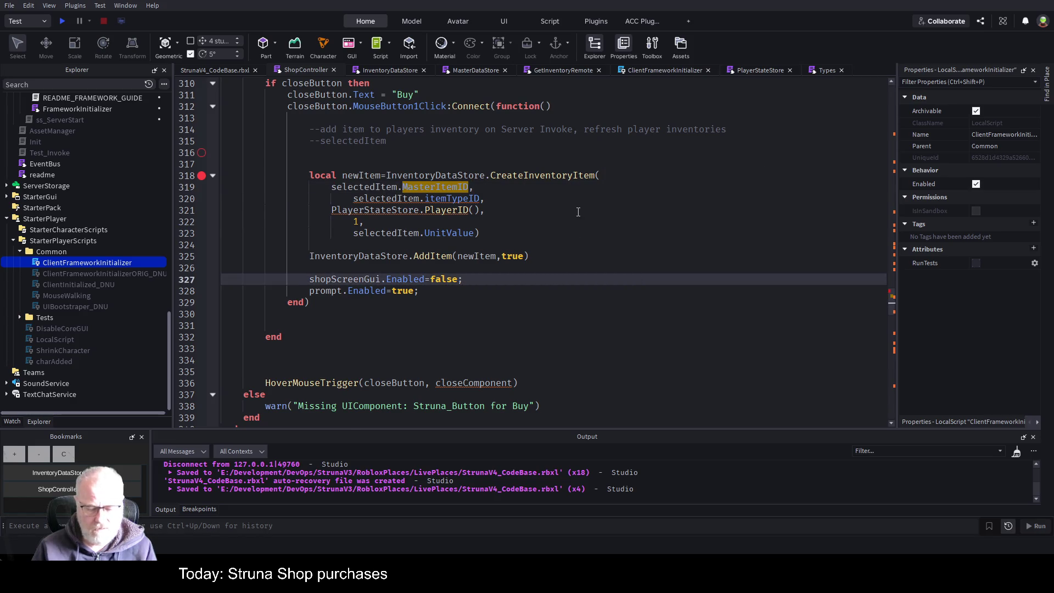
pyautogui.hotkey('ctrl', 'f')
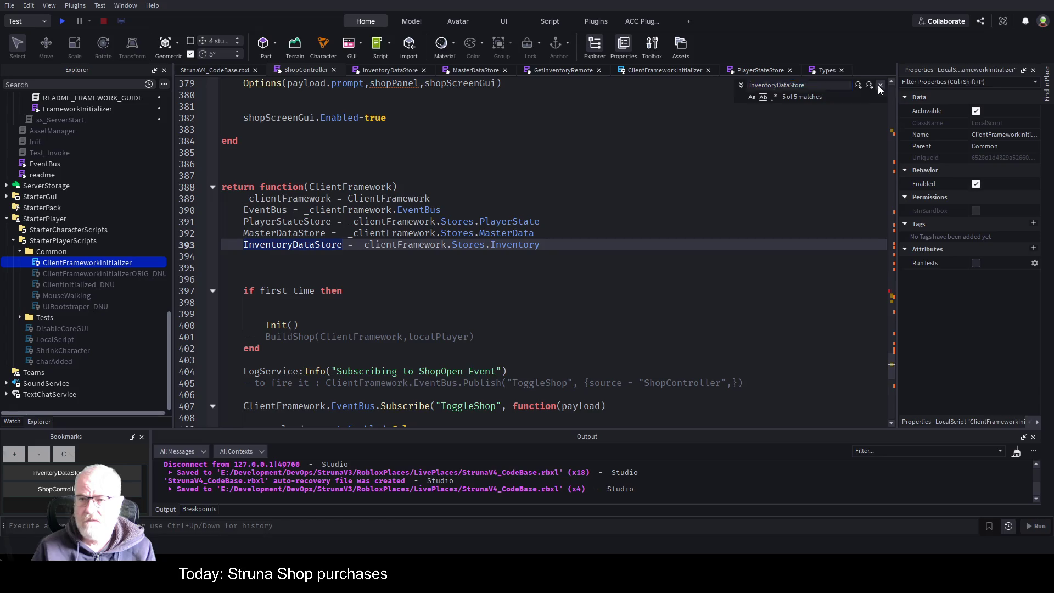
pyautogui.click(880, 85)
pyautogui.click(647, 210)
pyautogui.scroll(-5, 494, 208)
pyautogui.scroll(-5, 504, 233)
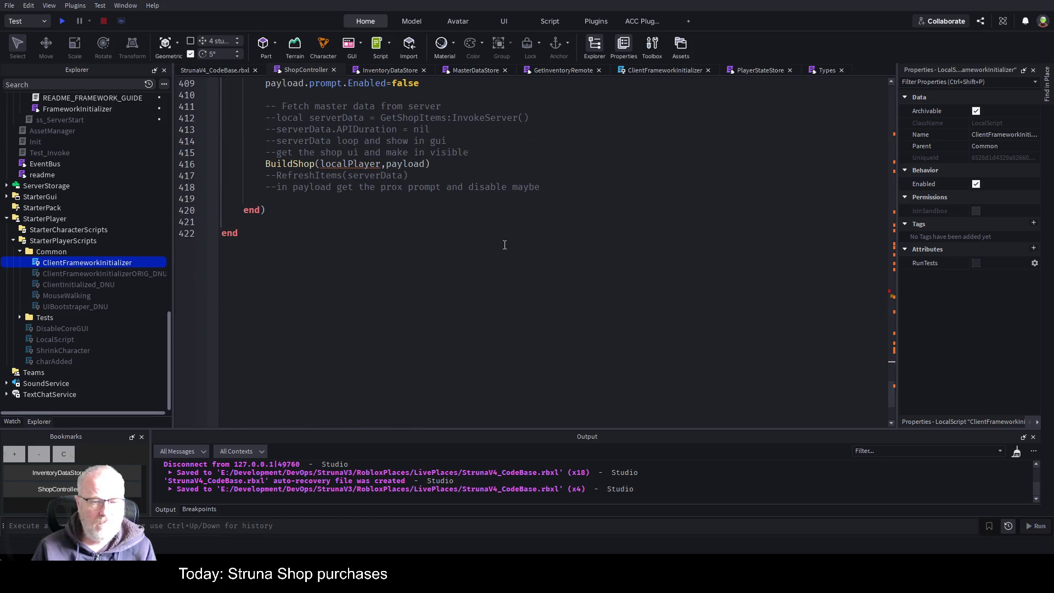
pyautogui.click(60, 490)
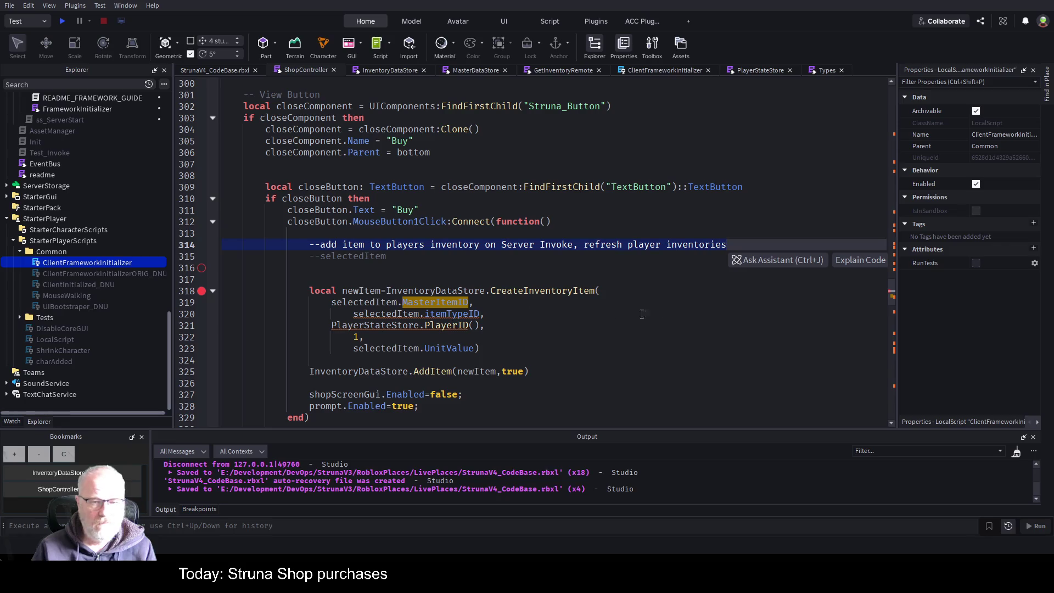
pyautogui.press('Down')
pyautogui.press('Down')
pyautogui.press('Down')
# Step: Disable the breakpoint on line 318 at the CreateInventoryItem call
pyautogui.click(202, 291)
pyautogui.click(487, 337)
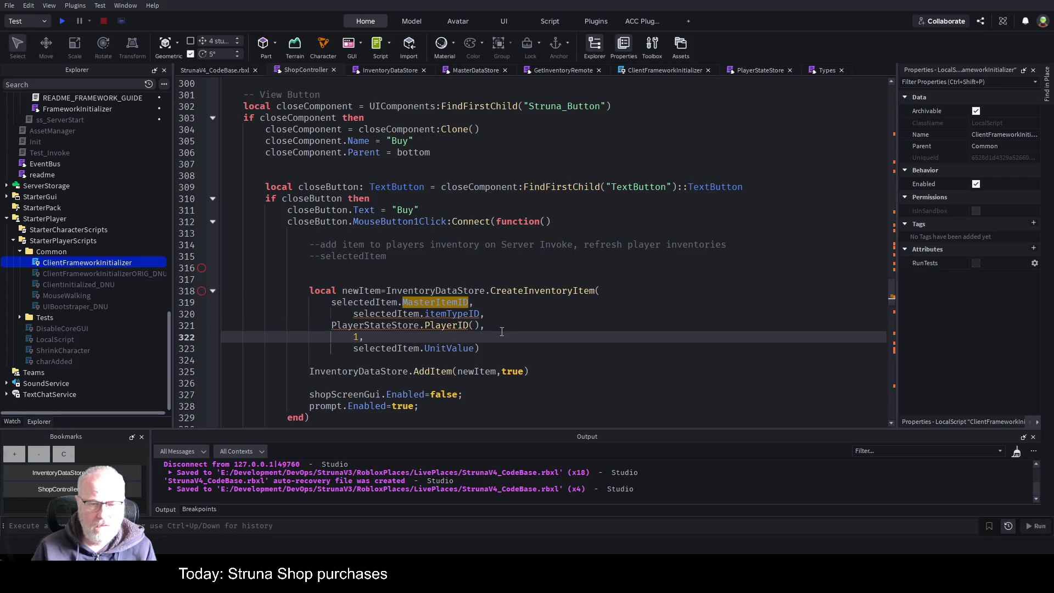
pyautogui.click(596, 245)
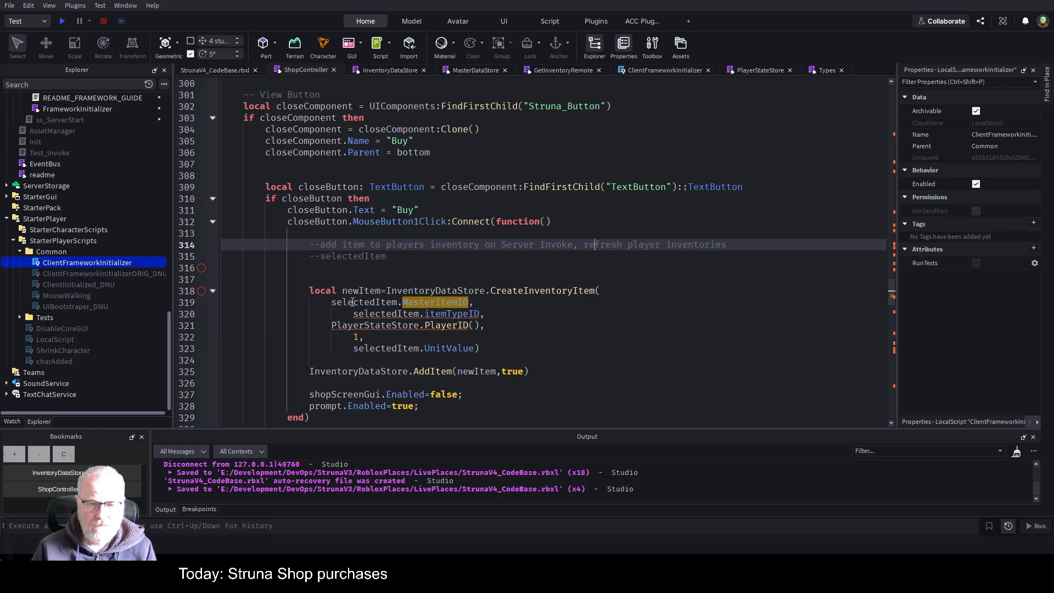
# Step: Follow selectedItem to its declaration and open the ShopMasterItemInfo definition in Types
pyautogui.click(352, 302)
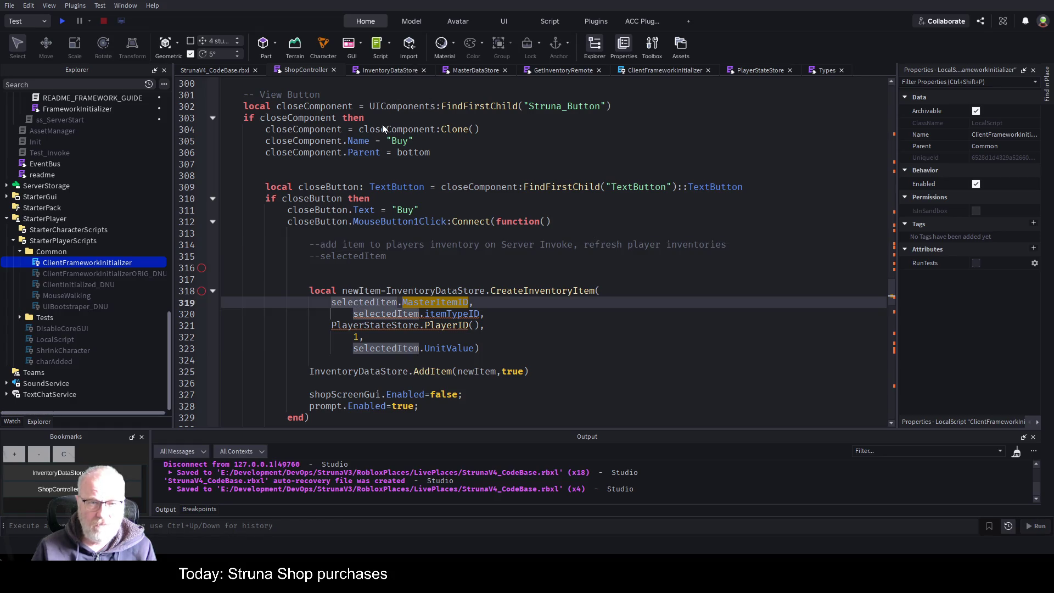
pyautogui.press('F12')
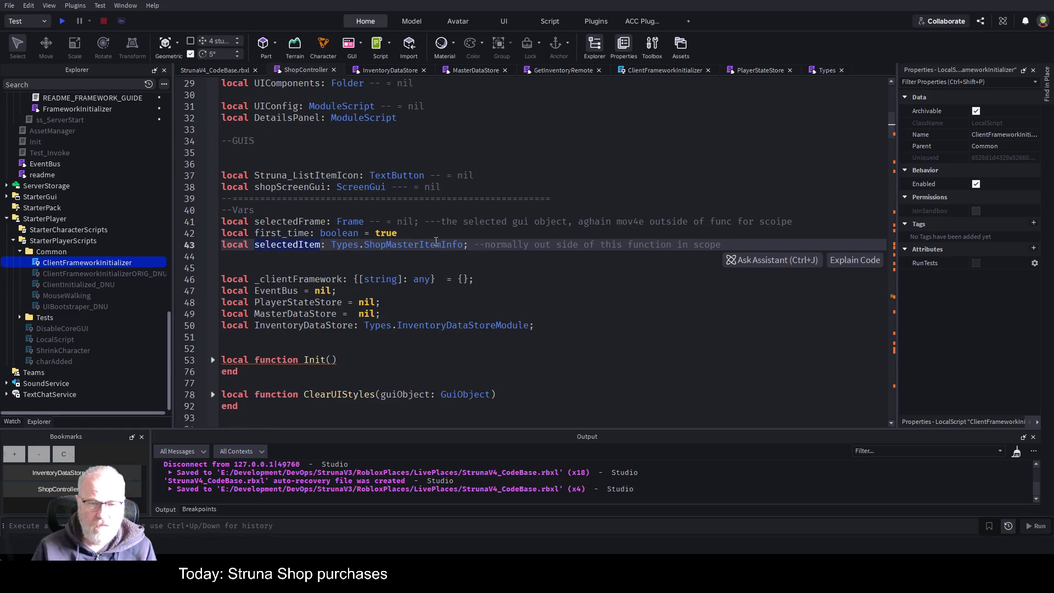
pyautogui.click(437, 244)
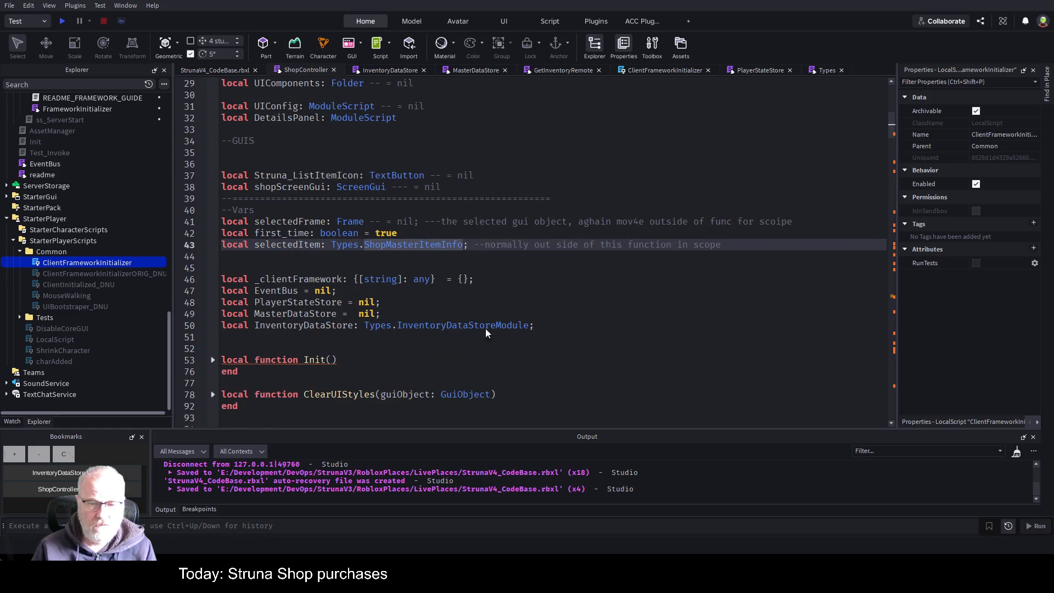
pyautogui.press('F12')
pyautogui.click(513, 349)
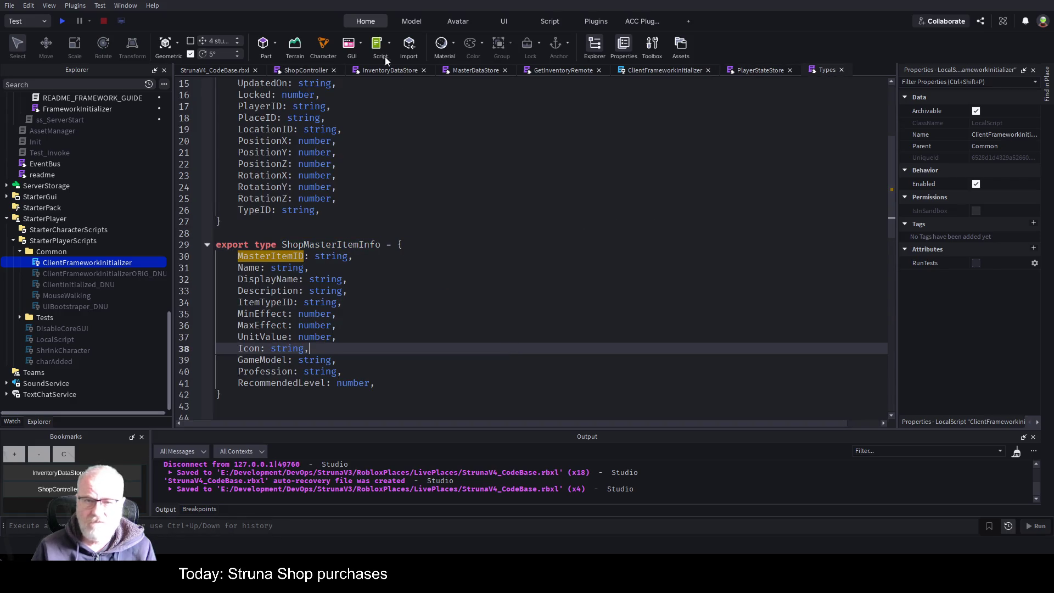
# Step: Back in ShopController, review the Buy button's CreateInventoryItem call
pyautogui.click(308, 70)
pyautogui.click(520, 287)
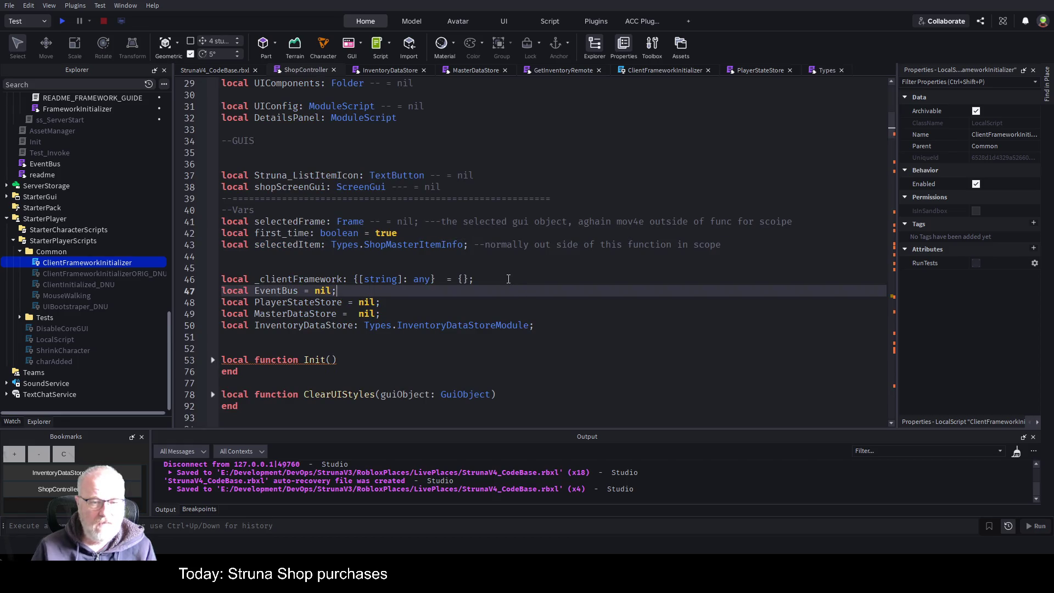
pyautogui.scroll(-20, 508, 278)
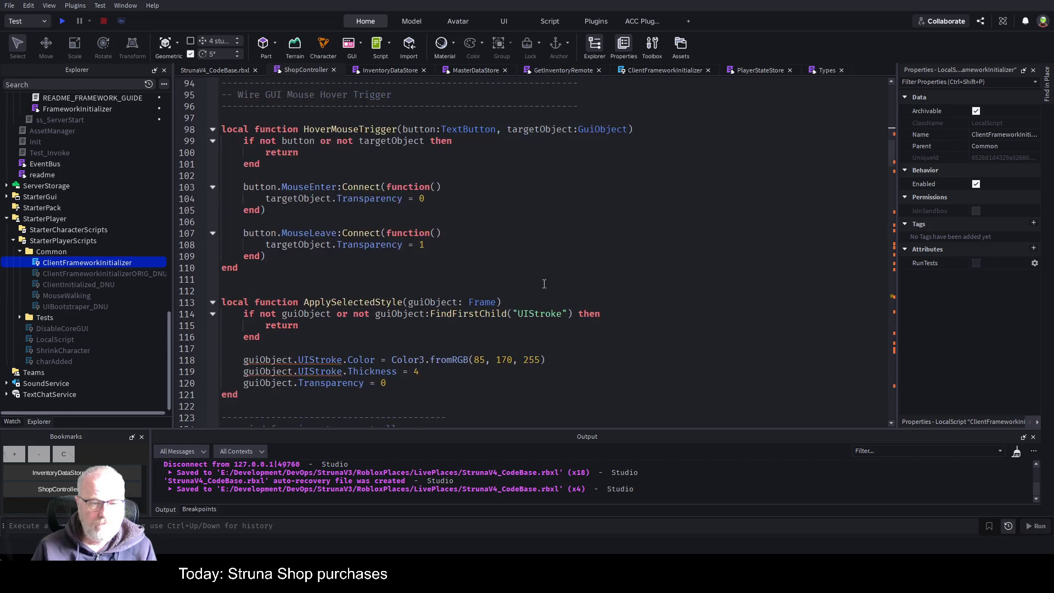
pyautogui.click(76, 486)
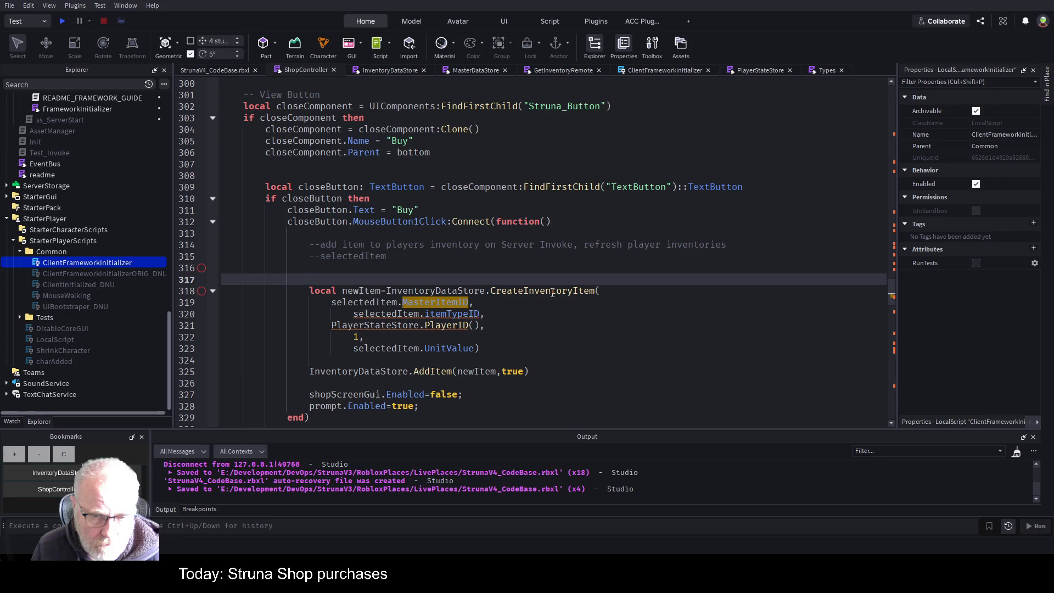
pyautogui.click(552, 293)
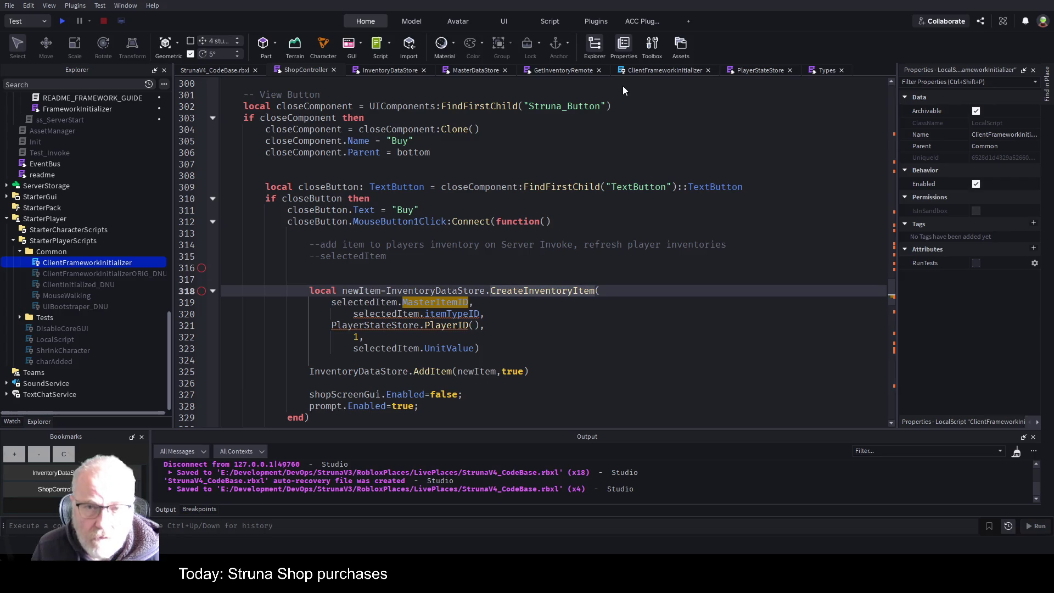
pyautogui.click(519, 260)
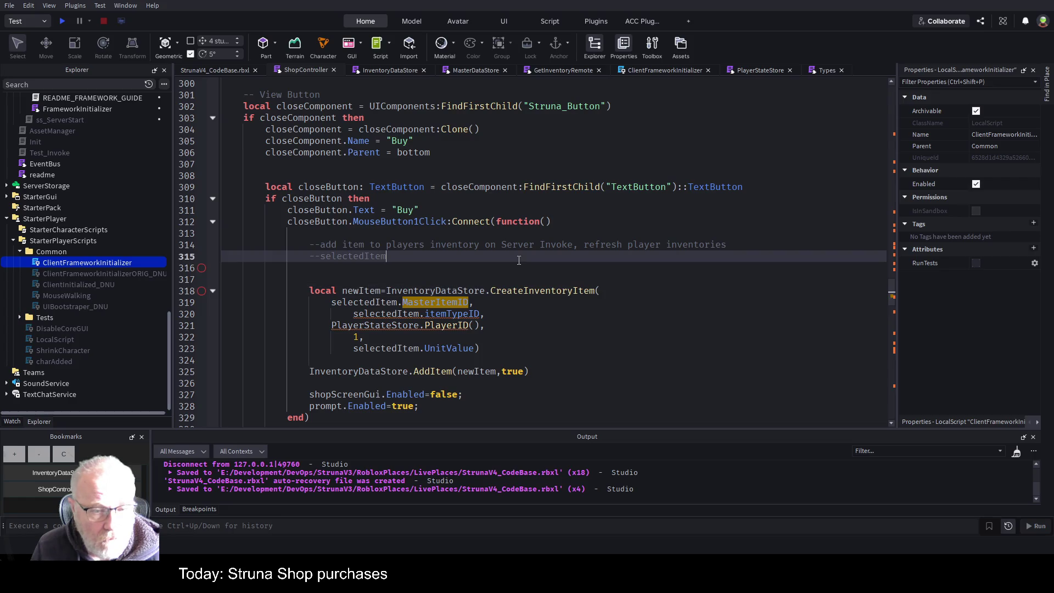
# Step: Trace InventoryDataStore to its InventoryDataStoreModule type and select the InventoryItem type name
pyautogui.click(466, 292)
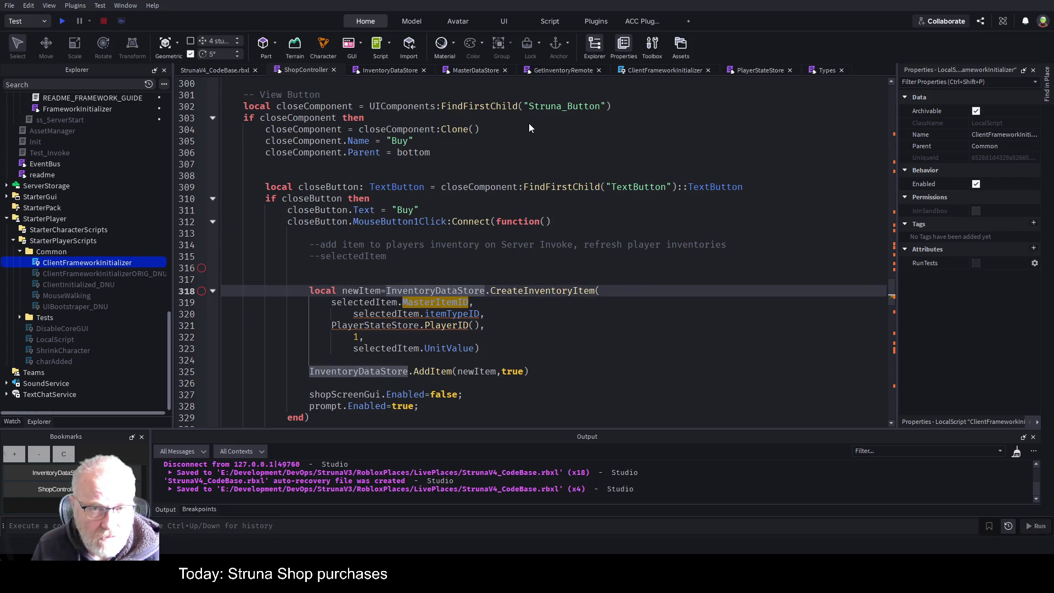
pyautogui.press('F12')
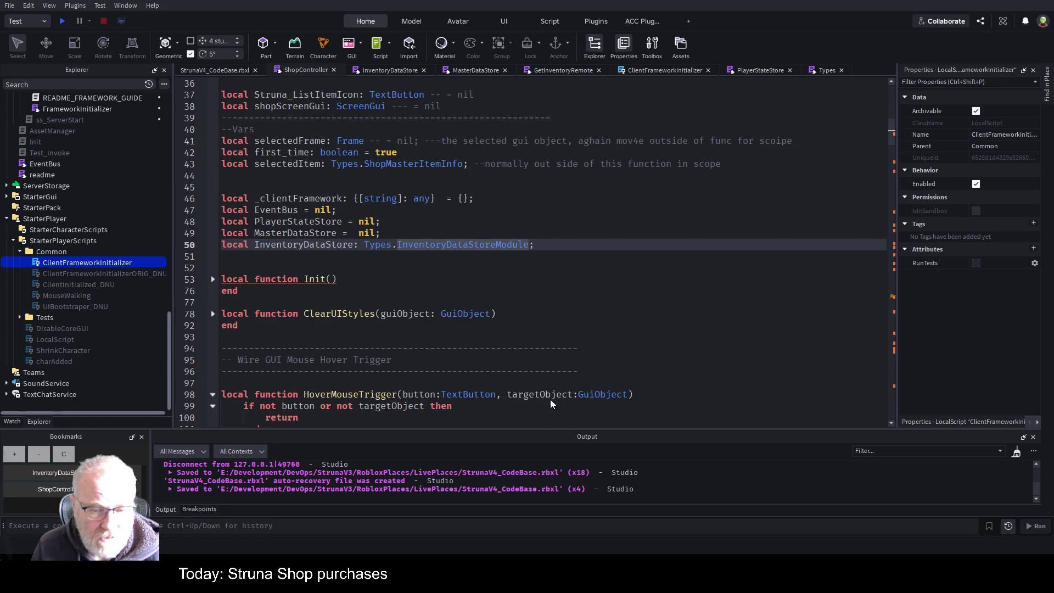
pyautogui.press('F12')
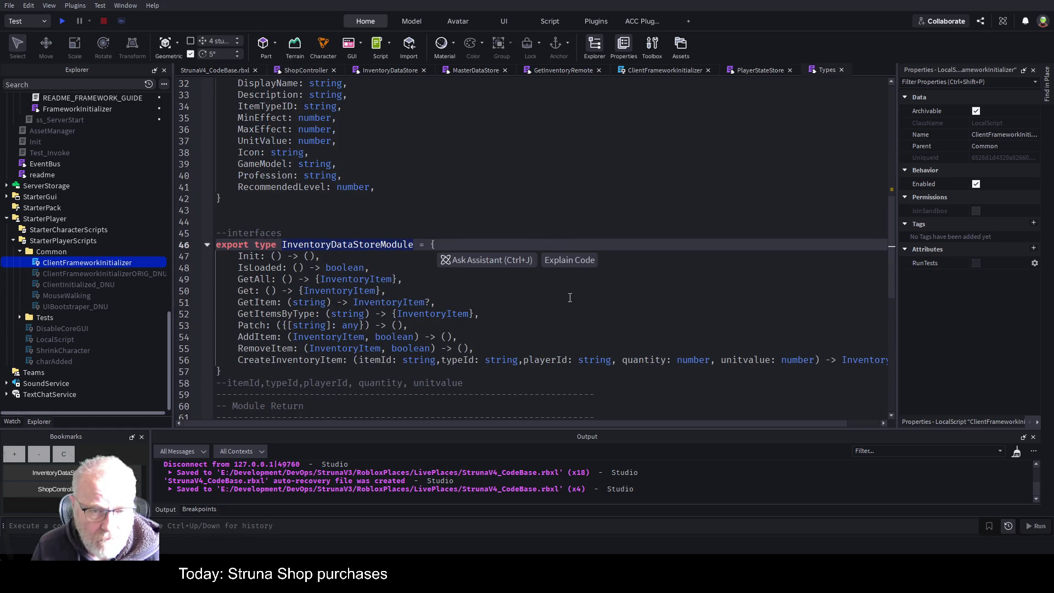
pyautogui.scroll(-3, 458, 194)
pyautogui.scroll(8, 458, 208)
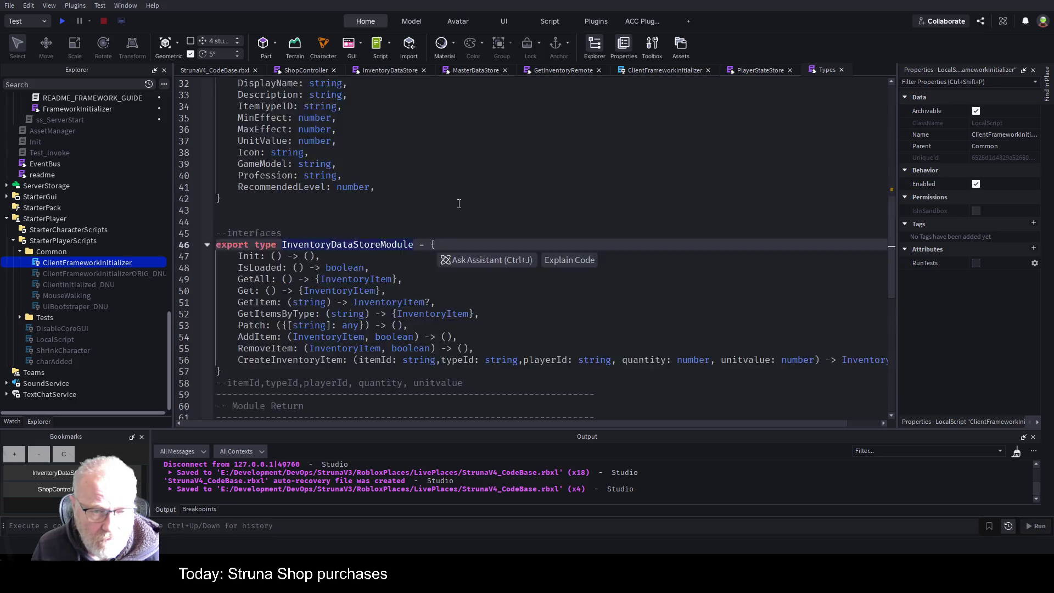
pyautogui.scroll(5, 439, 215)
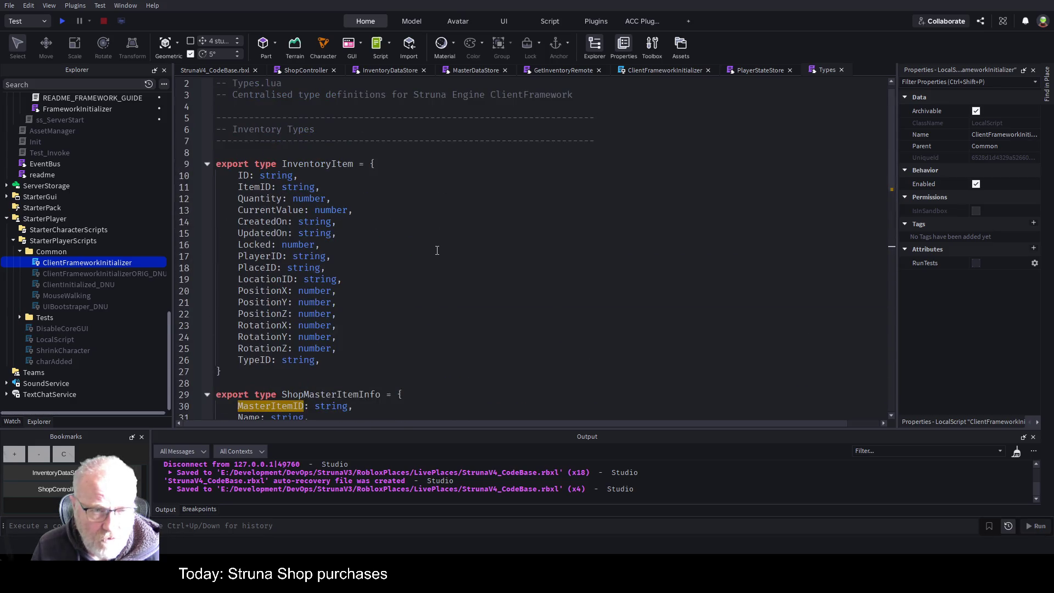
pyautogui.doubleClick(314, 165)
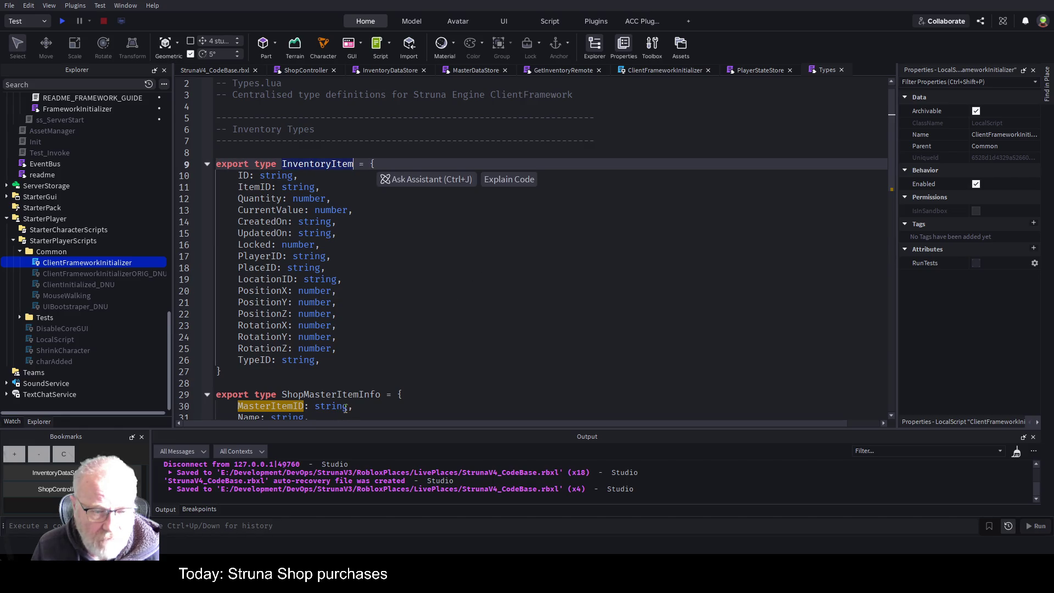
pyautogui.doubleClick(335, 168)
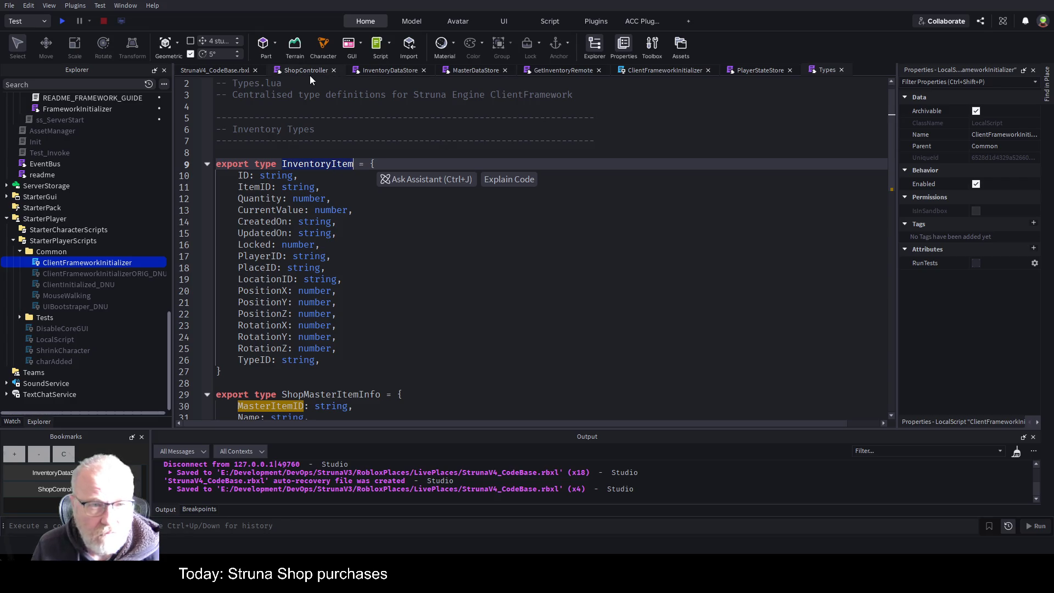
# Step: Above the Creators comment in InventoryDataStore, write 'function InventoryDataStore.Map(ShopItem: Types)'
pyautogui.click(384, 70)
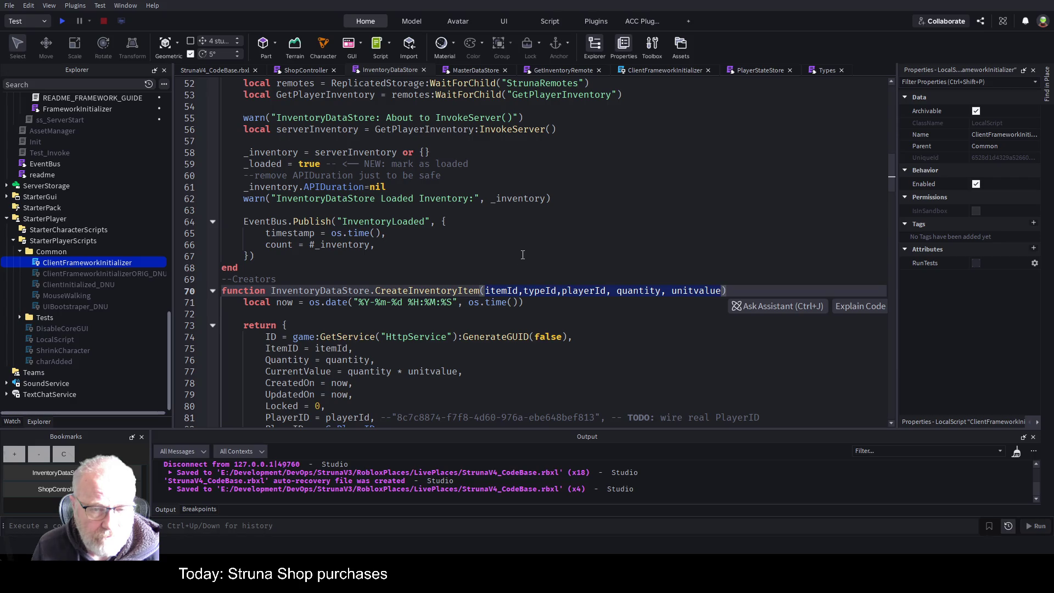
pyautogui.click(398, 277)
pyautogui.press('Return')
pyautogui.press('Return')
pyautogui.press('Return')
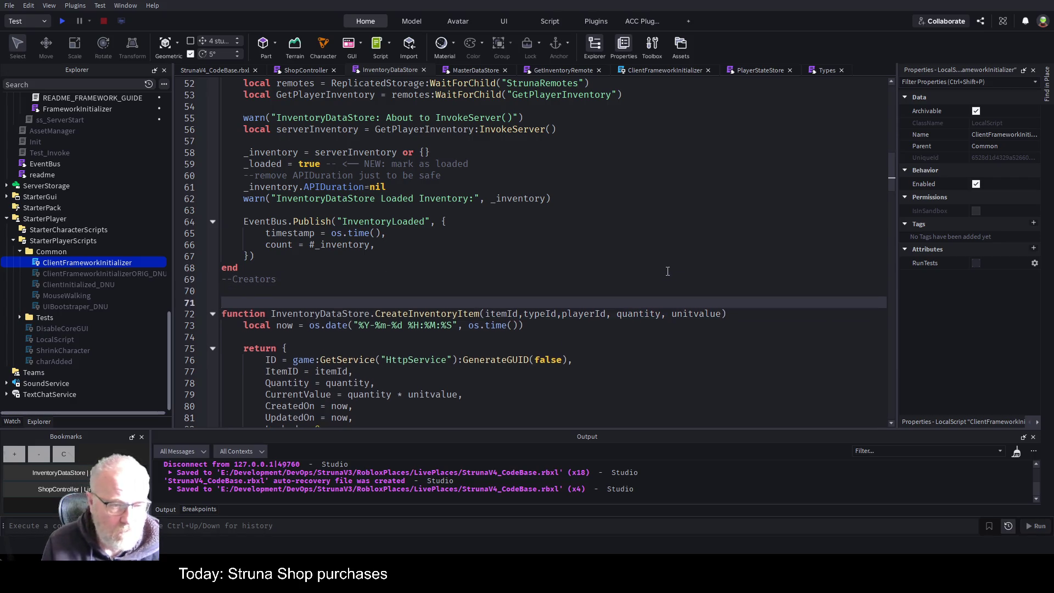
pyautogui.press('Up')
pyautogui.press('Up')
pyautogui.press('Up')
pyautogui.press('Return')
pyautogui.press('Return')
pyautogui.press('Return')
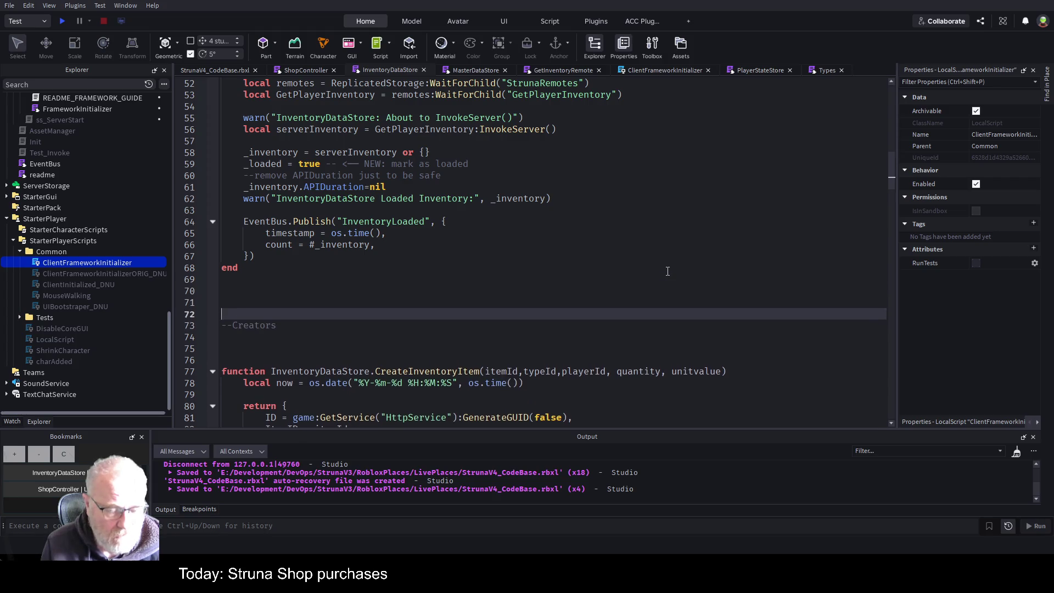
pyautogui.press('Up')
pyautogui.press('Up')
pyautogui.press('Up')
pyautogui.write('fun')
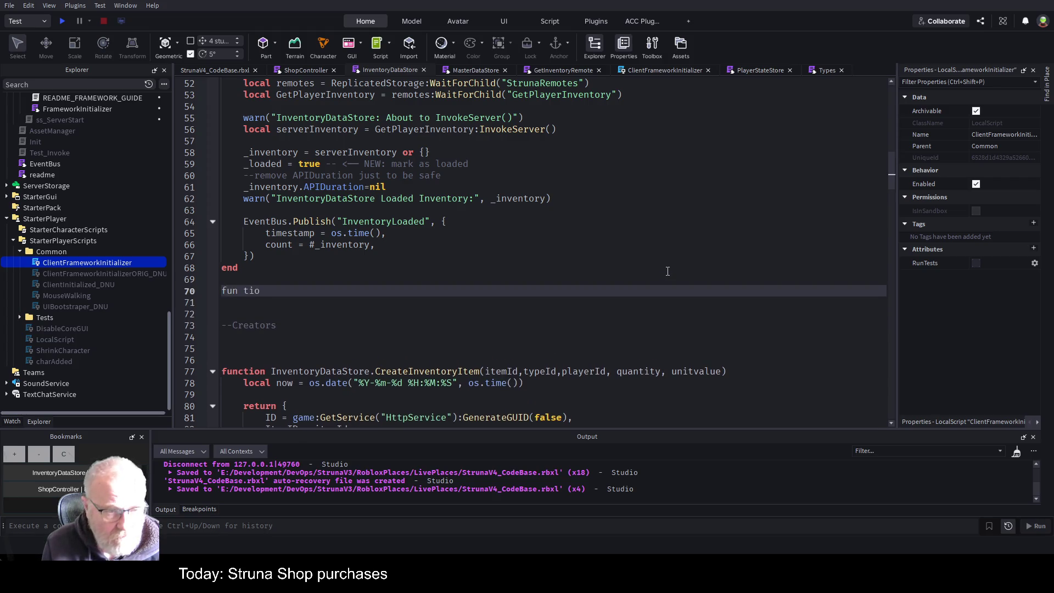
pyautogui.press('BackSpace')
pyautogui.write('ction ')
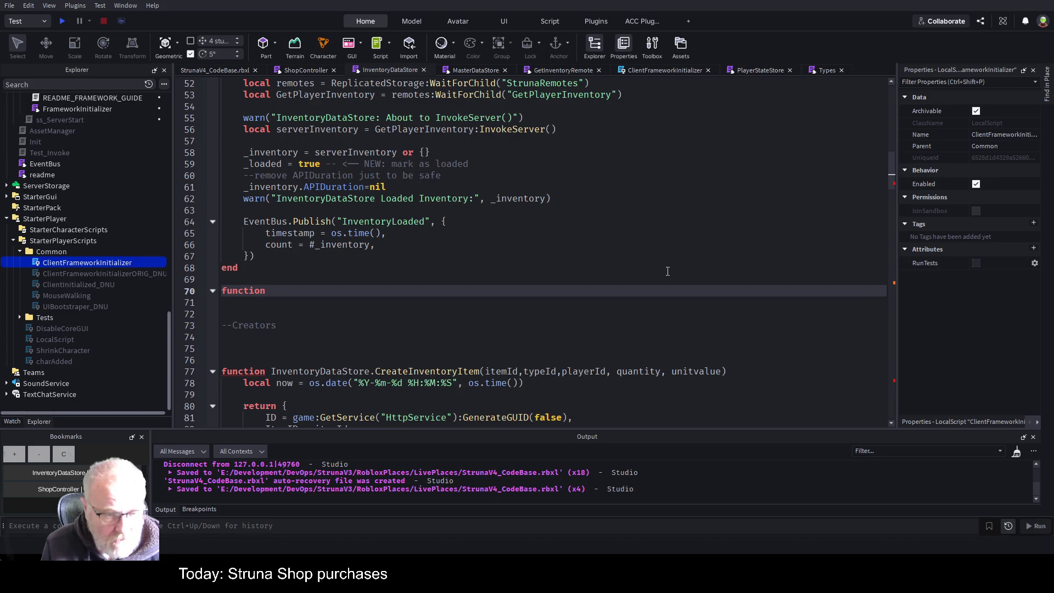
pyautogui.write('Inven')
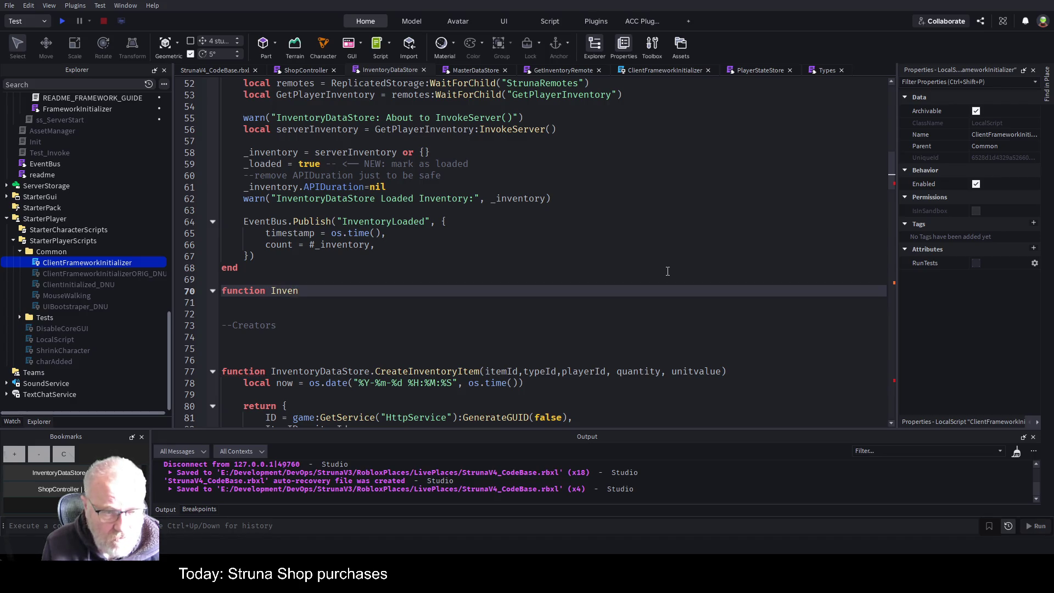
pyautogui.write('to')
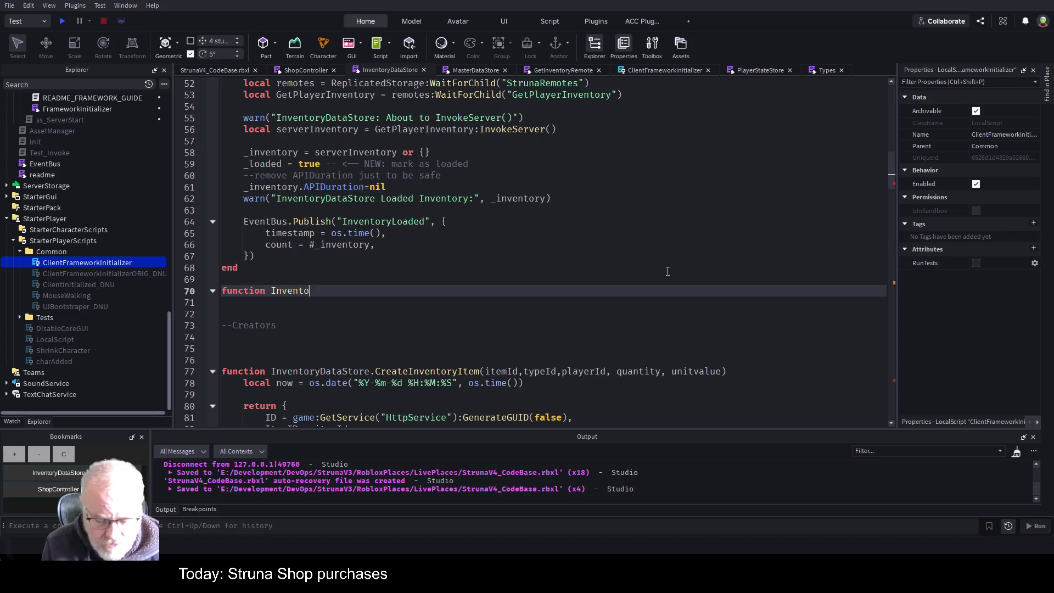
pyautogui.write('ryDataS')
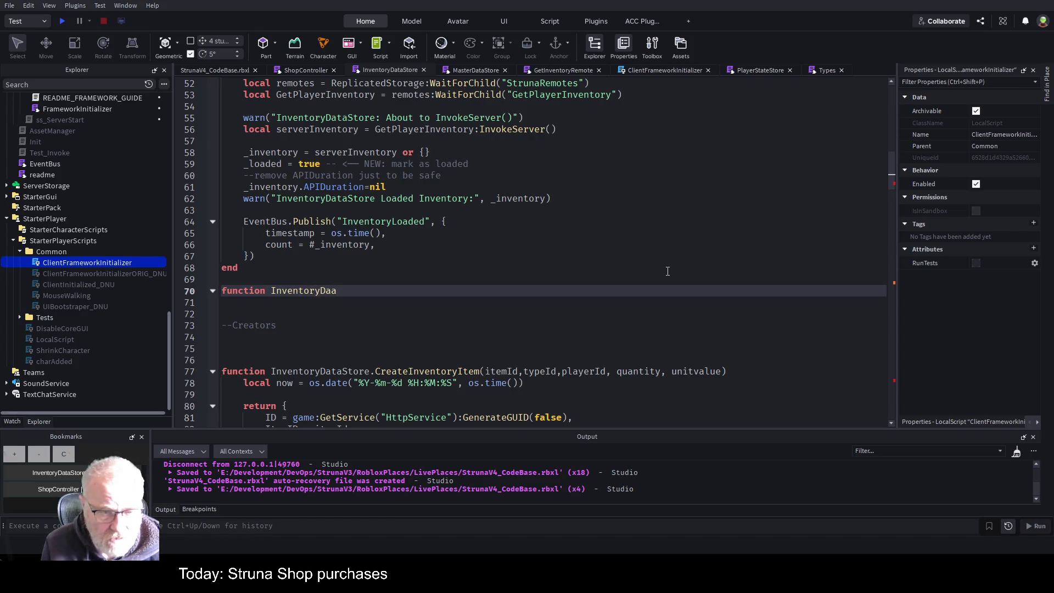
pyautogui.write('tore')
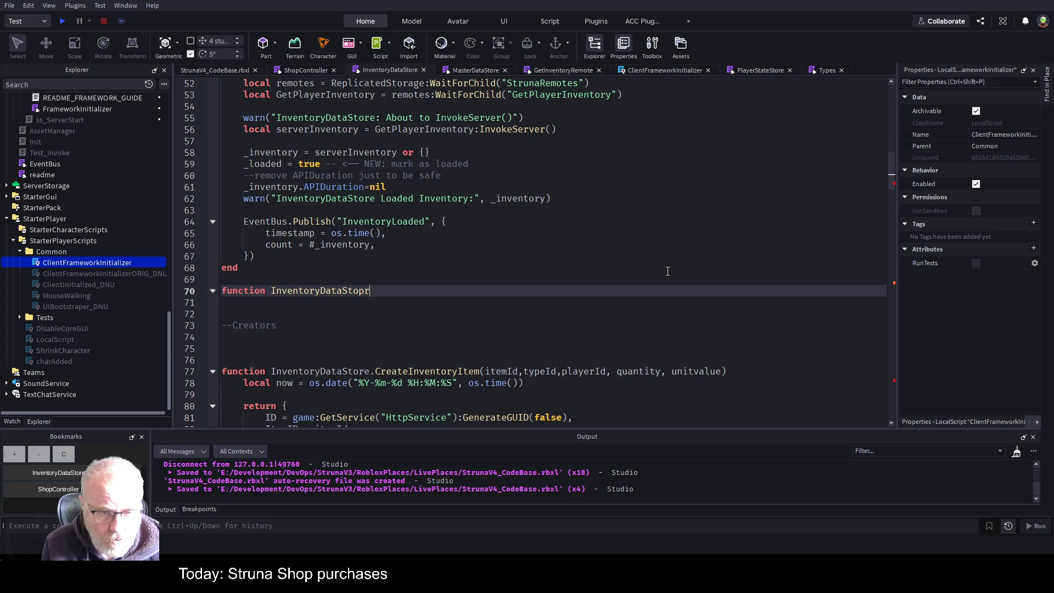
pyautogui.write('.')
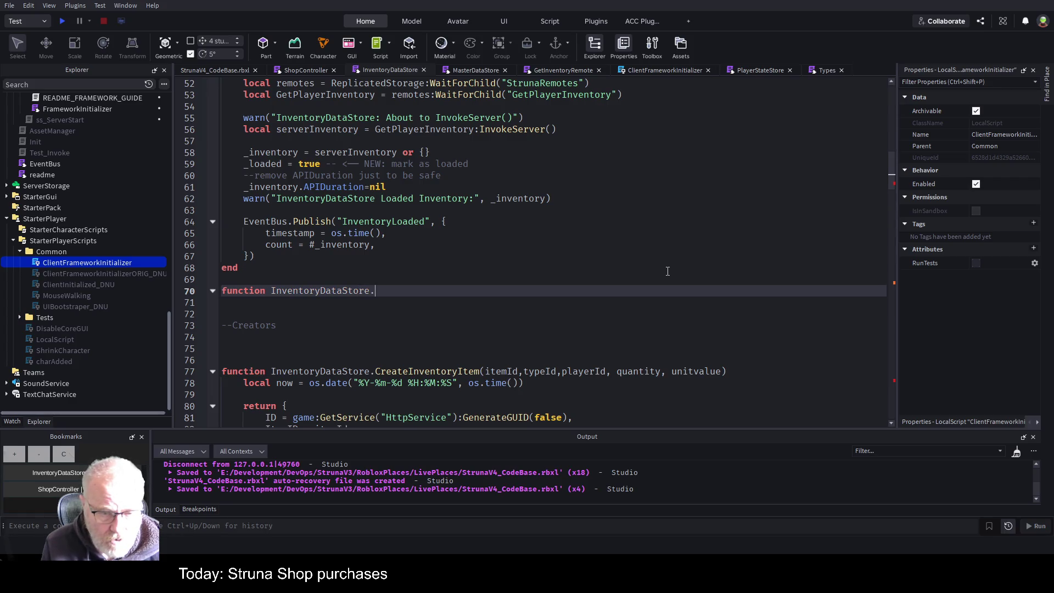
pyautogui.write('Mapp')
pyautogui.press('BackSpace')
pyautogui.write('()')
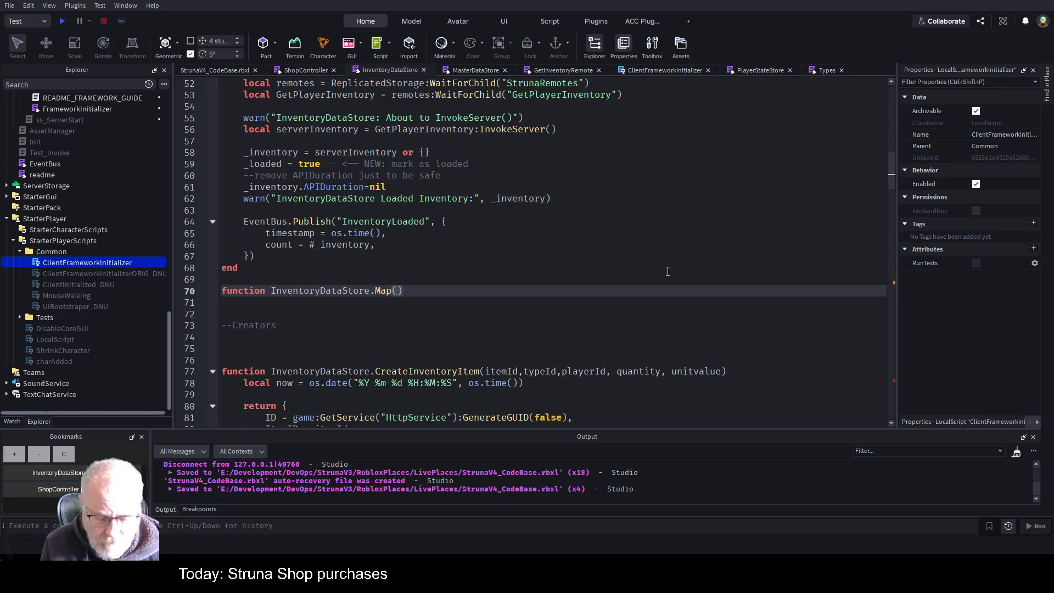
pyautogui.press('Left')
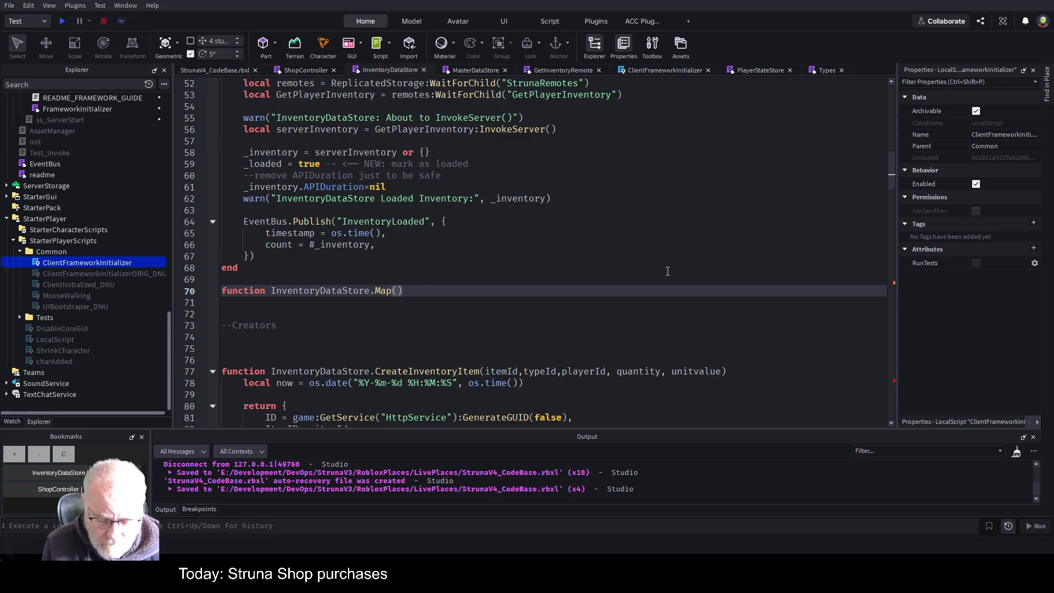
pyautogui.write('ShopItem')
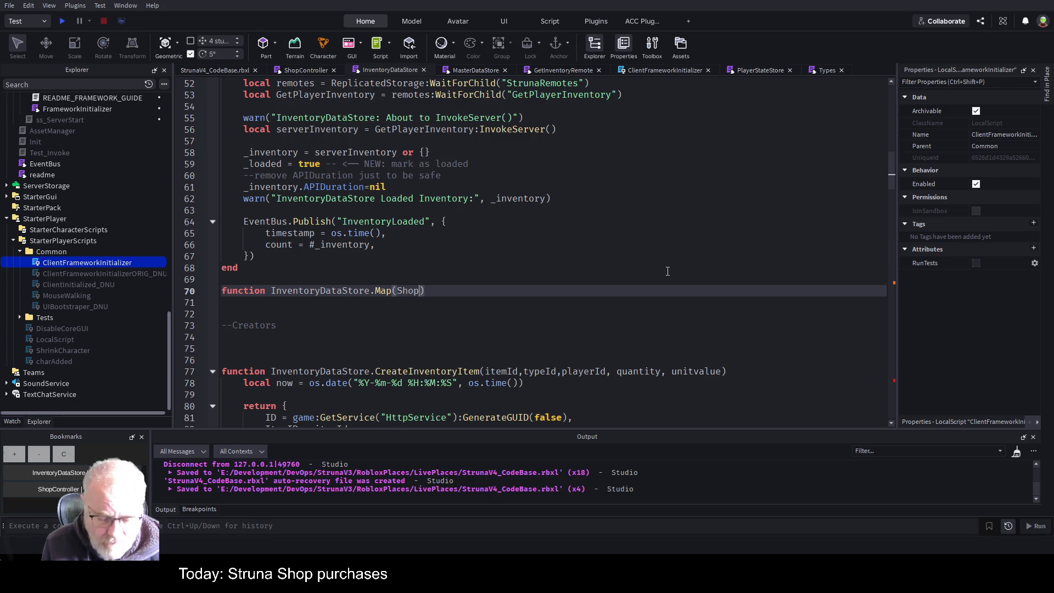
pyautogui.write(': Types')
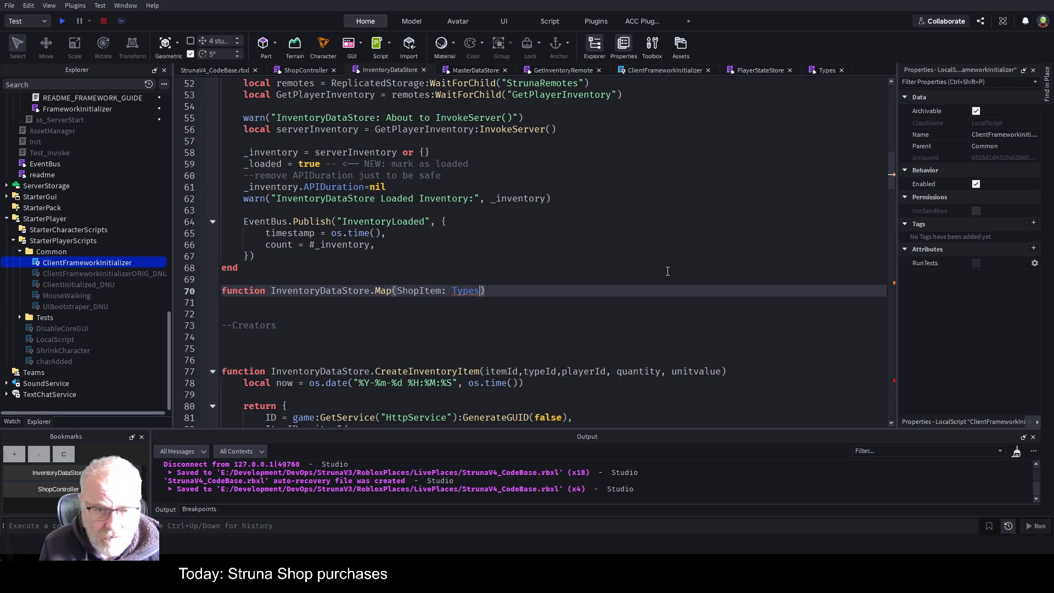
# Step: Remove the Types require line from the end of the script
pyautogui.click(502, 327)
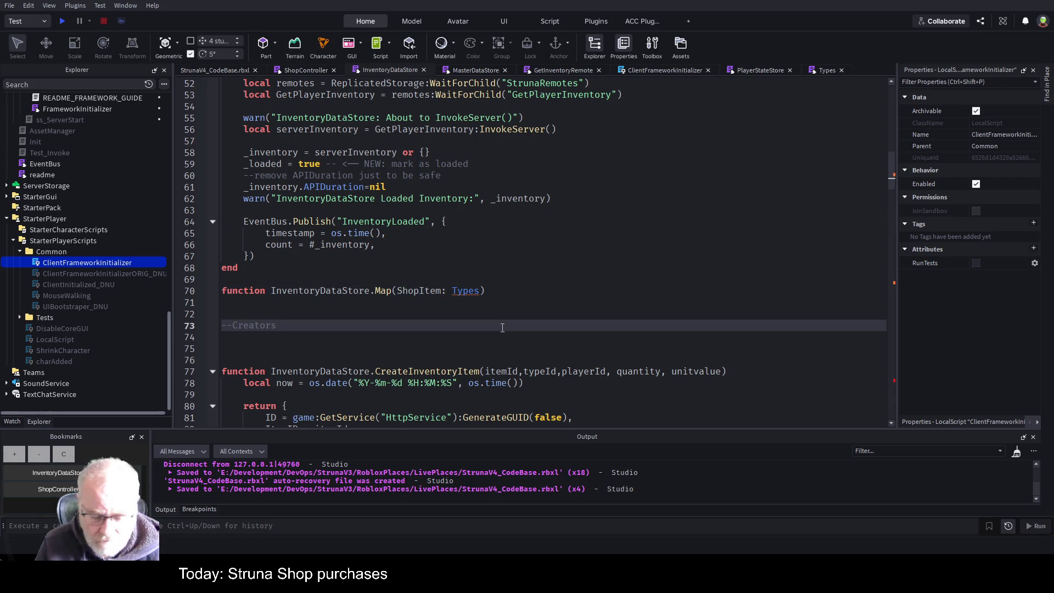
pyautogui.hotkey('ctrl', 'End')
pyautogui.press('Up')
pyautogui.press('Up')
pyautogui.hotkey('shift', 'End')
pyautogui.hotkey('ctrl', 'c')
pyautogui.press('BackSpace')
pyautogui.hotkey('ctrl', 'Home')
pyautogui.scroll(-7, 448, 300)
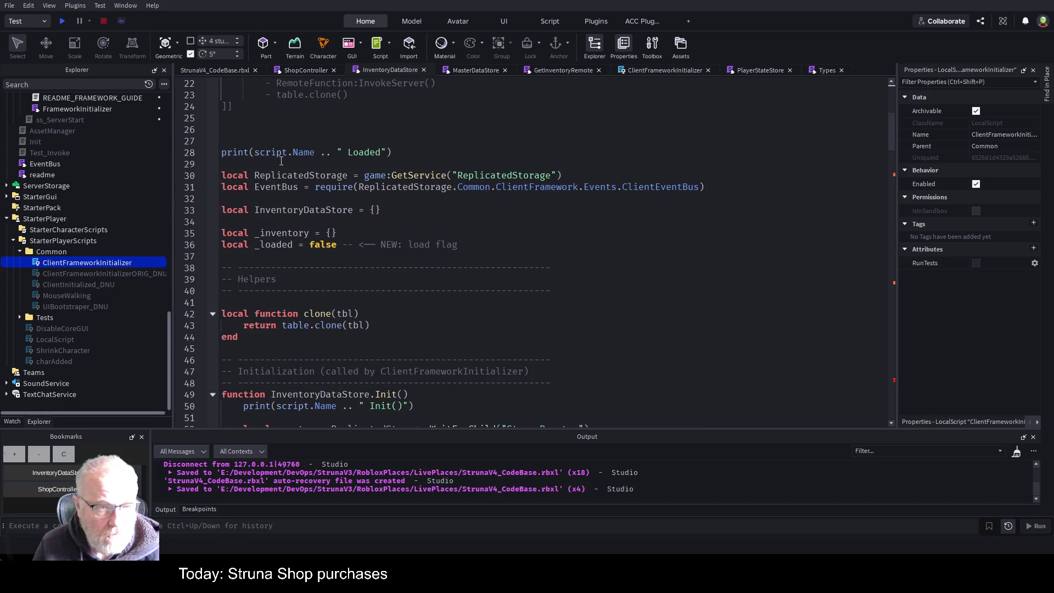
pyautogui.click(281, 162)
pyautogui.press('Return')
pyautogui.press('Return')
pyautogui.press('Up')
pyautogui.hotkey('ctrl', 'v')
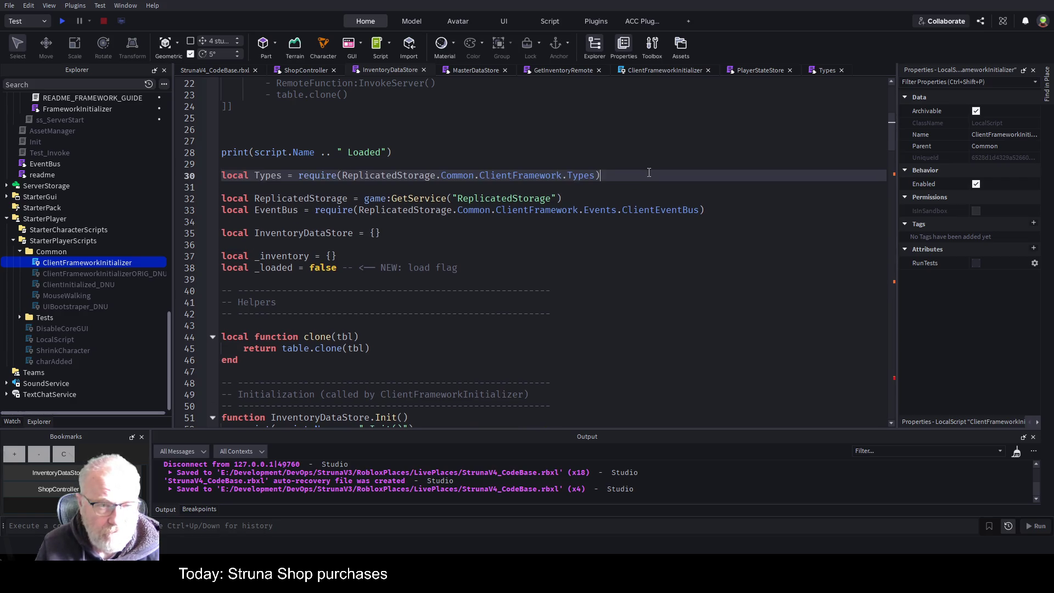
pyautogui.hotkey('shift', 'Home')
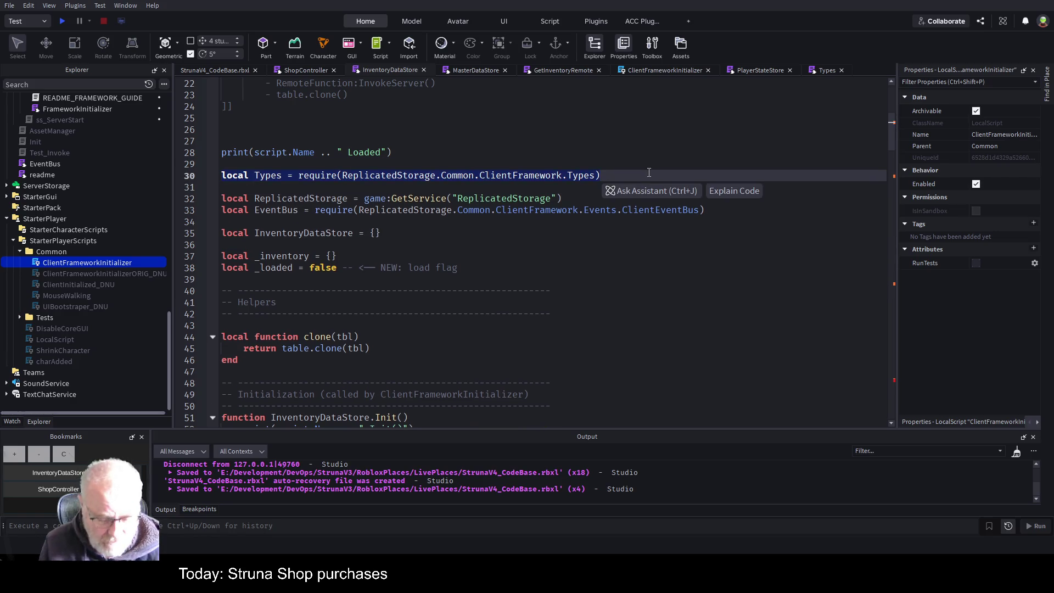
pyautogui.press('BackSpace')
pyautogui.press('Down')
pyautogui.press('Down')
pyautogui.press('Down')
pyautogui.press('Return')
pyautogui.press('Up')
pyautogui.hotkey('ctrl', 'v')
pyautogui.press('Return')
pyautogui.hotkey('ctrl', 's')
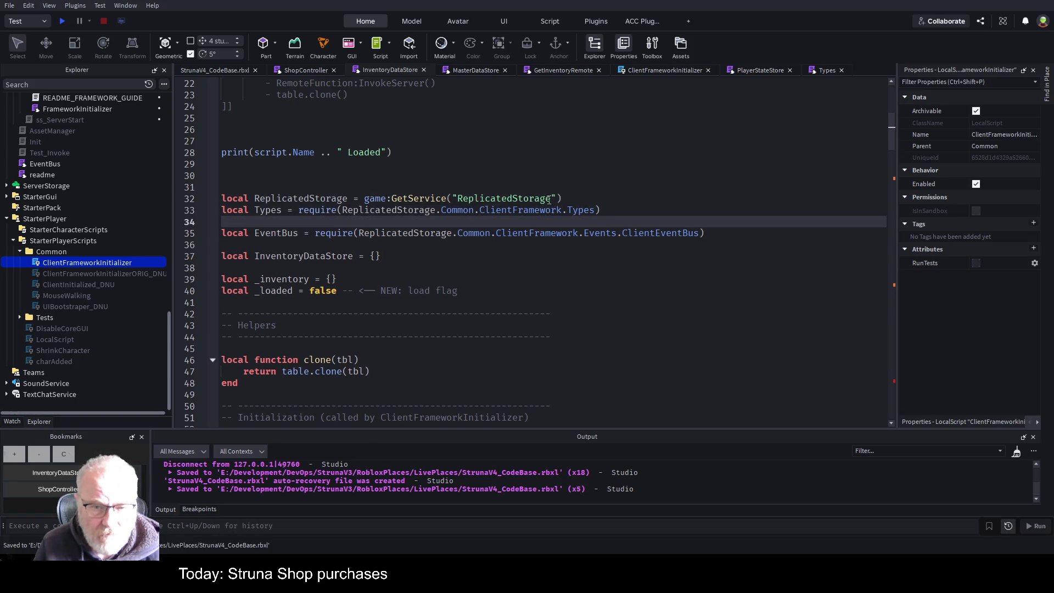
pyautogui.scroll(-8, 513, 236)
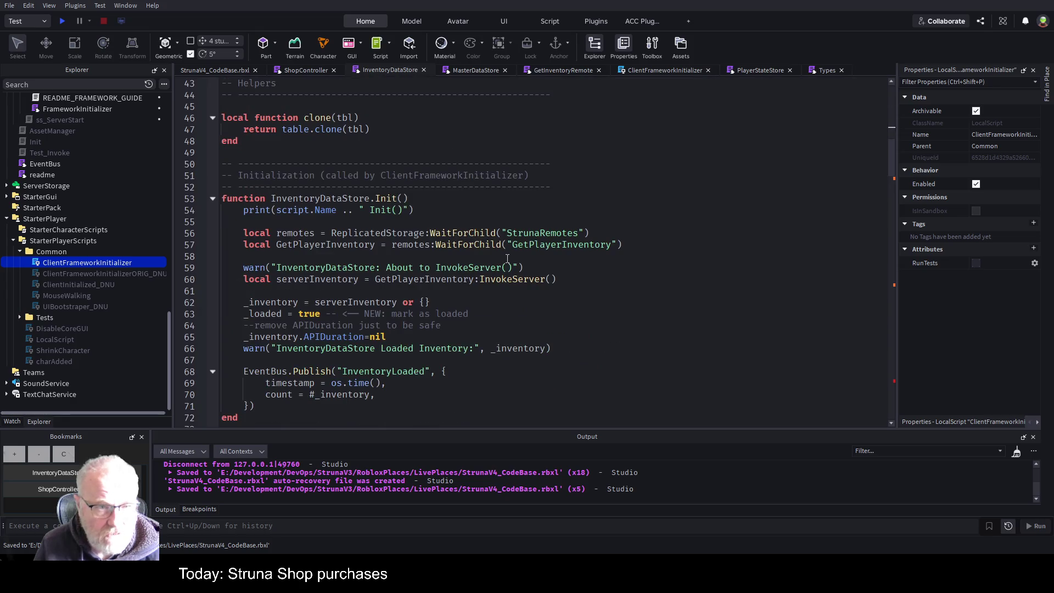
pyautogui.scroll(5, 509, 248)
pyautogui.scroll(-13, 509, 248)
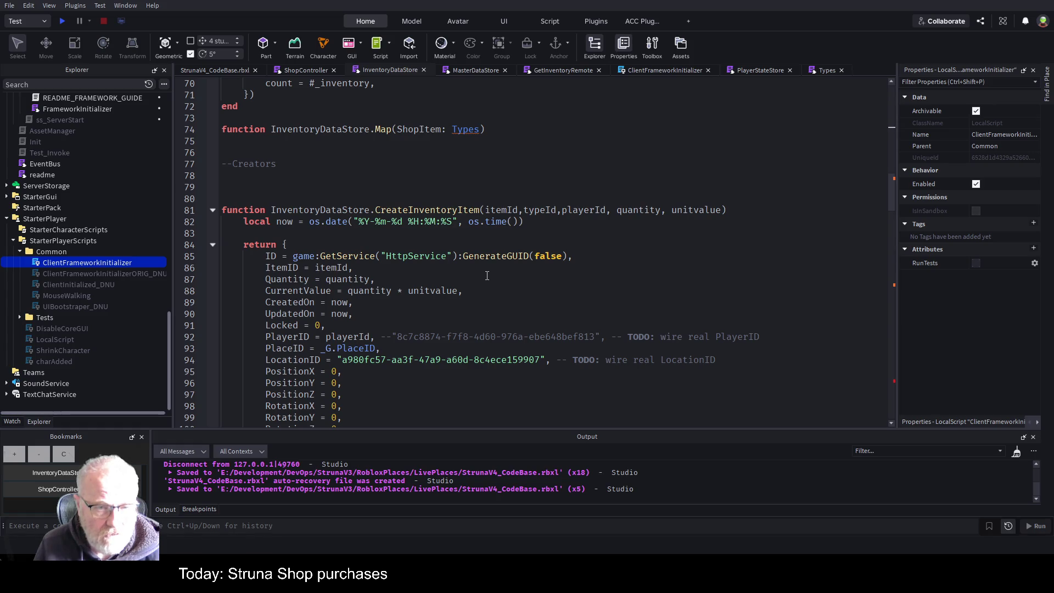
pyautogui.scroll(3, 487, 276)
# Step: Type Map's ShopItem parameter as Types.ShopMasterItemInfo, leaving no return type annotation
pyautogui.click(482, 233)
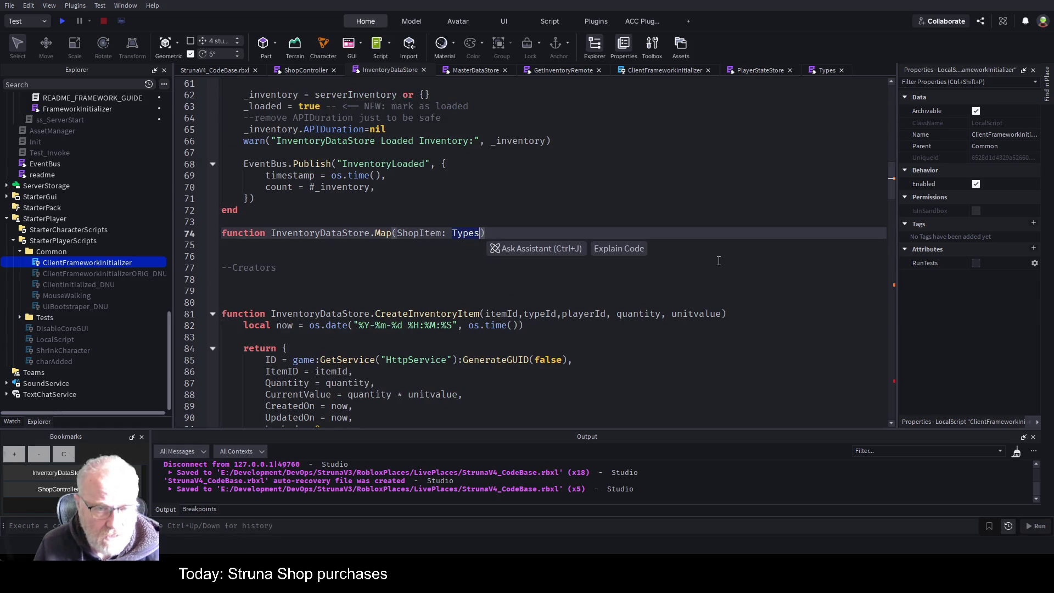
pyautogui.press('BackSpace')
pyautogui.press('BackSpace')
pyautogui.write('es.')
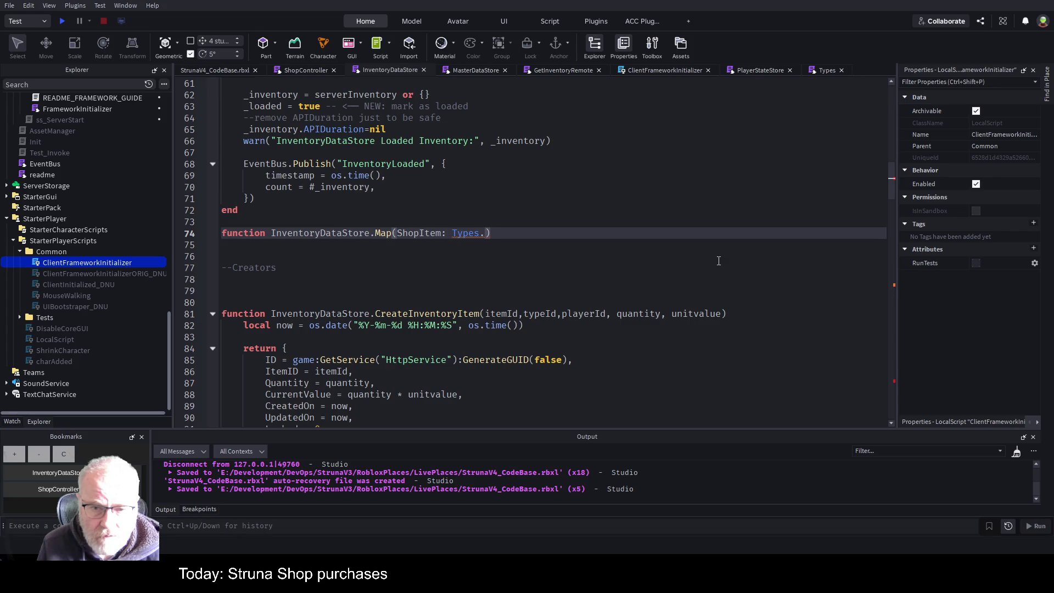
pyautogui.write('ShopMasterItemInfo')
pyautogui.press('End')
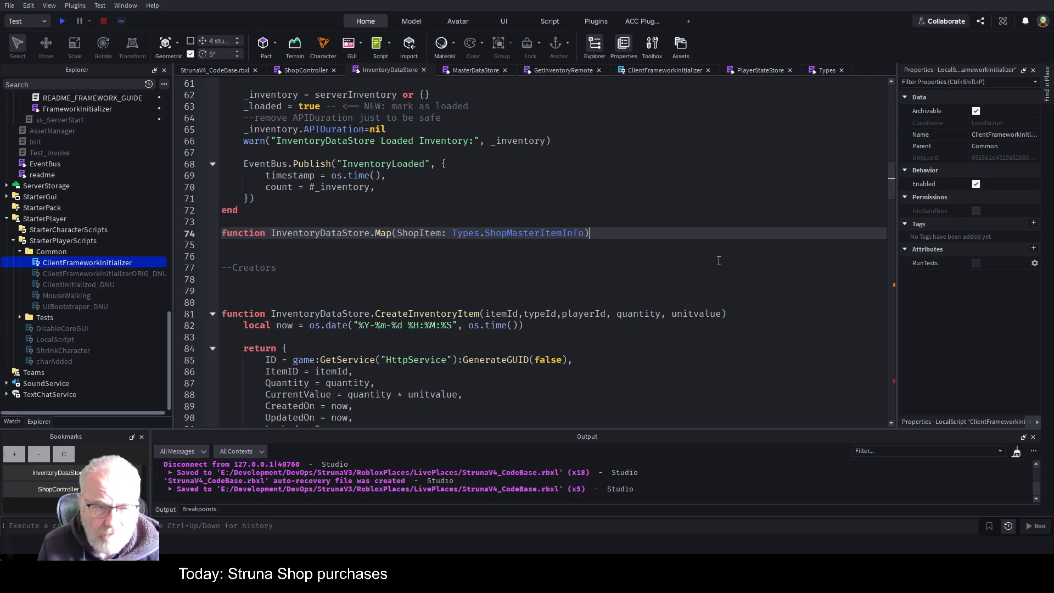
pyautogui.write(': Type')
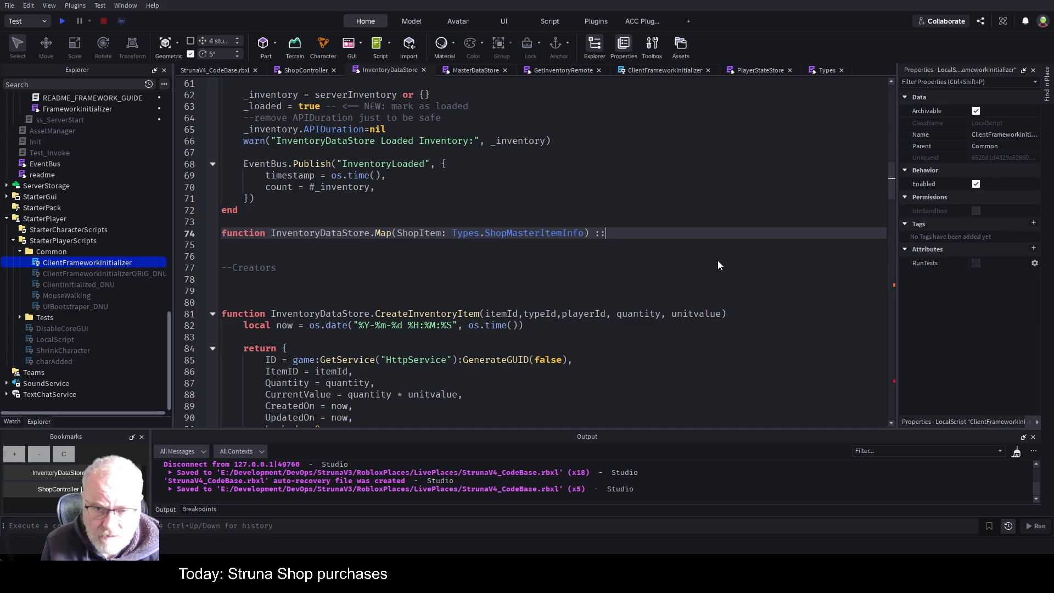
pyautogui.write('s')
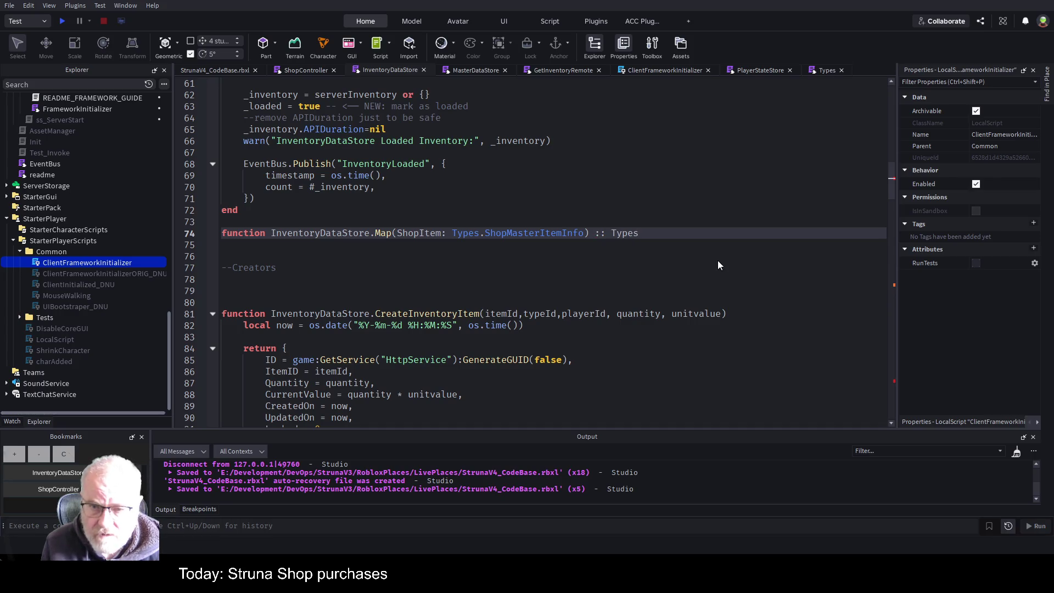
pyautogui.hotkey('ctrl', 'BackSpace')
pyautogui.press('BackSpace')
pyautogui.press('BackSpace')
pyautogui.press('BackSpace')
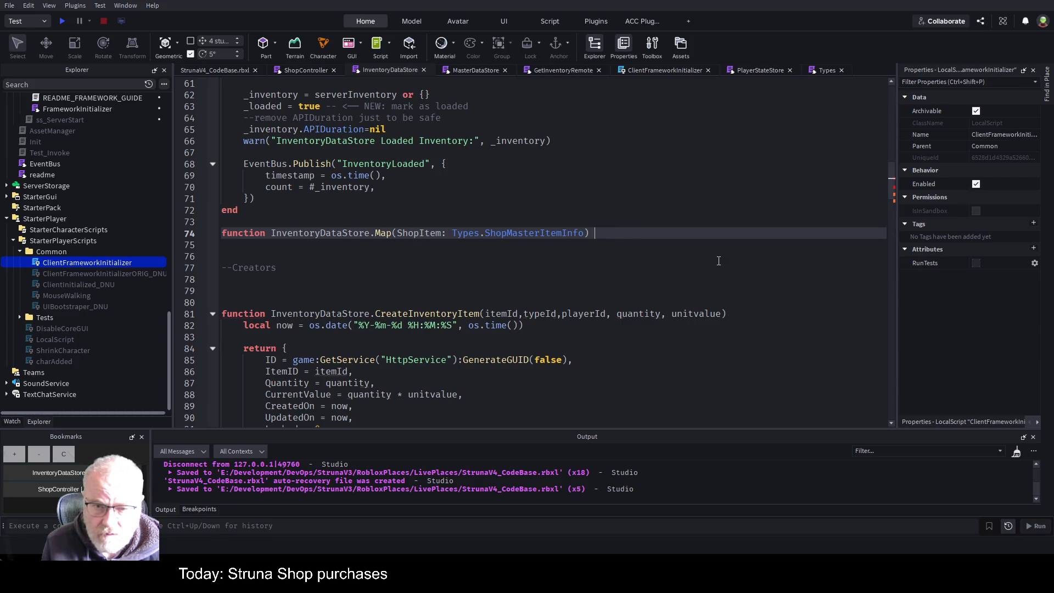
pyautogui.write(':: Types.')
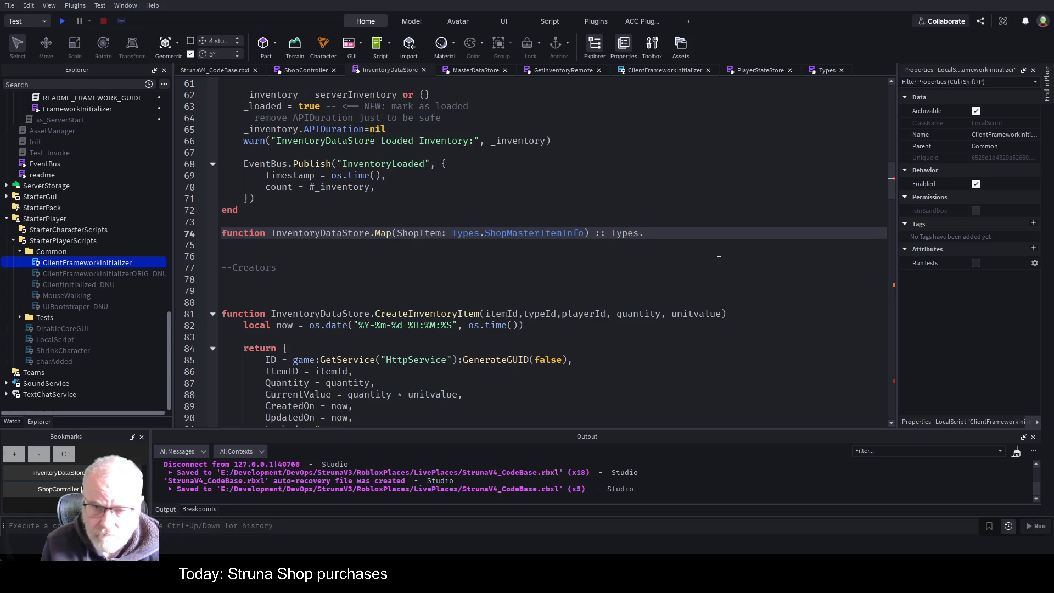
pyautogui.press('BackSpace')
pyautogui.press('BackSpace')
pyautogui.press('BackSpace')
pyautogui.press('BackSpace')
pyautogui.press('BackSpace')
pyautogui.press('BackSpace')
pyautogui.press('BackSpace')
pyautogui.press('BackSpace')
pyautogui.write(' Types.')
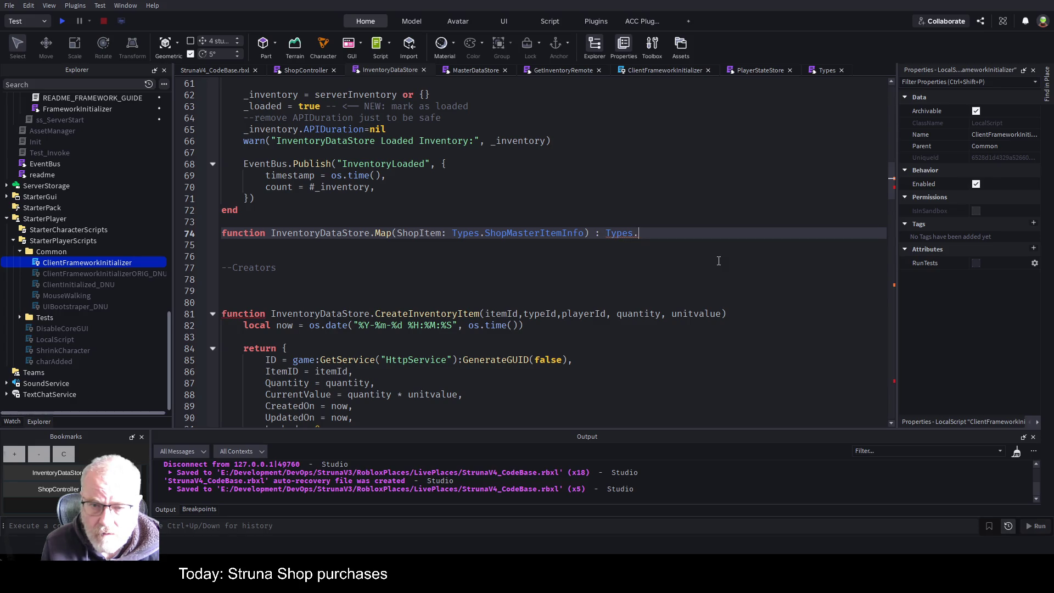
pyautogui.write('I')
pyautogui.press('BackSpace')
pyautogui.press('BackSpace')
pyautogui.press('BackSpace')
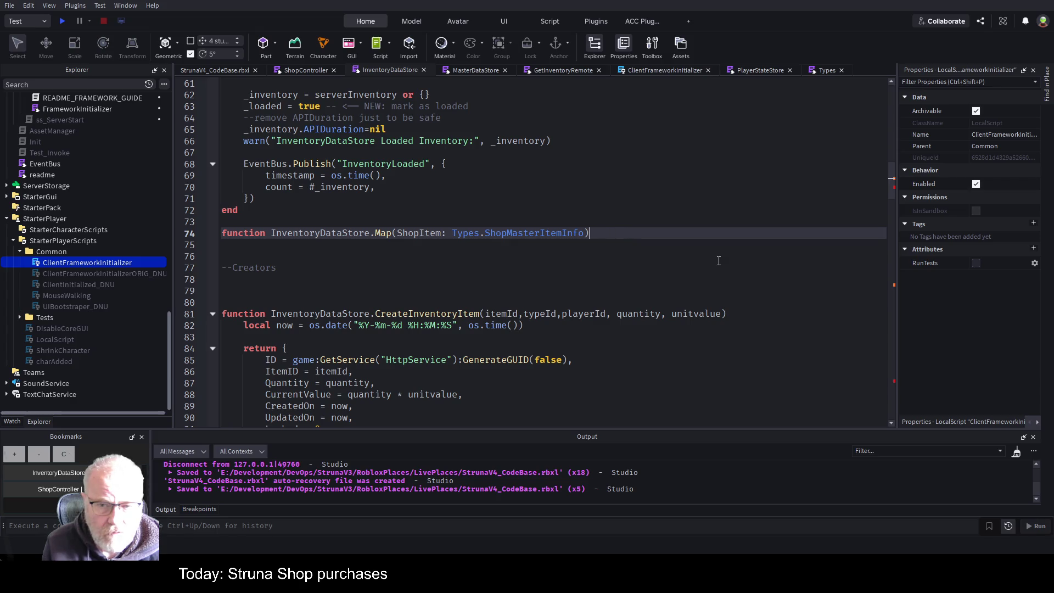
# Step: Add a bare 'return' line inside Map with an empty line above it
pyautogui.press('Return')
pyautogui.write('re')
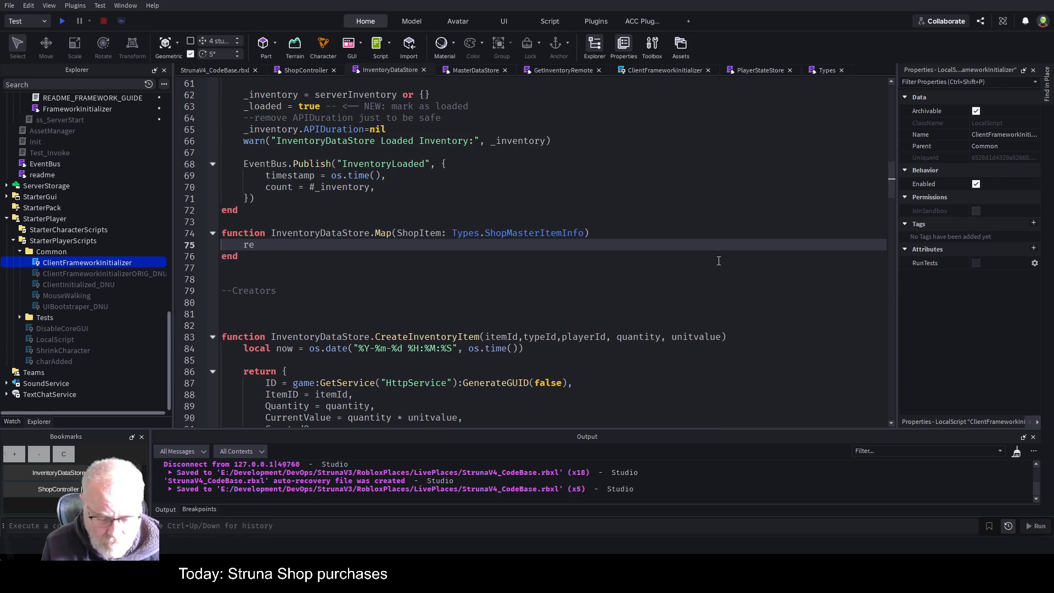
pyautogui.write('turn')
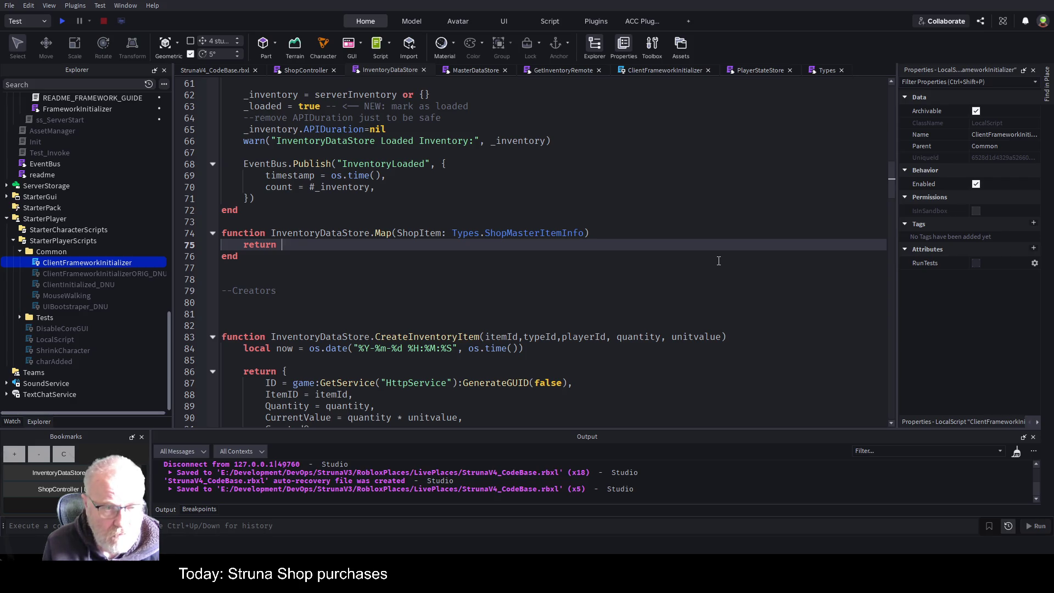
pyautogui.press('Up')
pyautogui.press('End')
pyautogui.press('Return')
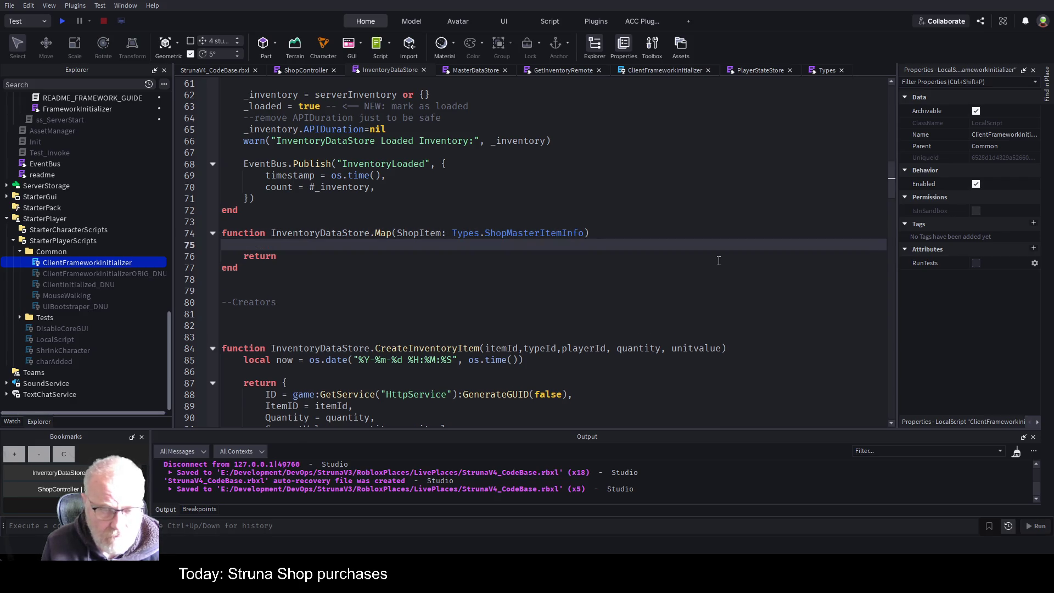
pyautogui.press('Up')
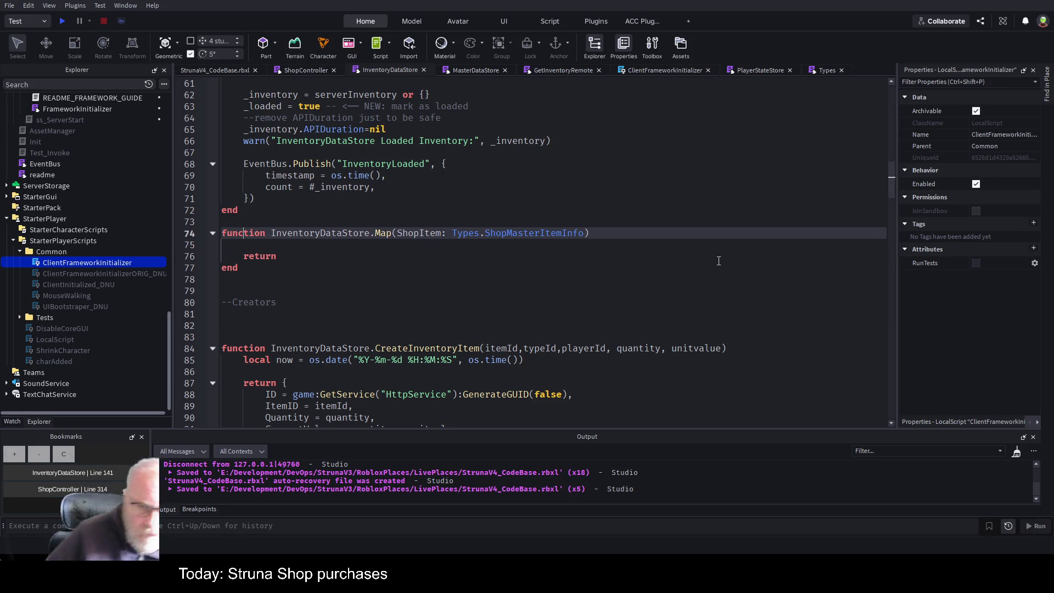
pyautogui.press('End')
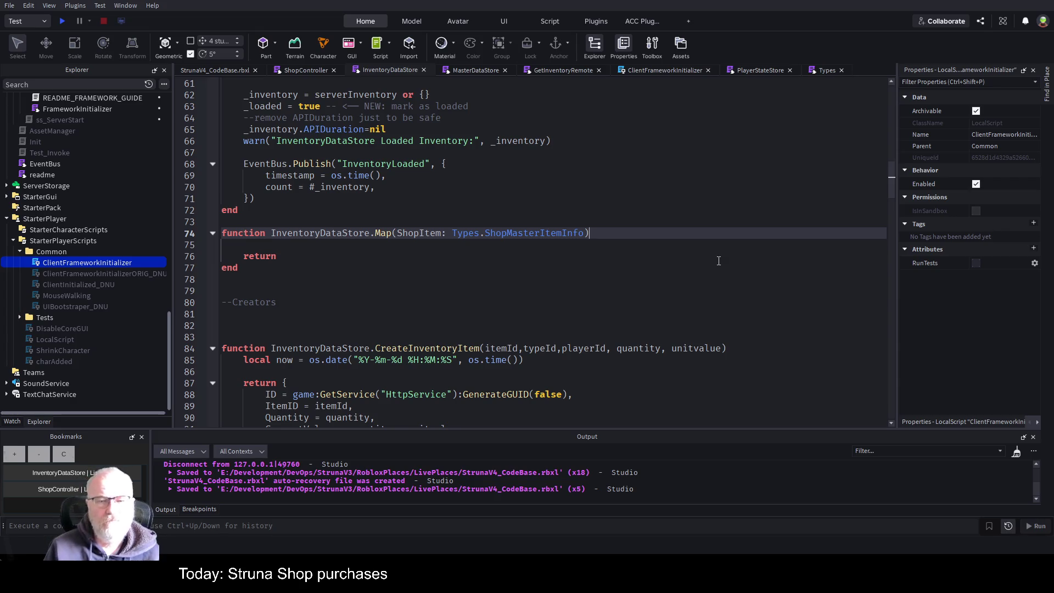
pyautogui.write('::')
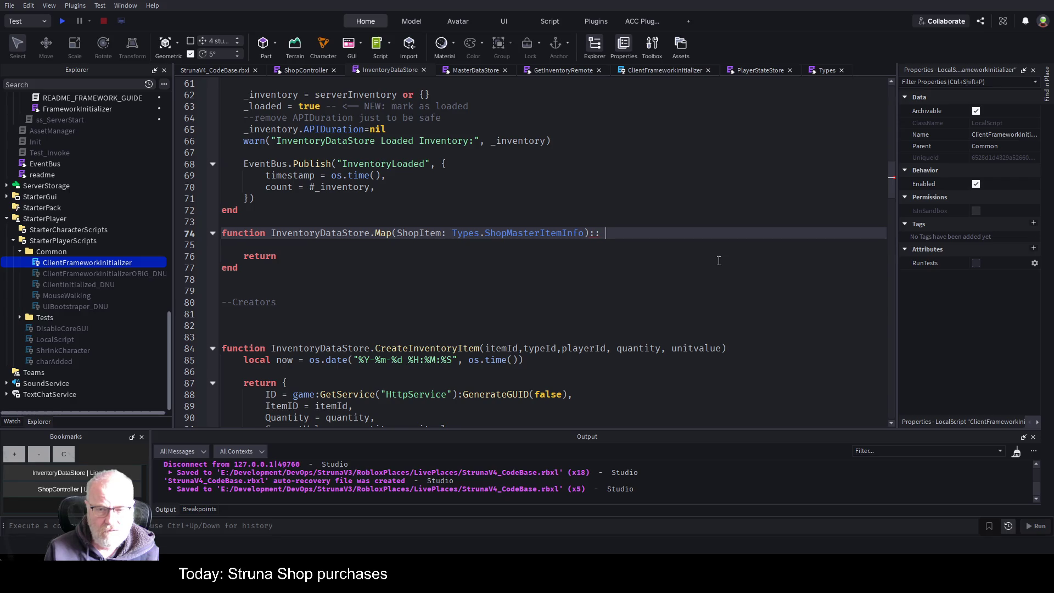
pyautogui.write(' Types')
pyautogui.write('.')
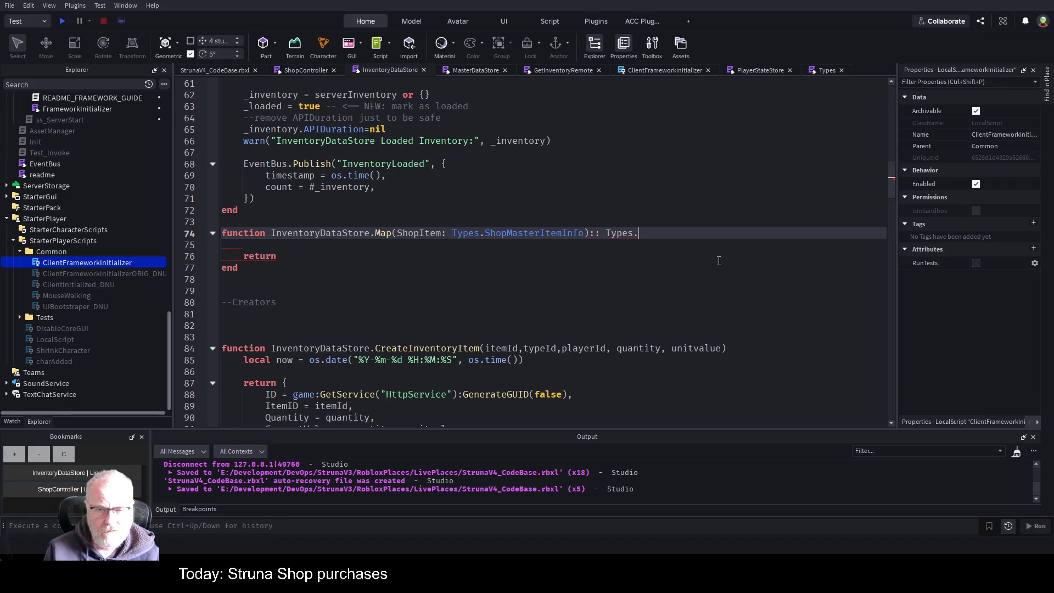
pyautogui.press('Left')
pyautogui.press('Left')
pyautogui.press('Left')
pyautogui.press('Left')
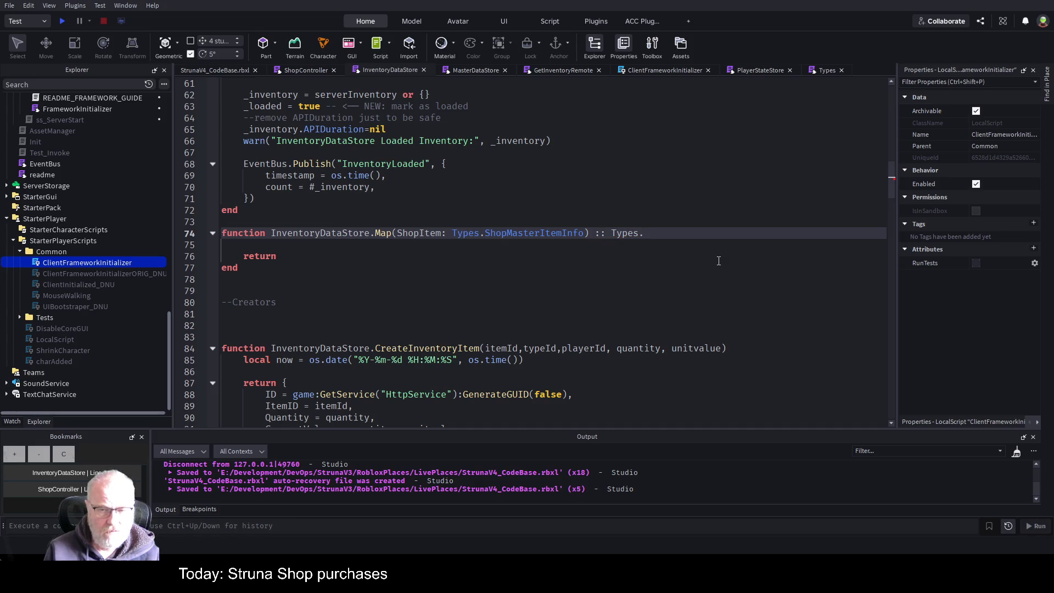
pyautogui.press('BackSpace')
pyautogui.press('BackSpace')
pyautogui.press('BackSpace')
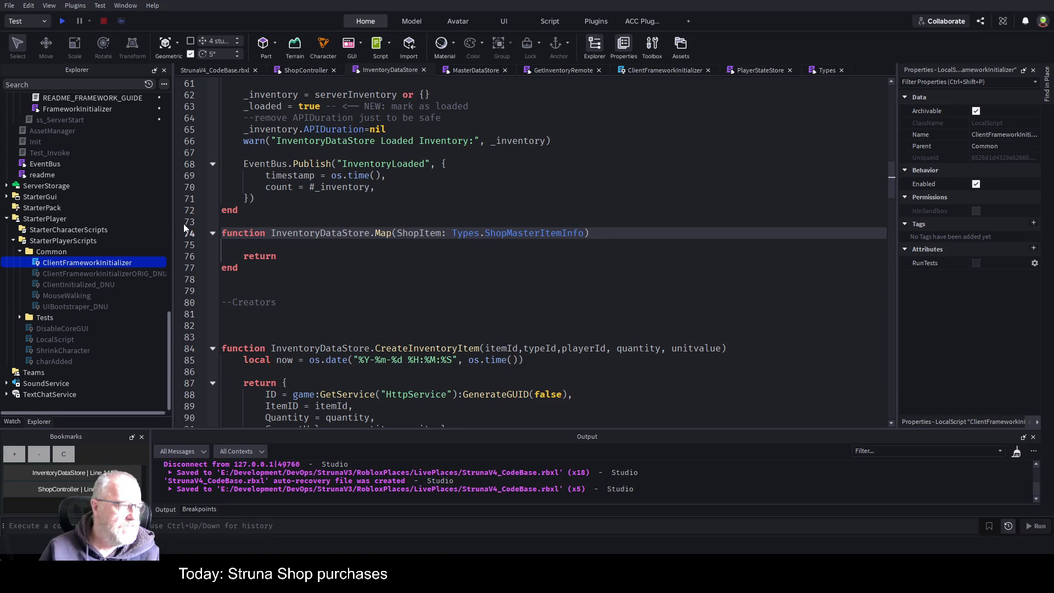
pyautogui.moveTo(277, 257); pyautogui.dragTo(204, 235)
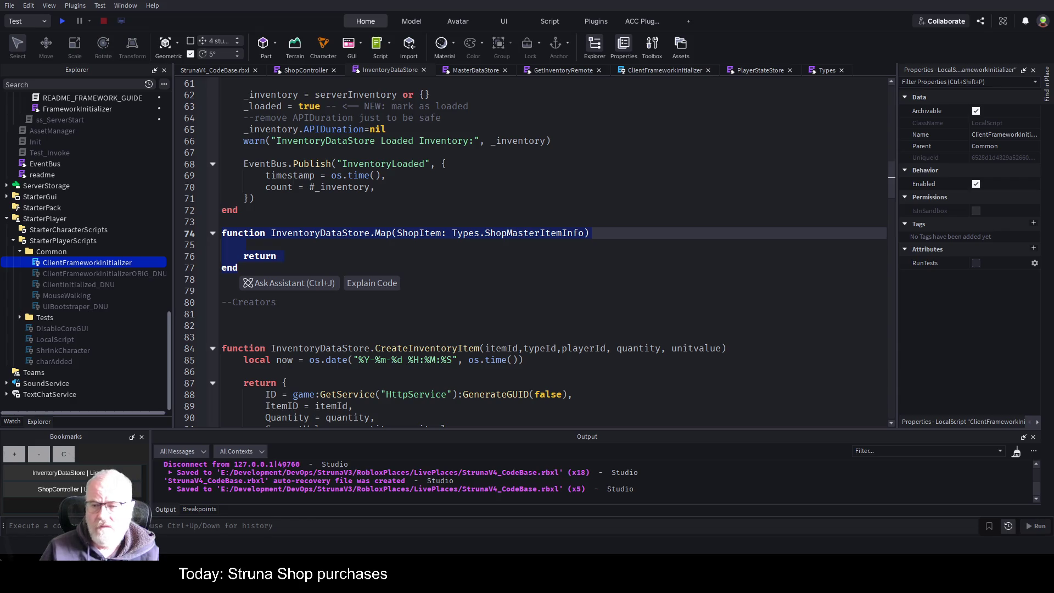
pyautogui.click(624, 237)
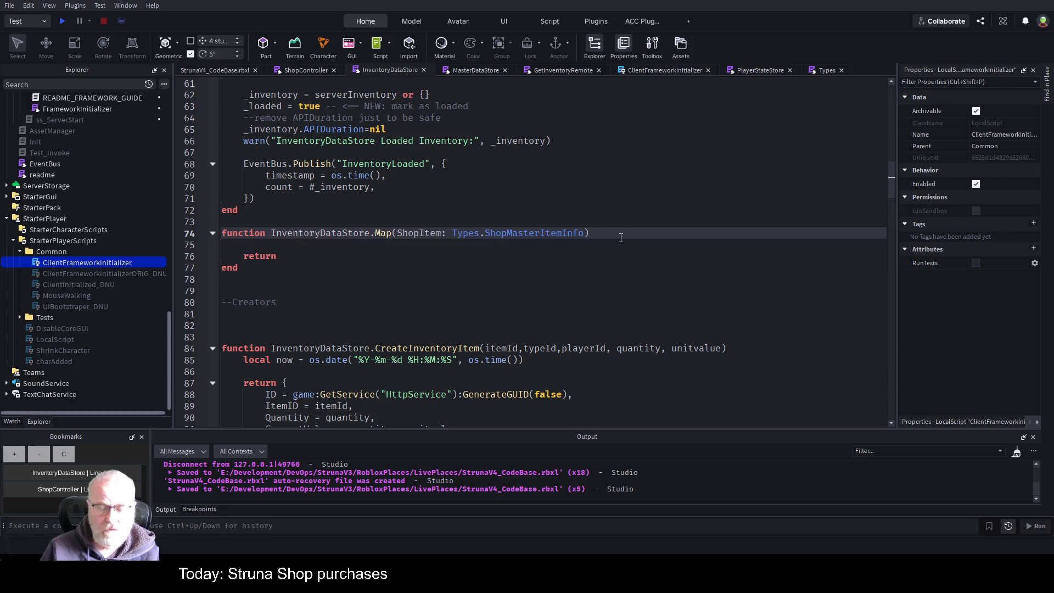
# Step: Annotate Map's return type as Types.InventoryItem after the closing parenthesis
pyautogui.write(':Types.')
pyautogui.write('.')
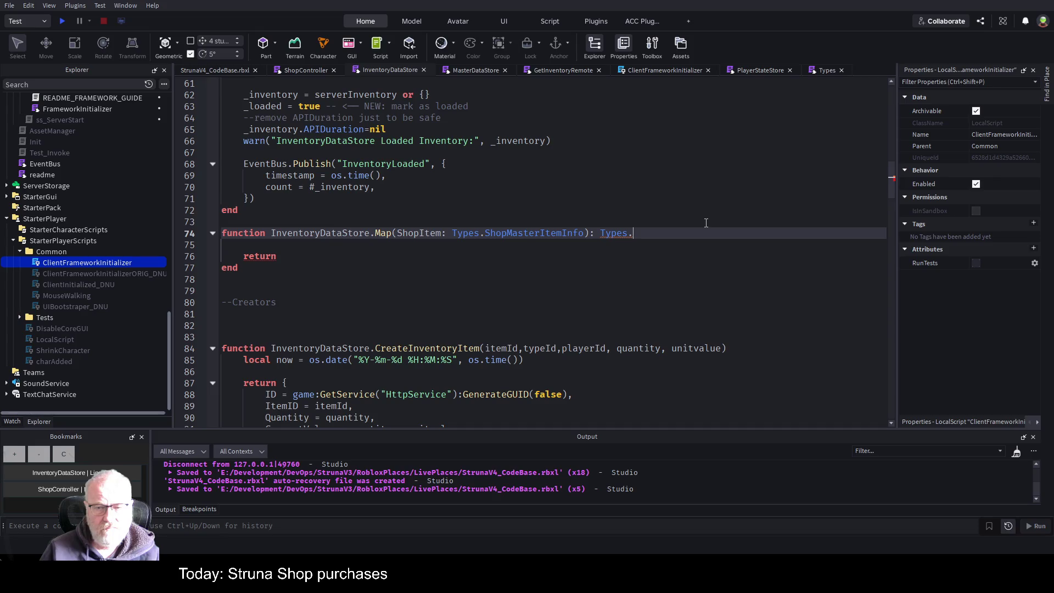
pyautogui.write('ShopMasterItemInfo')
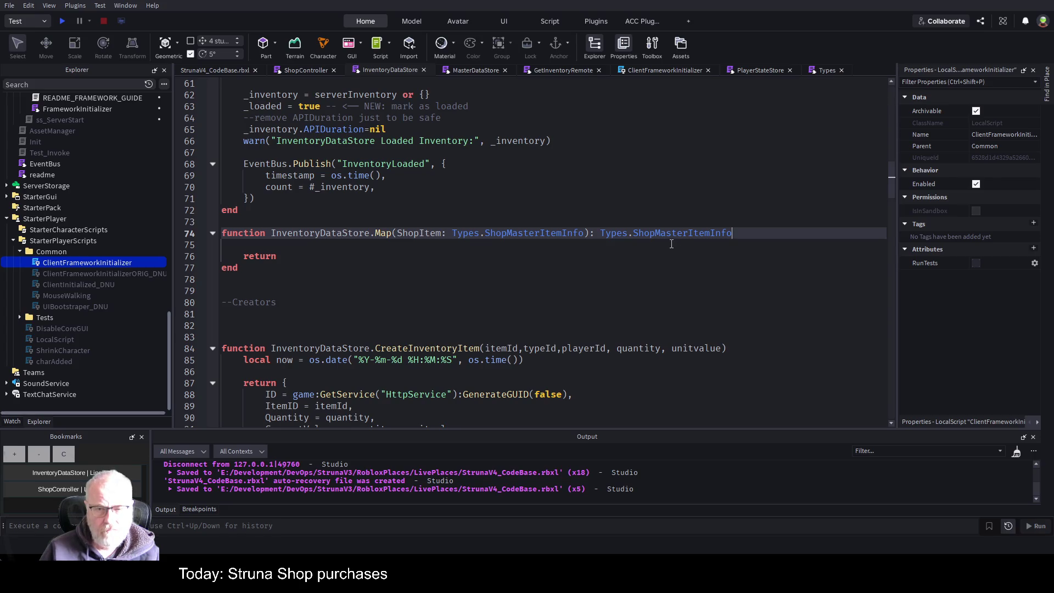
pyautogui.doubleClick(689, 232)
pyautogui.write('InventoryItem')
pyautogui.click(604, 267)
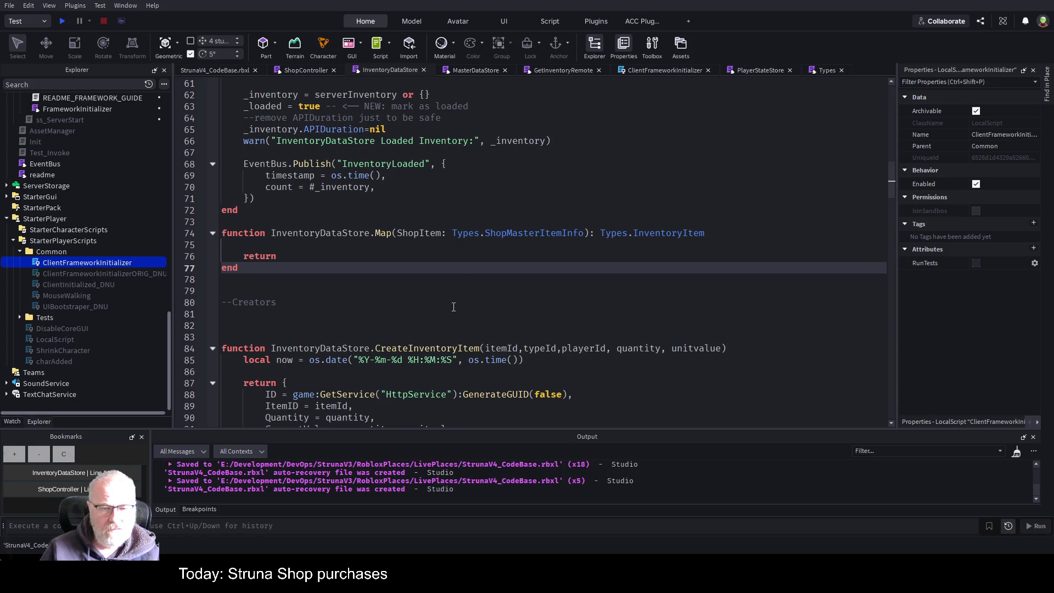
pyautogui.scroll(-4, 305, 285)
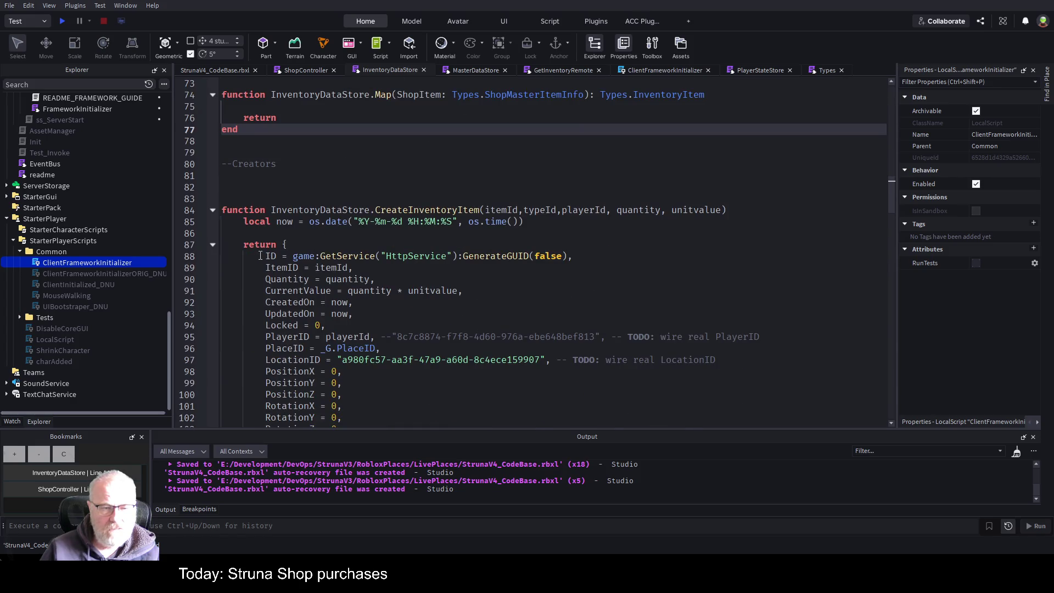
# Step: Copy CreateInventoryItem's item-building table code and paste it into the Map function
pyautogui.moveTo(242, 248); pyautogui.dragTo(290, 291)
pyautogui.moveTo(244, 221)
pyautogui.mouseDown()
pyautogui.moveTo(289, 291)
pyautogui.moveTo(334, 319)
pyautogui.mouseUp()
pyautogui.scroll(-4, 333, 318)
pyautogui.moveTo(483, 289)
pyautogui.mouseDown()
pyautogui.moveTo(478, 307)
pyautogui.moveTo(439, 314)
pyautogui.mouseUp()
pyautogui.hotkey('ctrl', 'c')
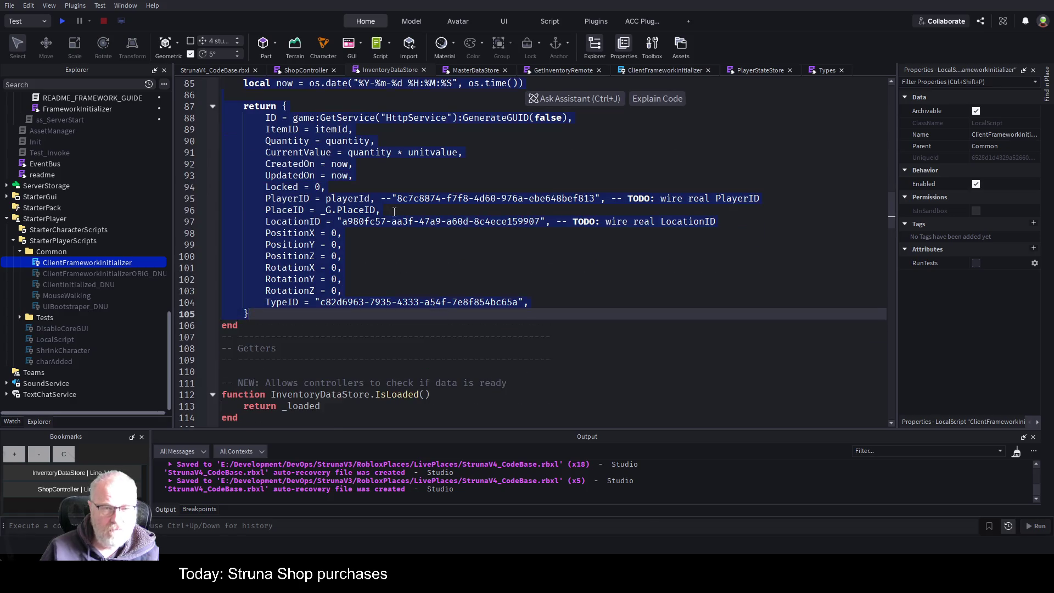
pyautogui.scroll(5, 385, 218)
pyautogui.click(299, 141)
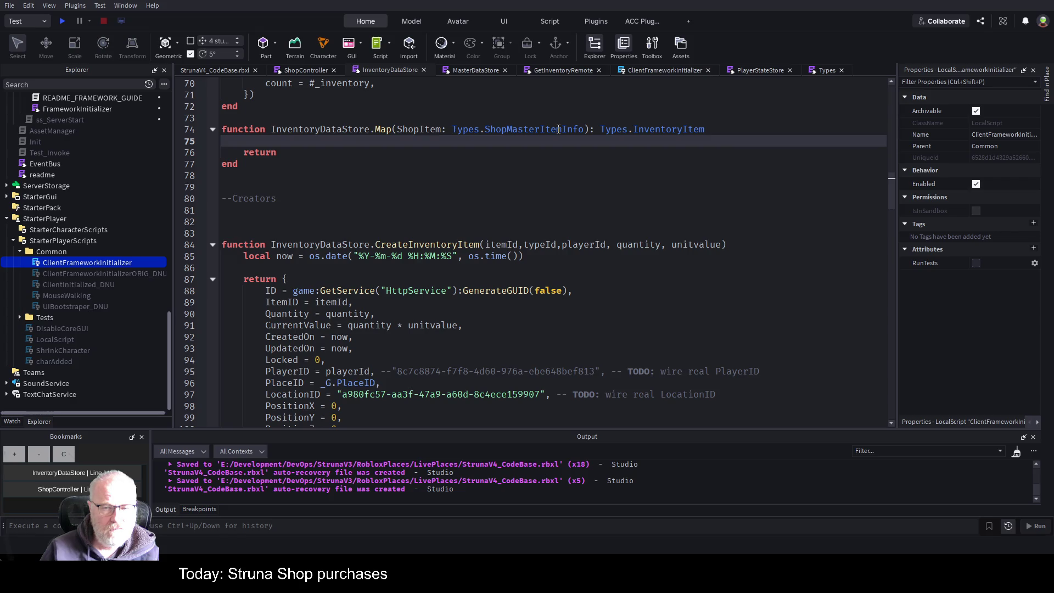
pyautogui.hotkey('ctrl', 'v')
pyautogui.scroll(-2, 471, 179)
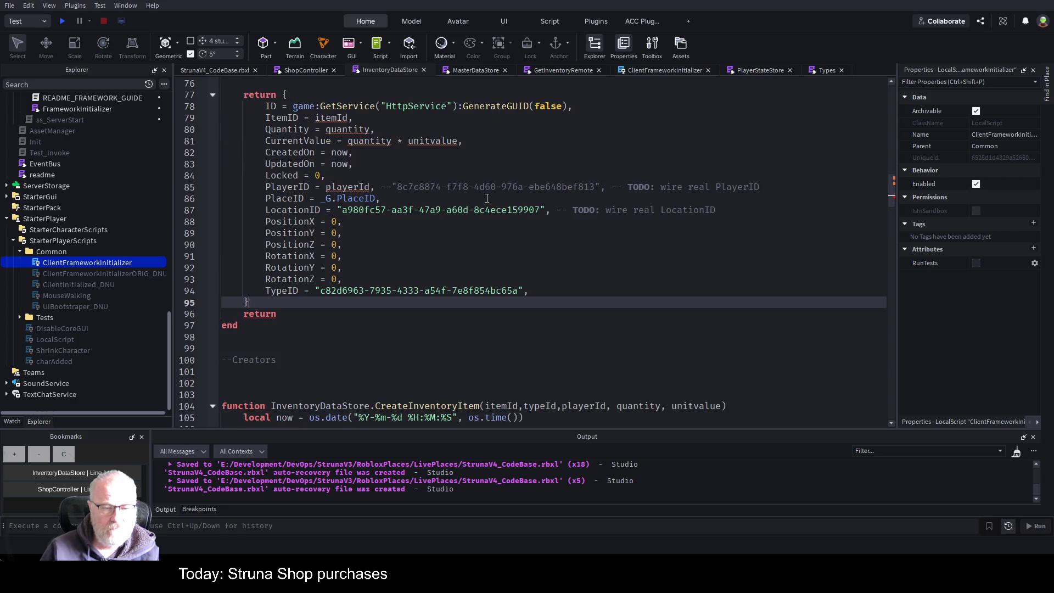
pyautogui.scroll(2, 471, 179)
# Step: Type local item as Types.InventoryItem, return item, and add a blank line above it
pyautogui.doubleClick(259, 163)
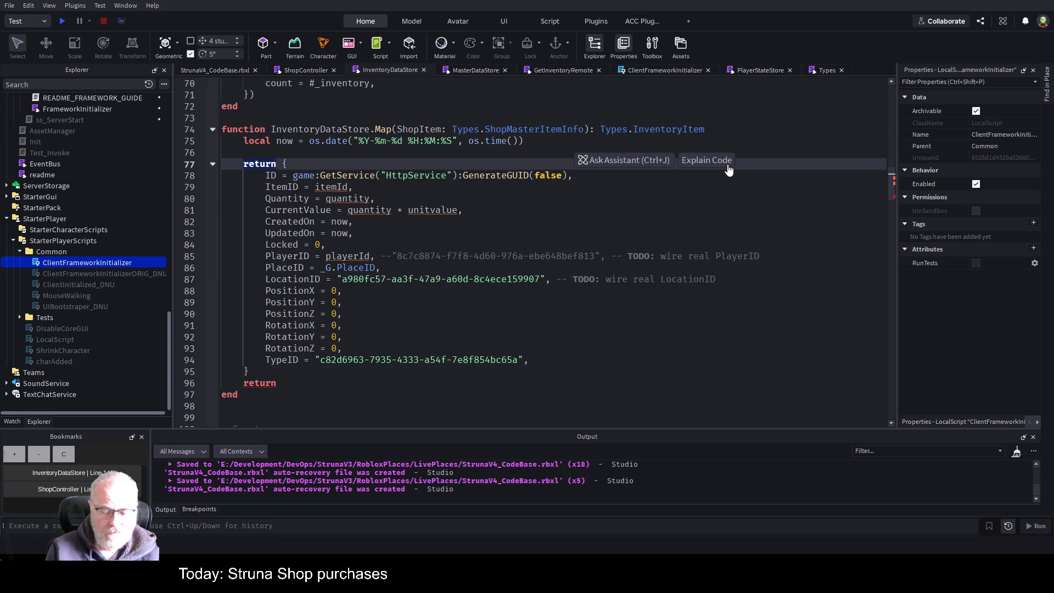
pyautogui.write('local item')
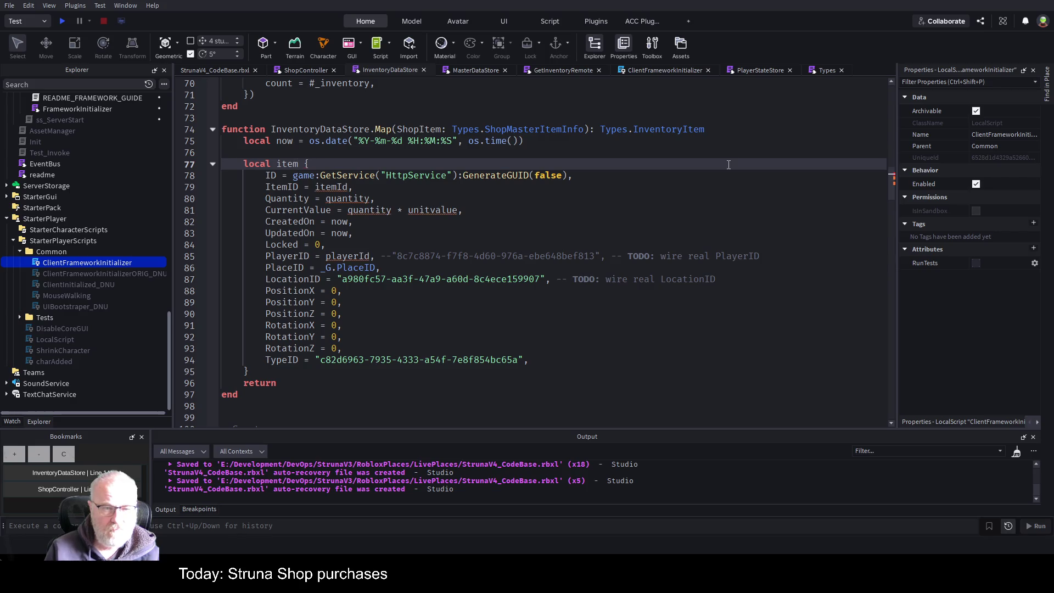
pyautogui.write(' = ')
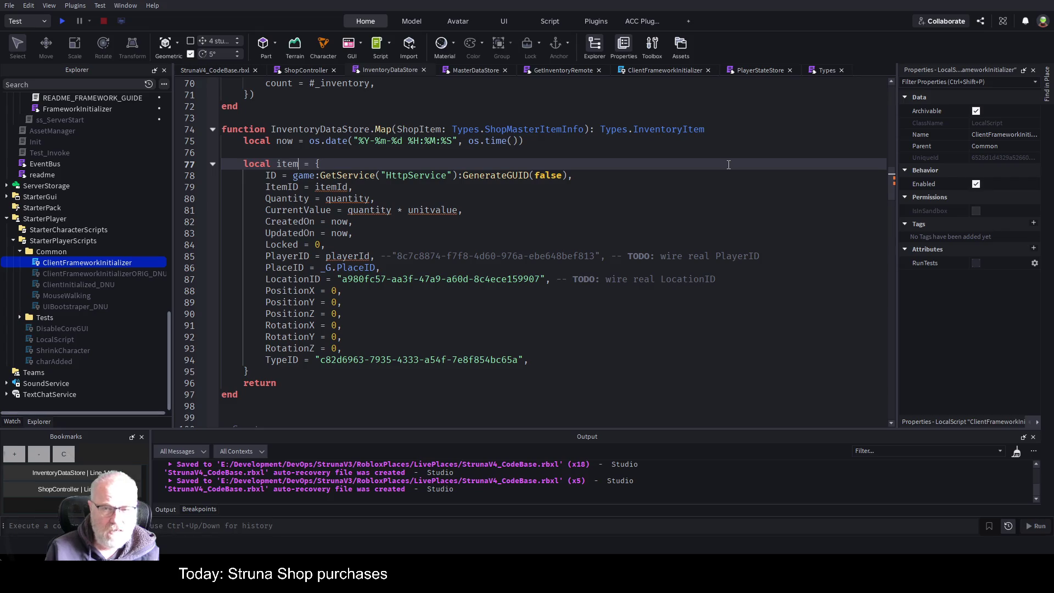
pyautogui.write(': Types.')
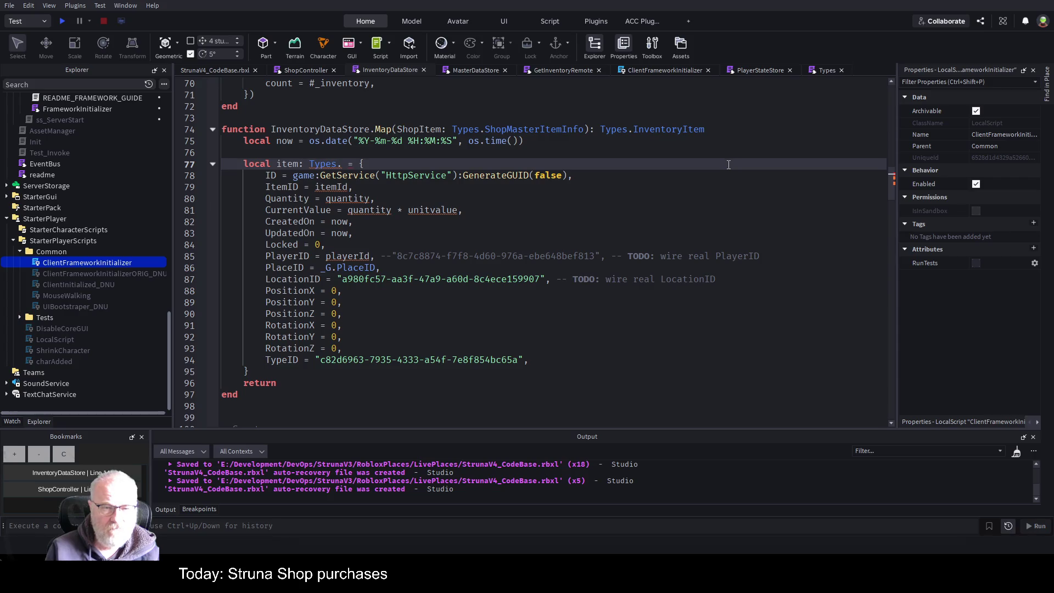
pyautogui.write('InventoryItem')
pyautogui.write(' item;')
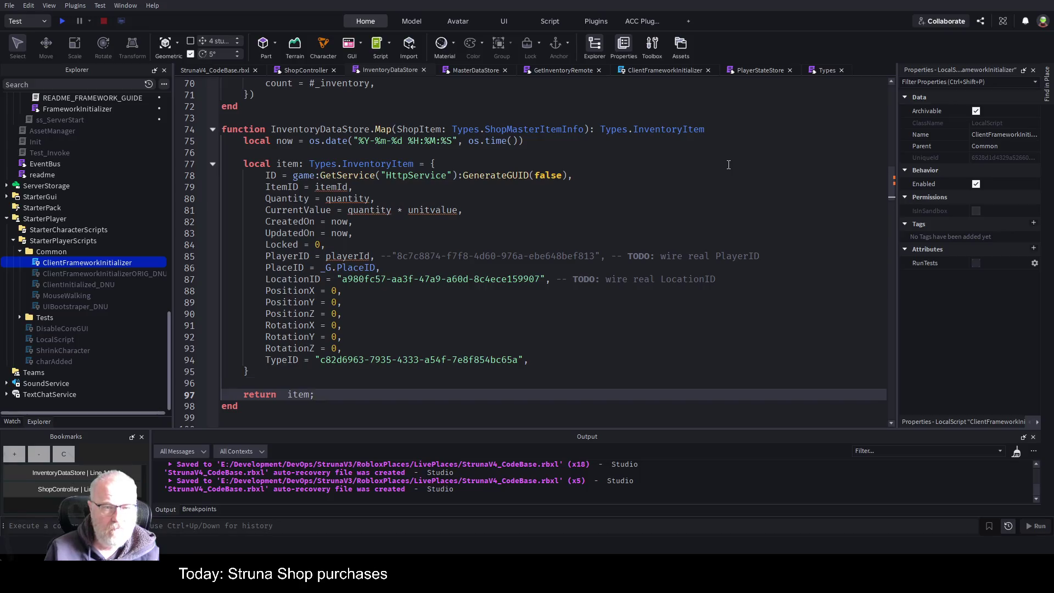
pyautogui.press('Up')
pyautogui.press('End')
pyautogui.press('Return')
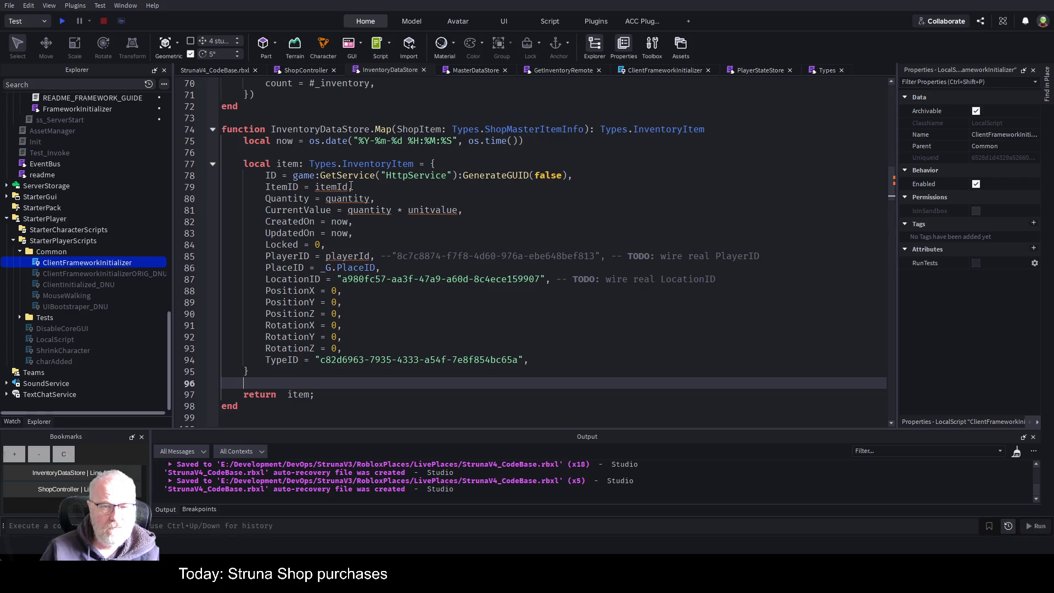
pyautogui.click(431, 129)
pyautogui.doubleClick(431, 129)
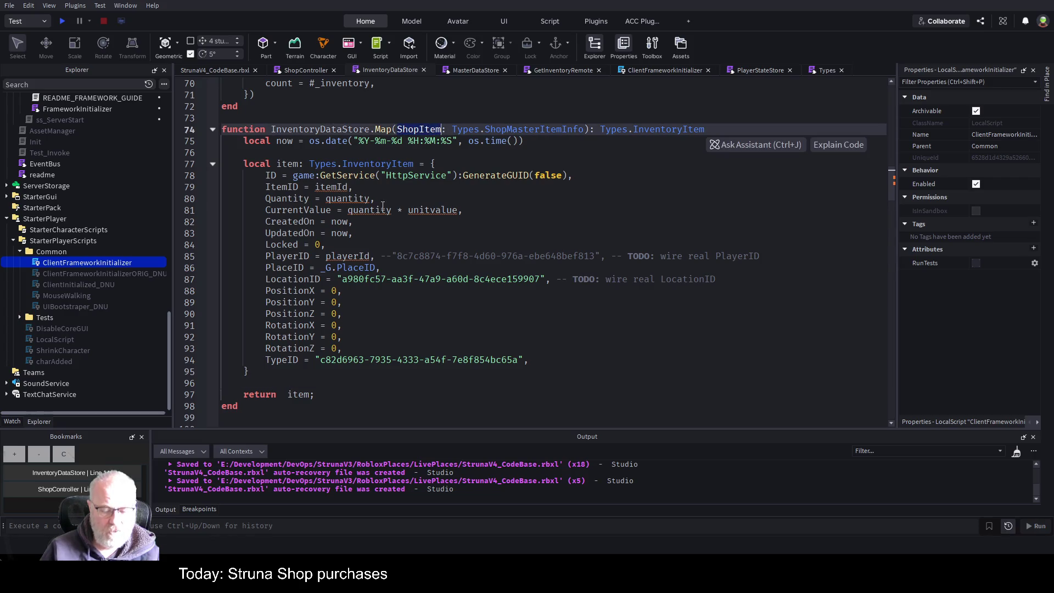
pyautogui.click(317, 186)
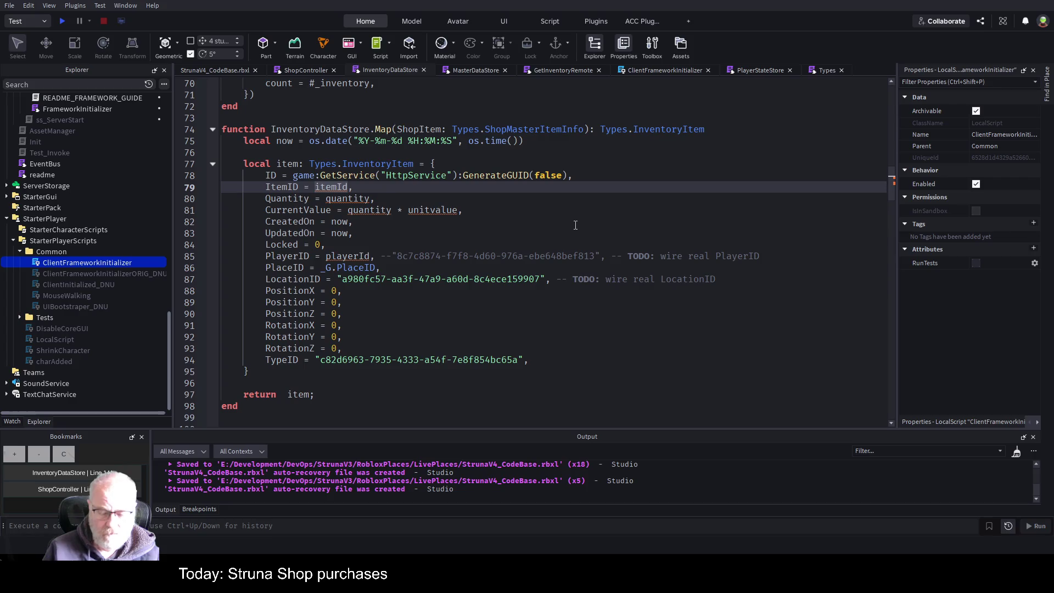
# Step: Set the mapped item's ItemID to ShopItem.MasterItemID
pyautogui.write('ShopItem.')
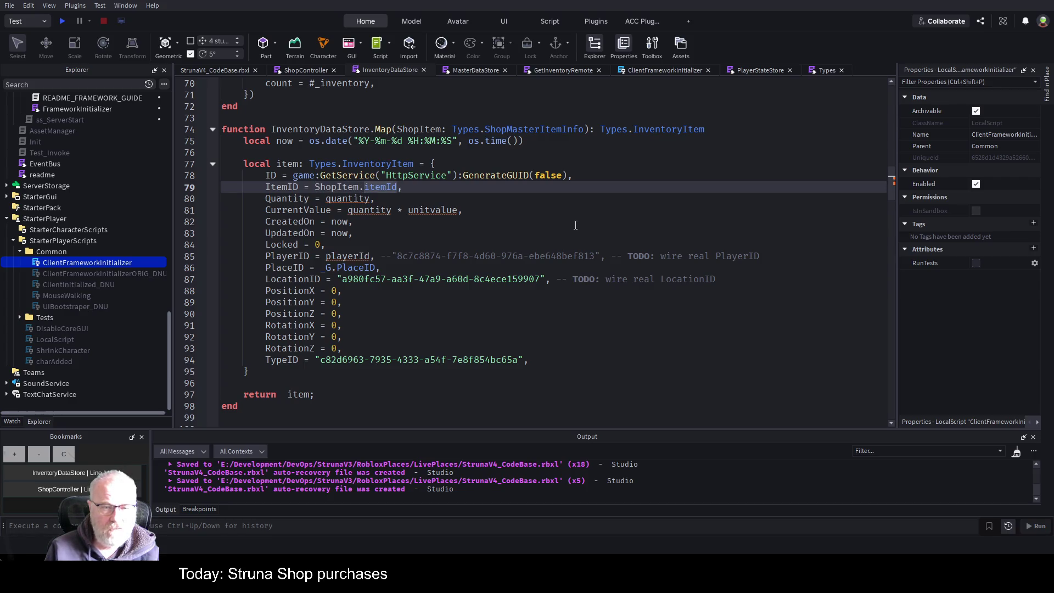
pyautogui.press('Delete')
pyautogui.write('I')
pyautogui.press('BackSpace')
pyautogui.press('BackSpace')
pyautogui.press('Delete')
pyautogui.press('Delete')
pyautogui.press('Delete')
pyautogui.press('Delete')
pyautogui.press('Delete')
pyautogui.write('.Ma')
pyautogui.press('Tab')
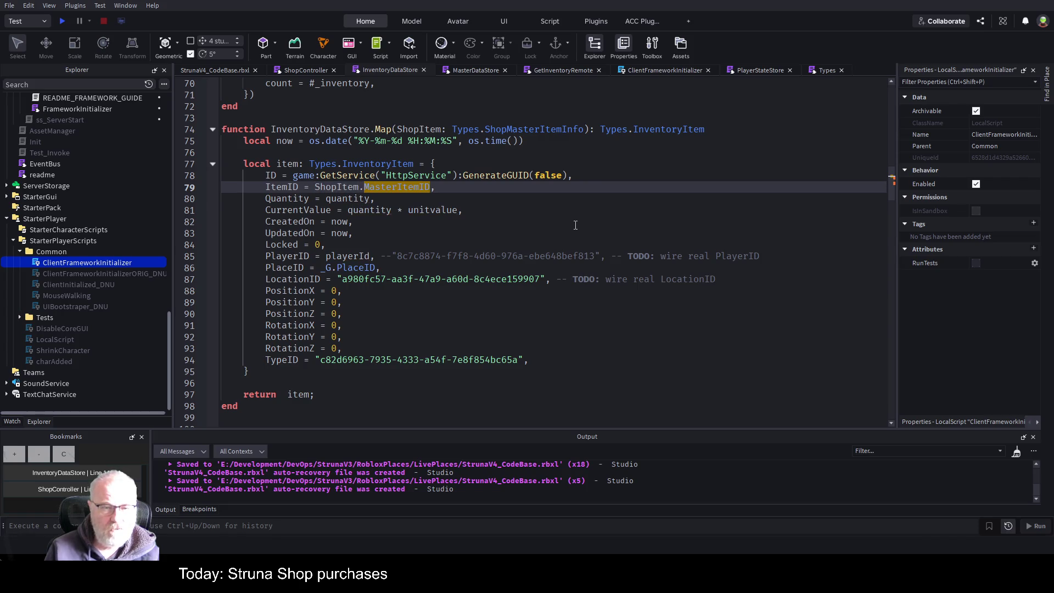
pyautogui.press('Down')
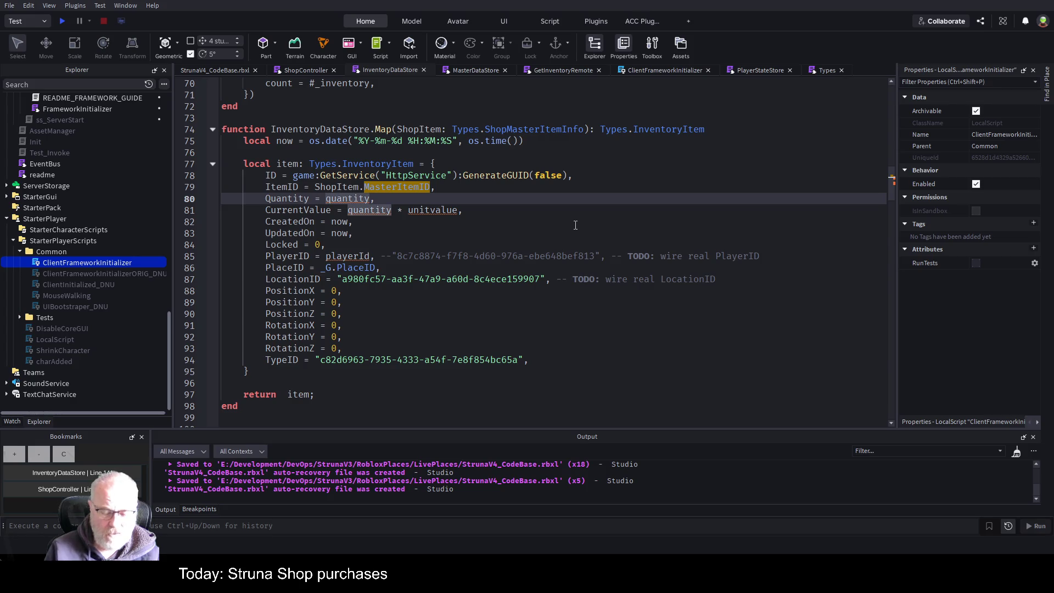
# Step: Set Quantity to the constant 1 instead of a ShopItem field
pyautogui.write('ShopItem.q')
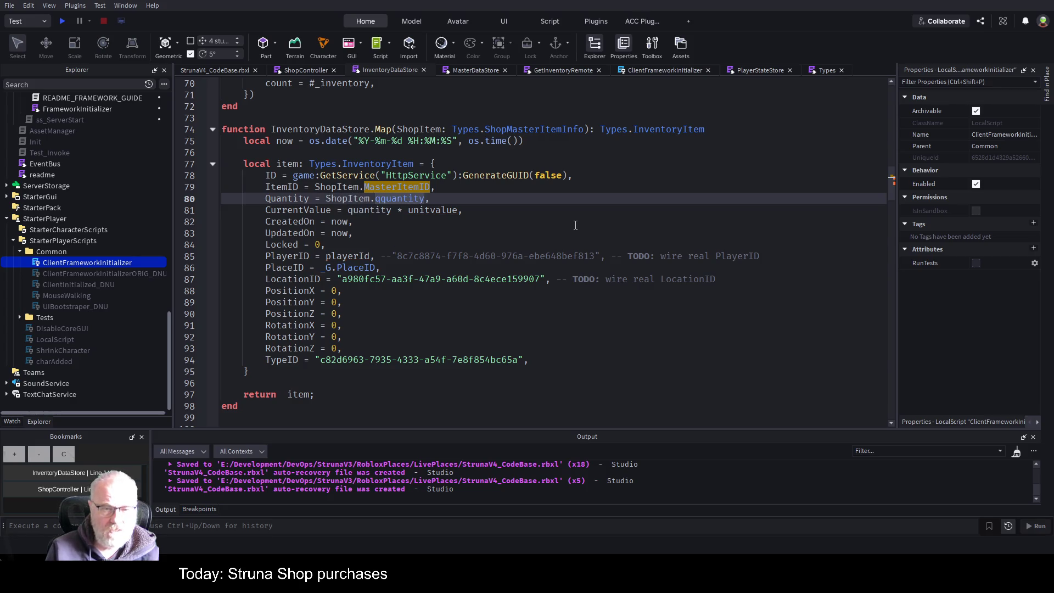
pyautogui.press('Tab')
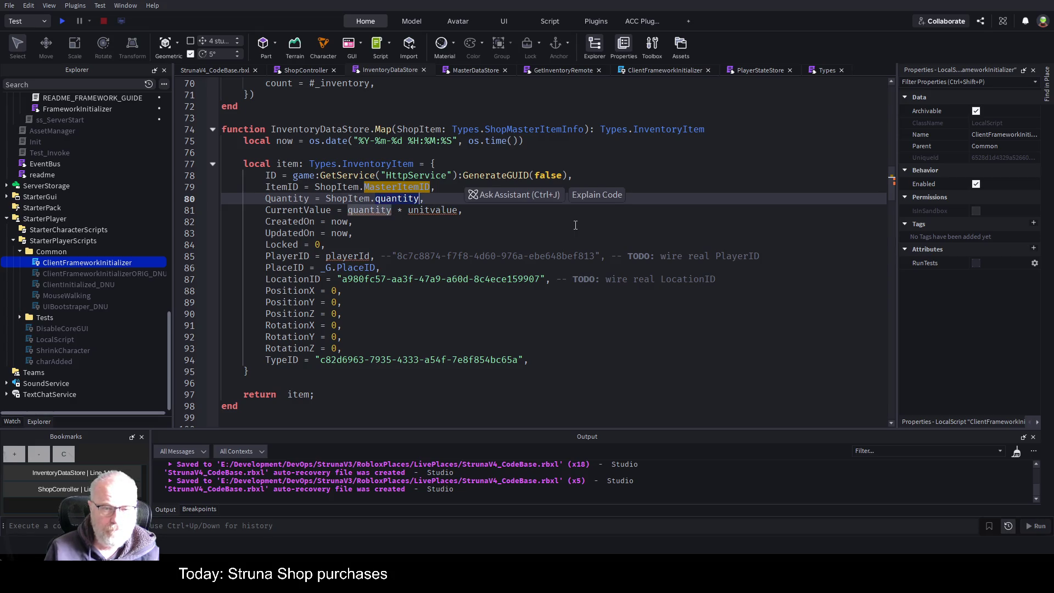
pyautogui.press('BackSpace')
pyautogui.press('BackSpace')
pyautogui.press('BackSpace')
pyautogui.write('/')
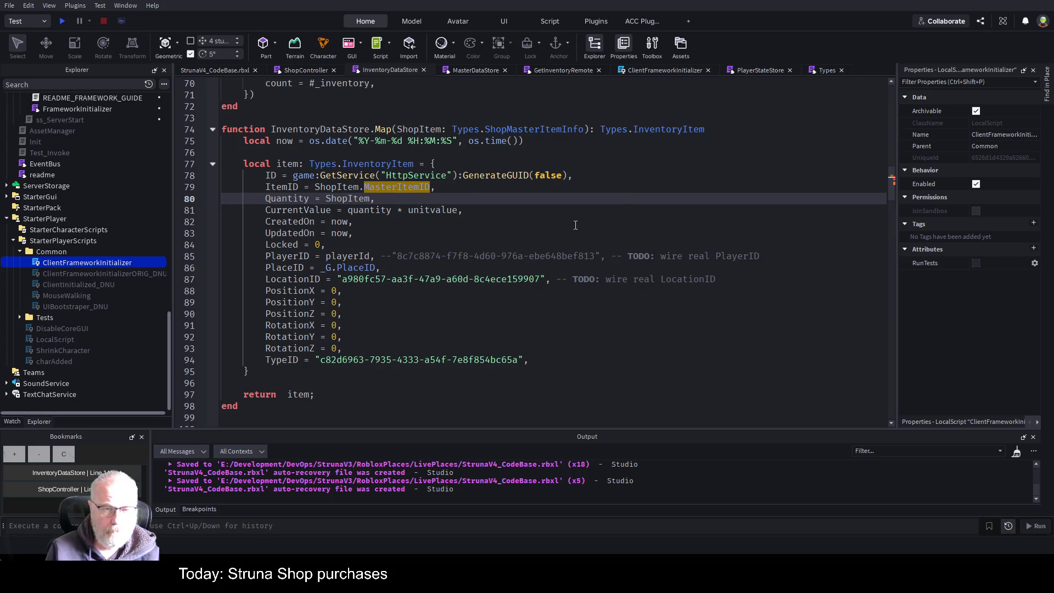
pyautogui.write('.Qu')
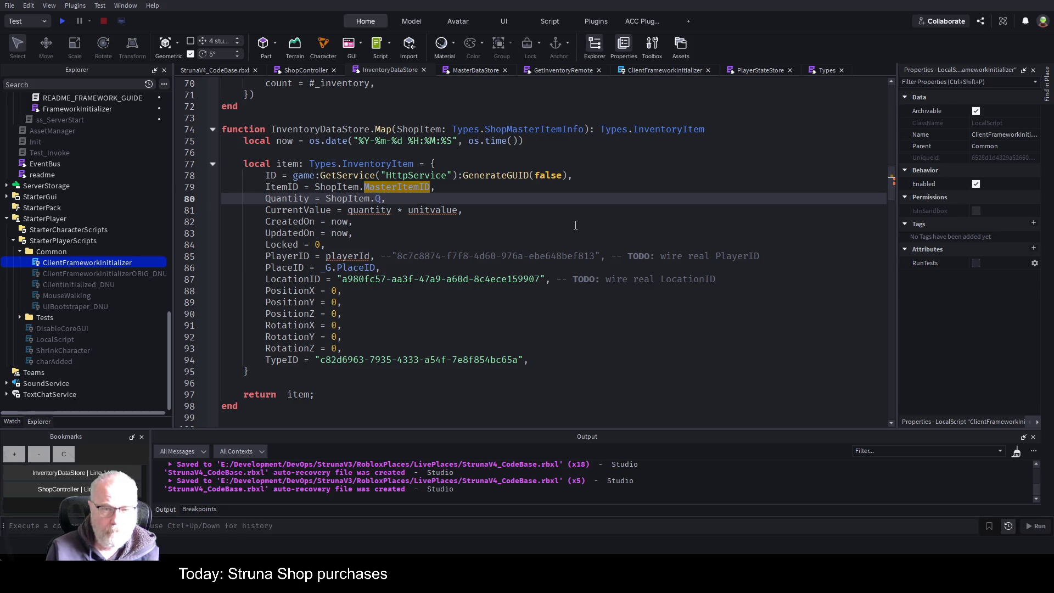
pyautogui.press('BackSpace')
pyautogui.press('BackSpace')
pyautogui.press('BackSpace')
pyautogui.press('BackSpace')
pyautogui.press('BackSpace')
pyautogui.press('BackSpace')
pyautogui.write('1')
# Step: Change CurrentValue to 1 * ShopItem.UnitValue
pyautogui.press('Down')
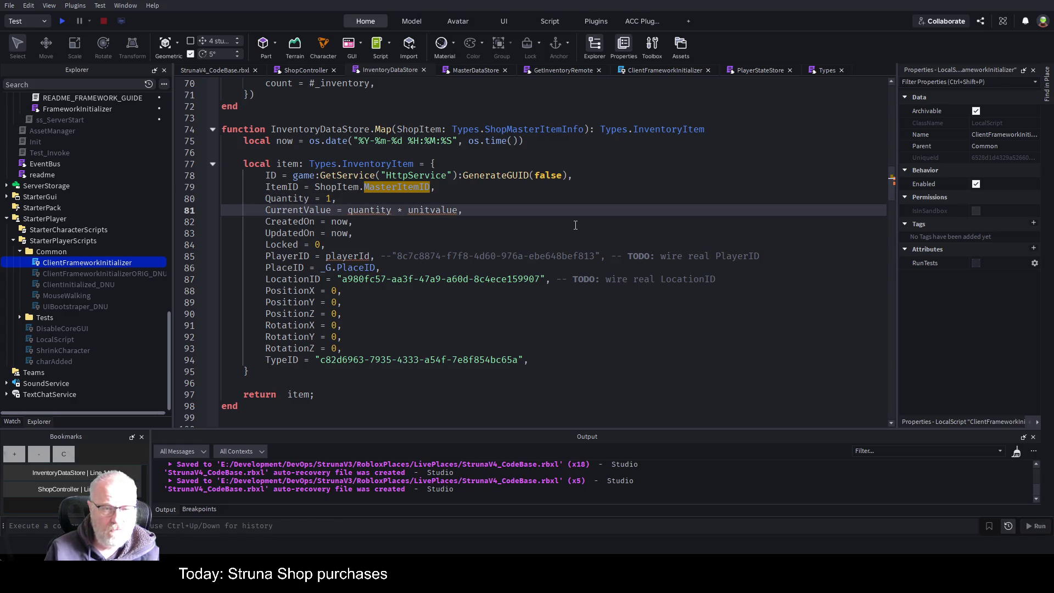
pyautogui.hotkey('ctrl', 'shift', 'Right')
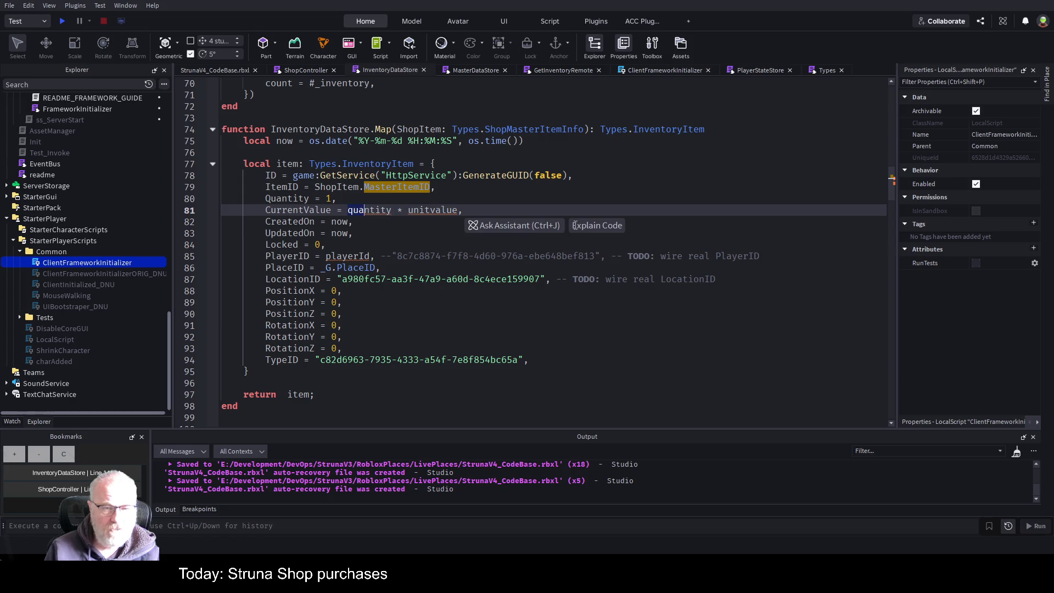
pyautogui.write('1')
pyautogui.hotkey('ctrl', 'shift', 'Right')
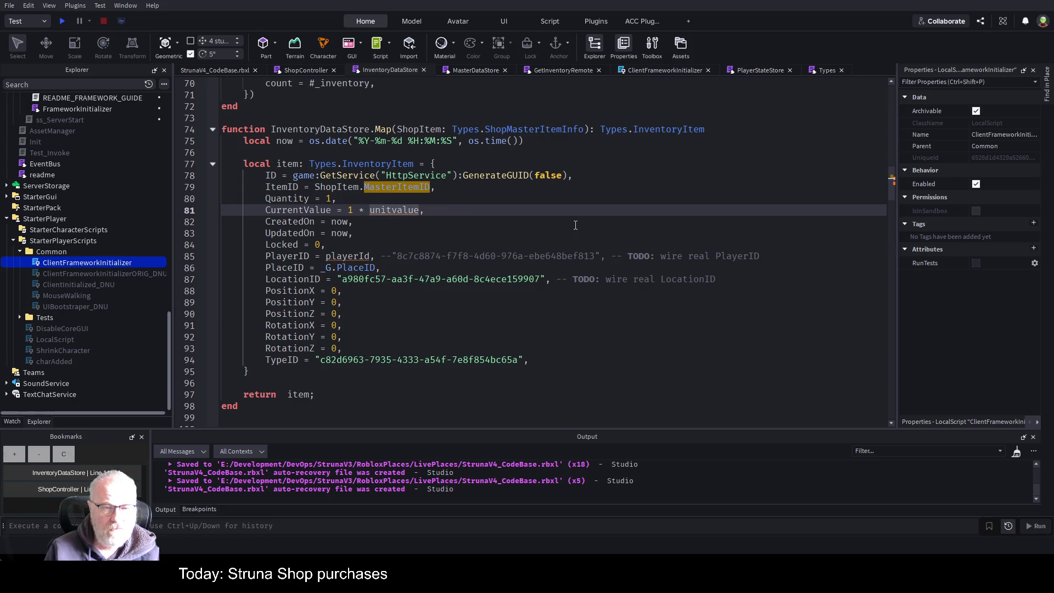
pyautogui.press('BackSpace')
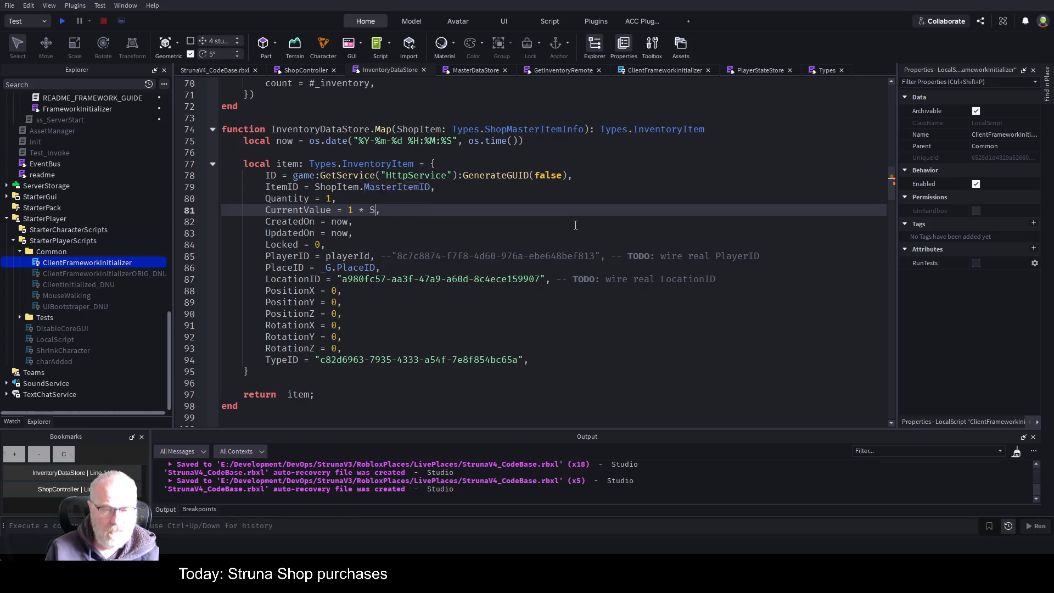
pyautogui.write('ShopItem')
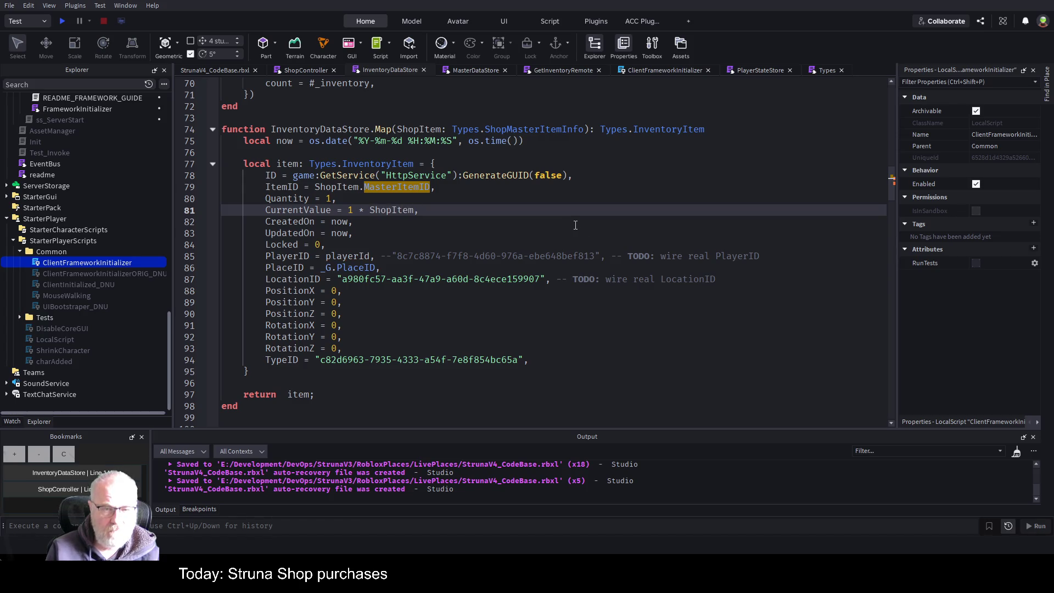
pyautogui.write('.Curren')
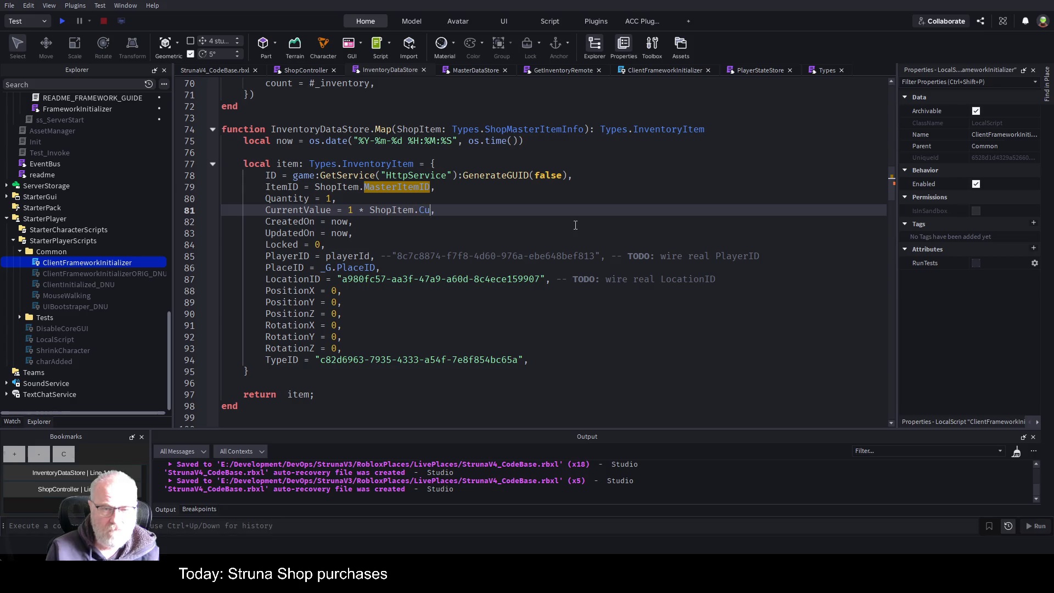
pyautogui.press('BackSpace')
pyautogui.press('BackSpace')
pyautogui.press('BackSpace')
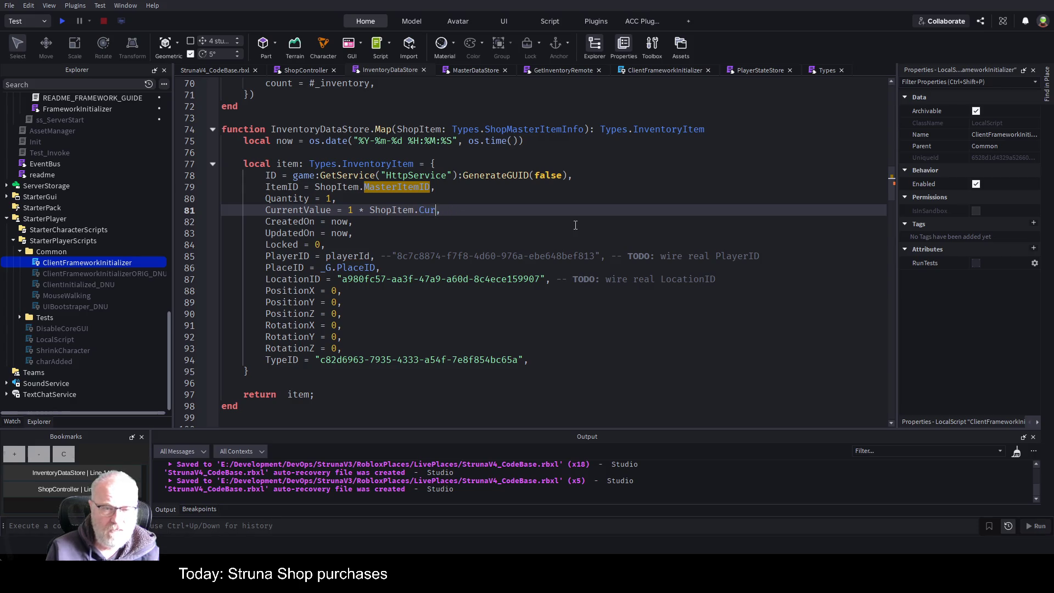
pyautogui.write('UnitValue')
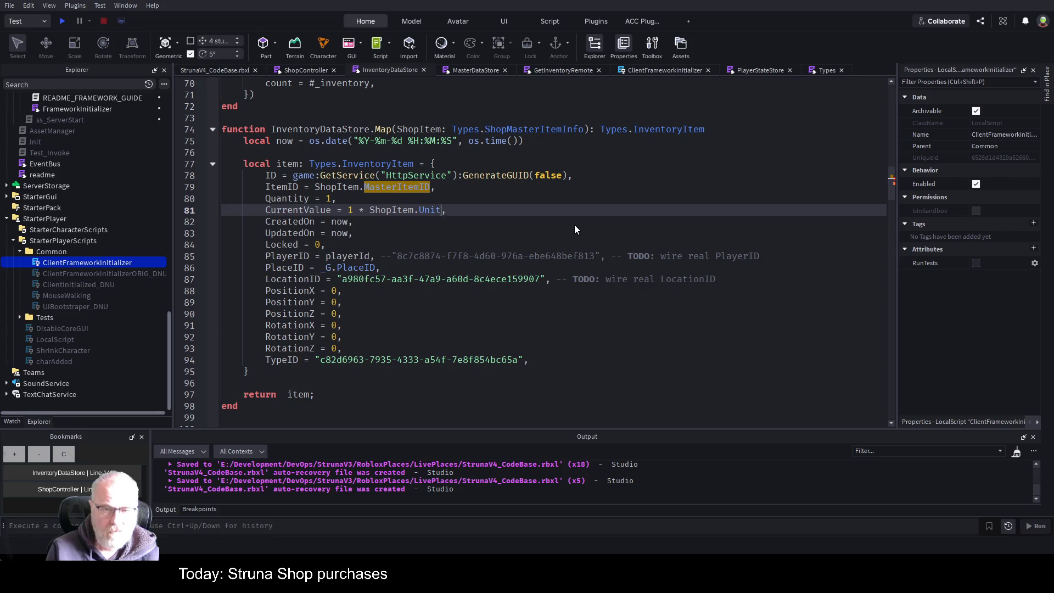
# Step: Keep PlayerID as playerId, removing the stray ShopItem prefix
pyautogui.press('Down')
pyautogui.press('Down')
pyautogui.press('Down')
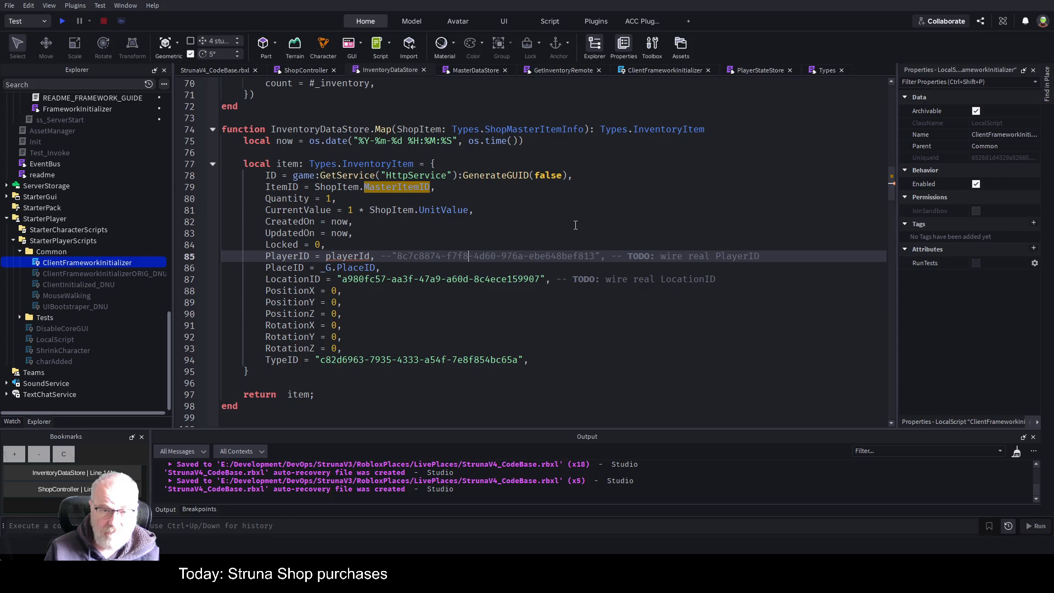
pyautogui.hotkey('ctrl', 'Left')
pyautogui.hotkey('ctrl', 'Left')
pyautogui.hotkey('ctrl', 'Left')
pyautogui.write('ShopItem')
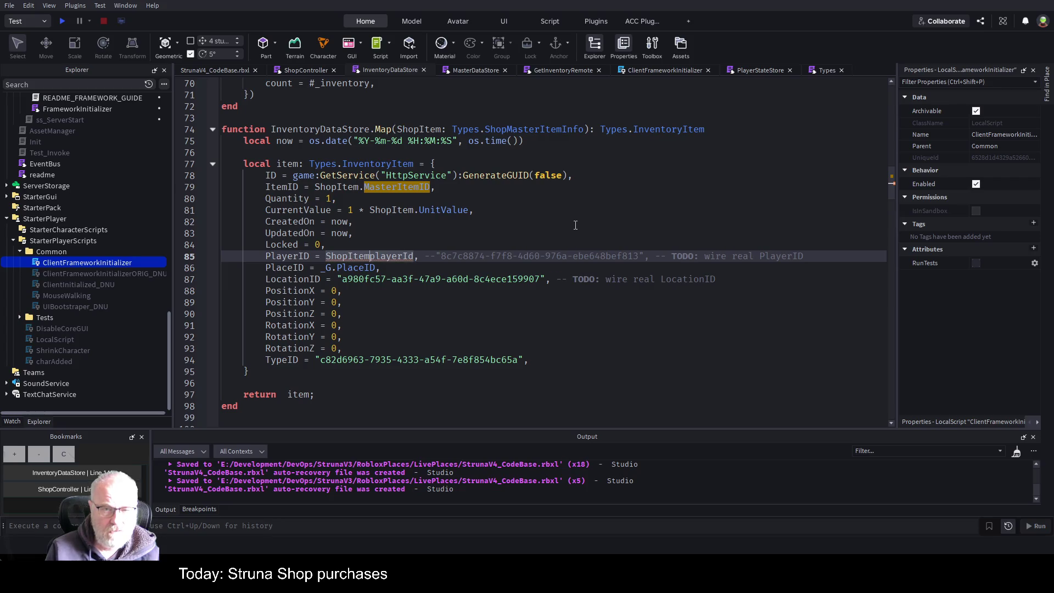
pyautogui.press('BackSpace')
pyautogui.press('BackSpace')
pyautogui.press('BackSpace')
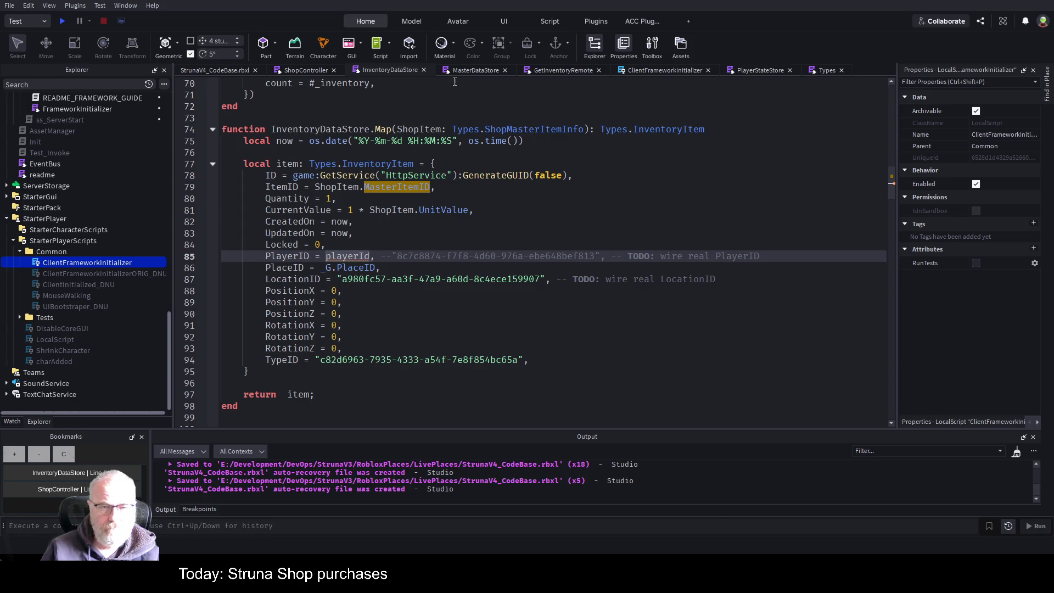
pyautogui.click(300, 67)
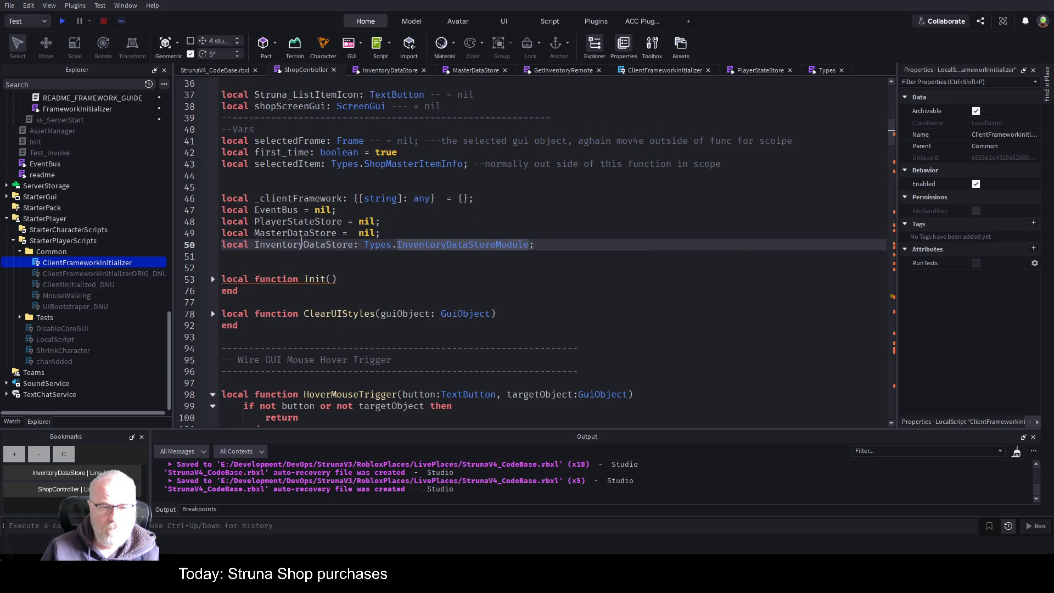
pyautogui.scroll(-15, 364, 251)
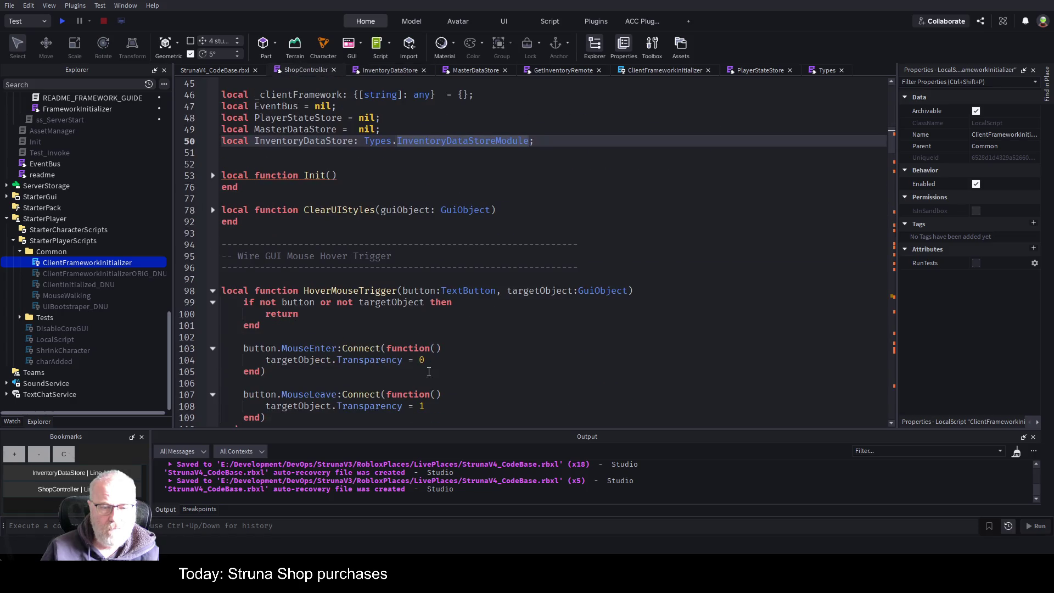
pyautogui.scroll(-20, 316, 268)
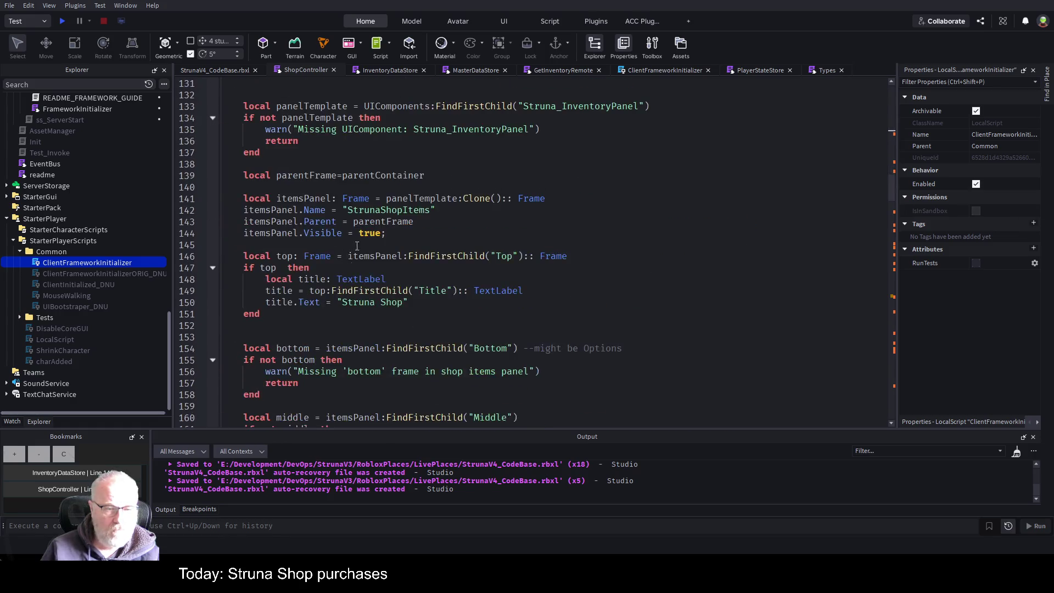
pyautogui.scroll(-10, 417, 244)
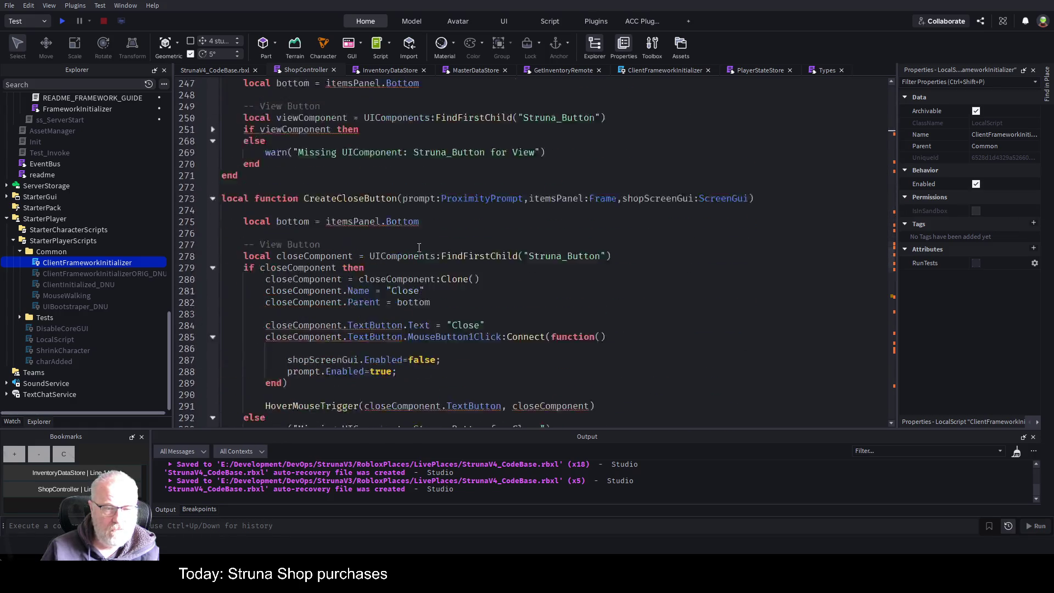
pyautogui.scroll(-8, 420, 250)
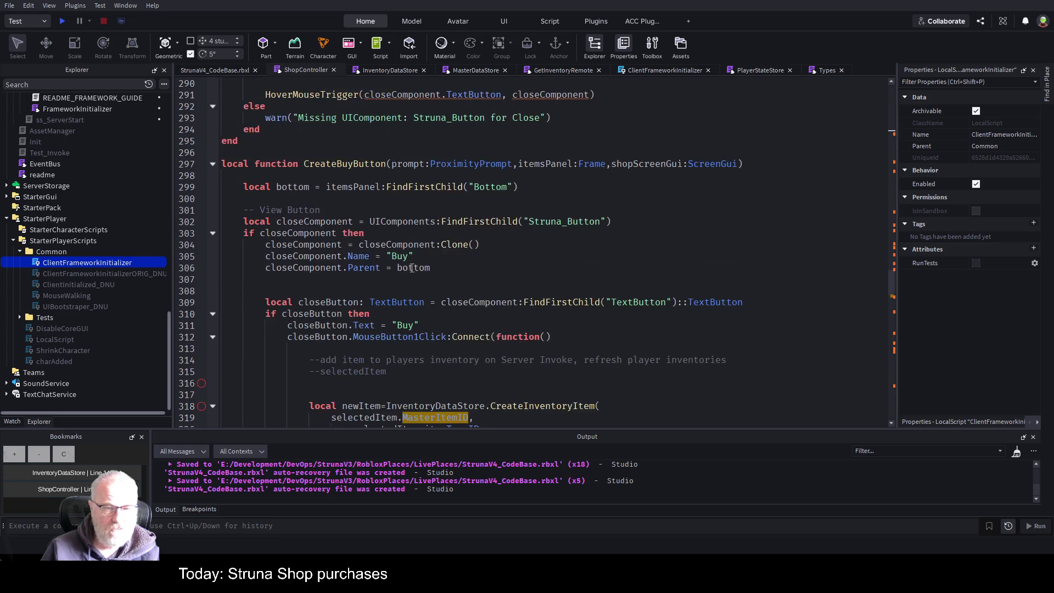
pyautogui.click(509, 283)
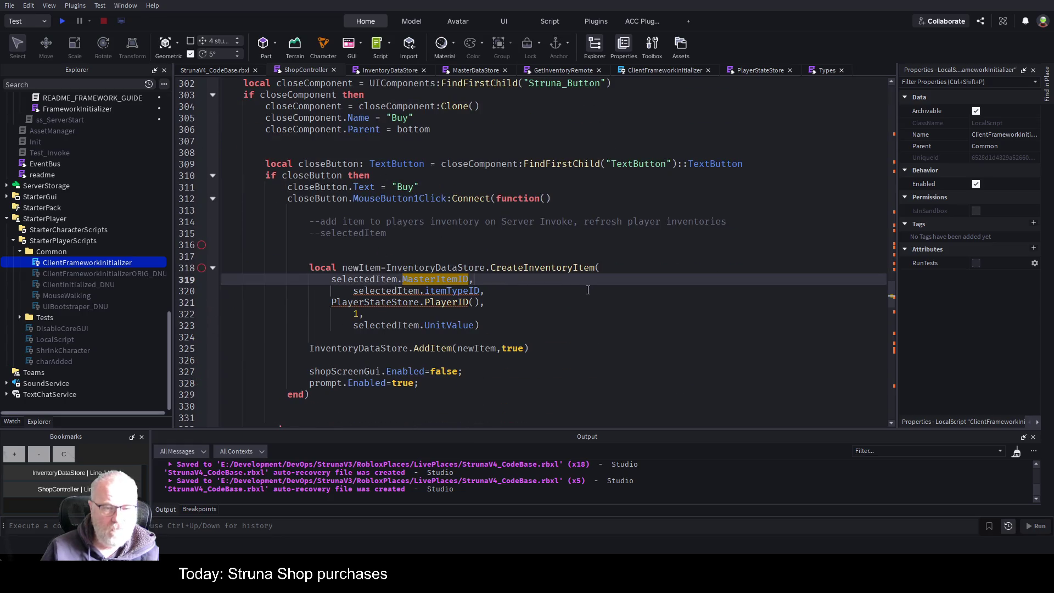
pyautogui.click(442, 303)
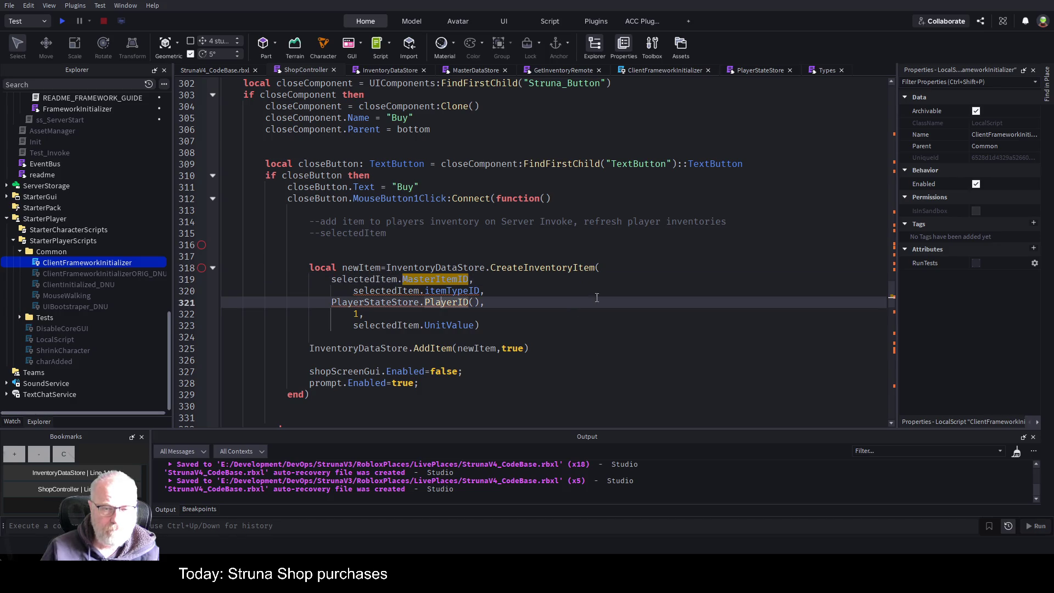
pyautogui.click(628, 266)
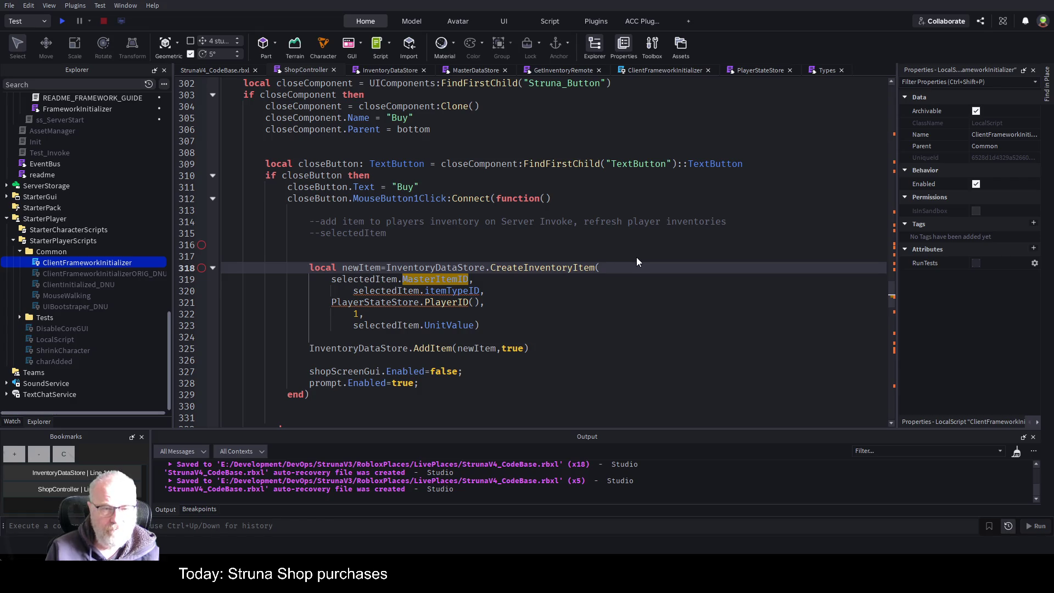
# Step: Pass selectedItem as the call's argument and comment out the old argument lines 320–324
pyautogui.write('Sele')
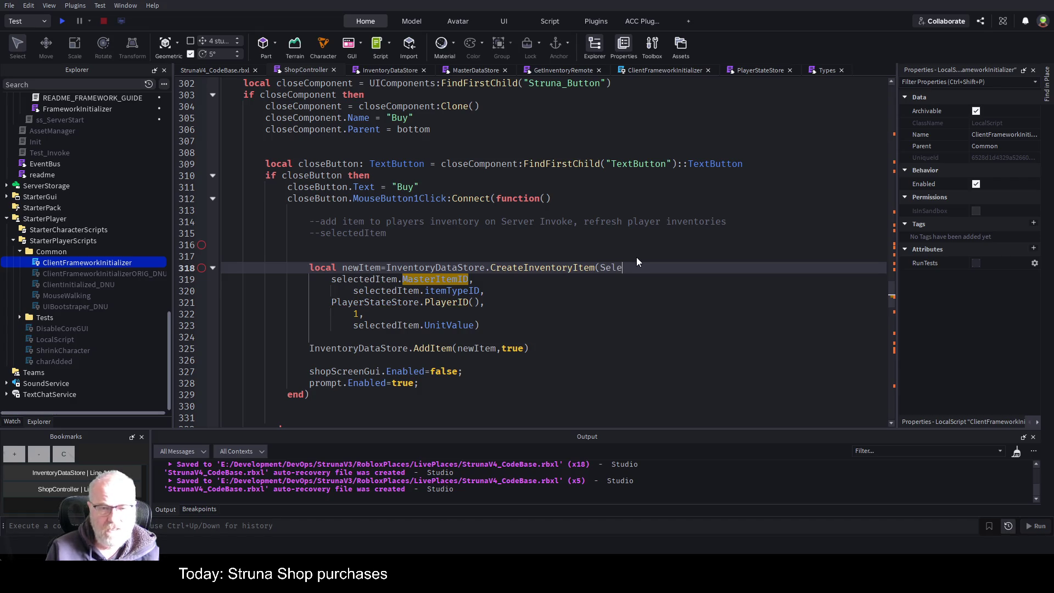
pyautogui.press('Tab')
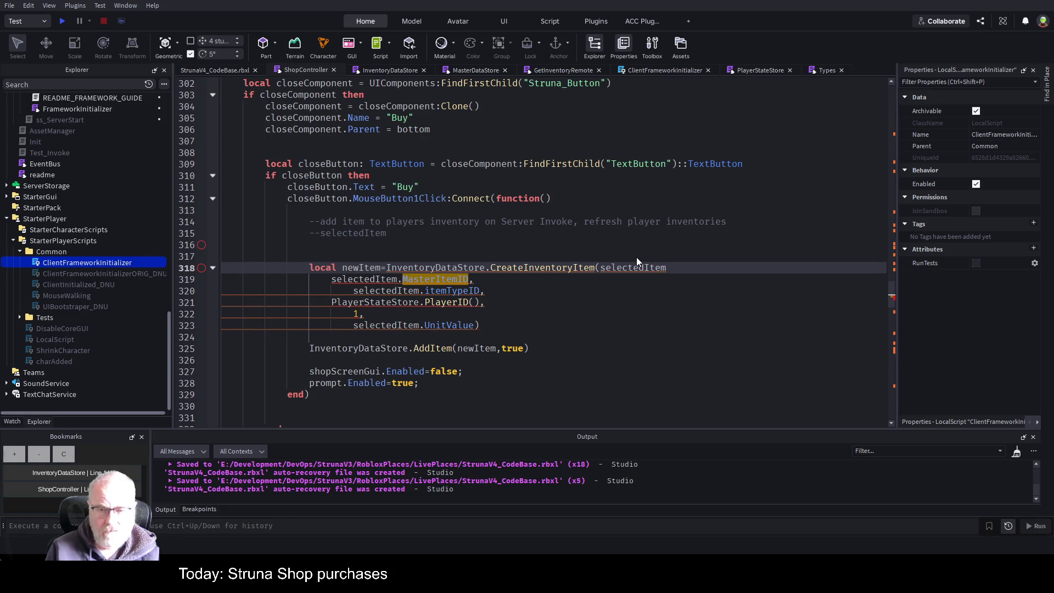
pyautogui.write(')')
pyautogui.press('Return')
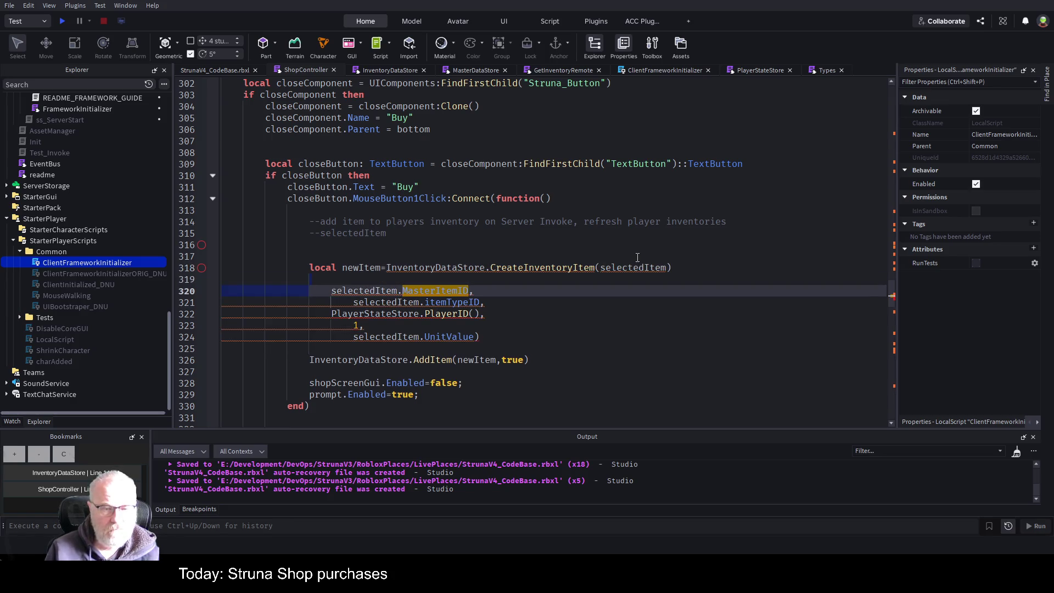
pyautogui.hotkey('shift', 'Down')
pyautogui.hotkey('shift', 'Down')
pyautogui.hotkey('shift', 'Down')
pyautogui.hotkey('shift', 'End')
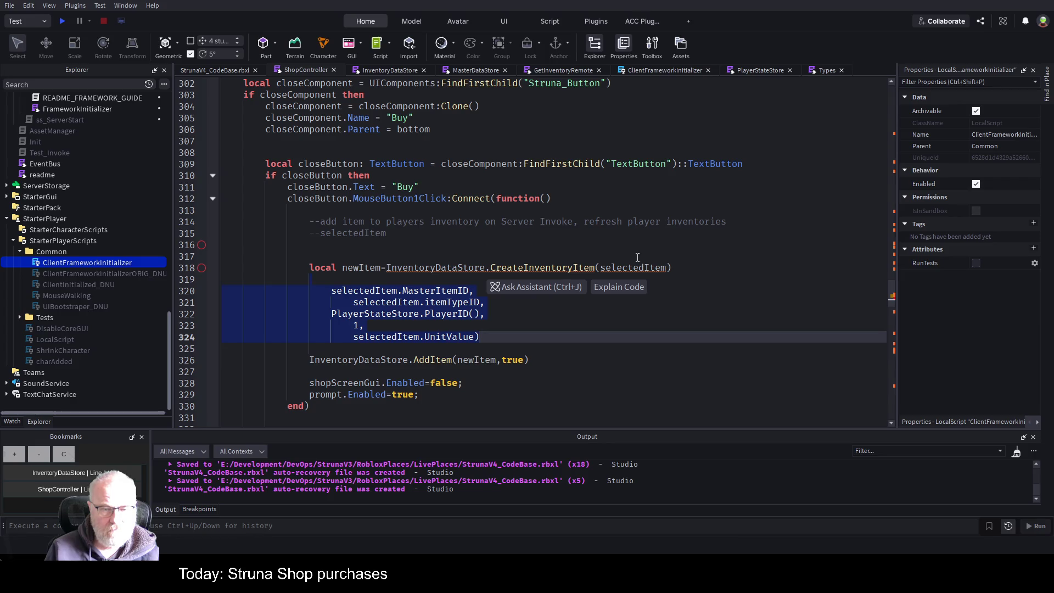
pyautogui.hotkey('ctrl', '/')
pyautogui.press('Up')
pyautogui.press('Up')
pyautogui.press('Up')
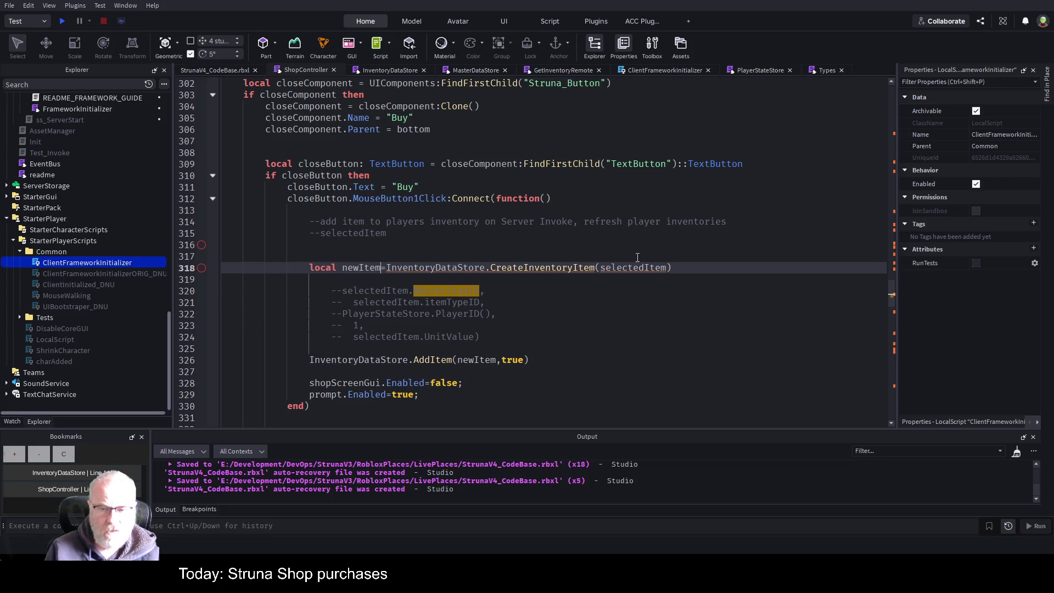
# Step: Annotate newItem as Types.InventoryItem, checking the definitions in the Types script
pyautogui.write(':')
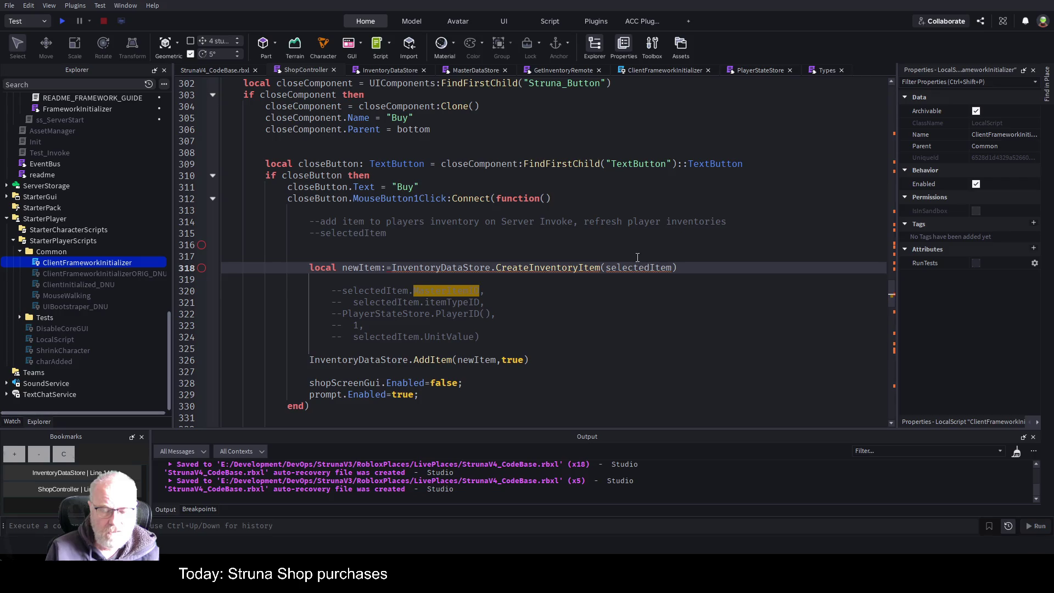
pyautogui.write(' Types')
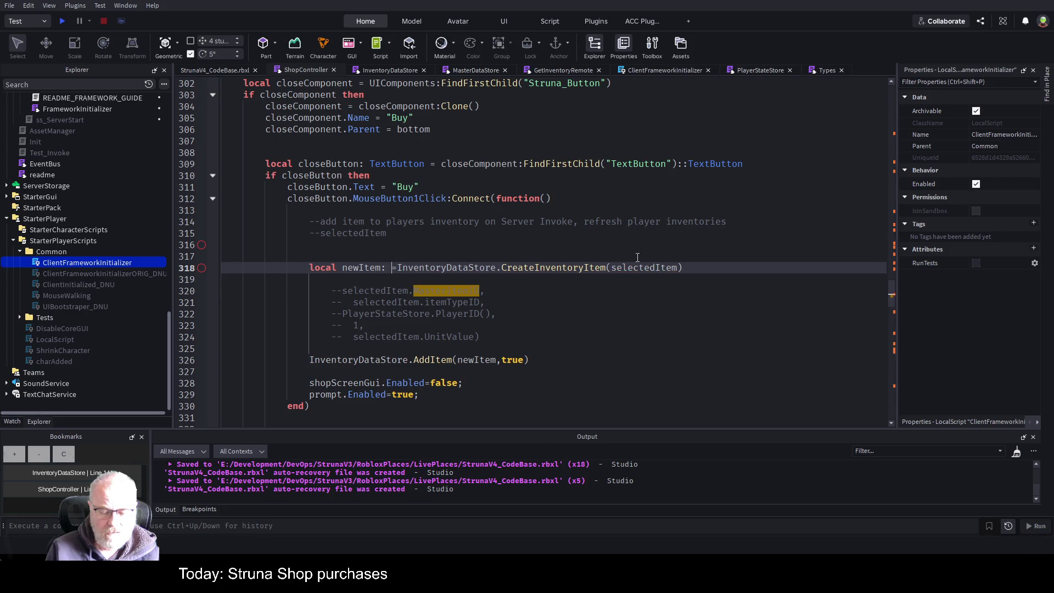
pyautogui.write('.InventoryItem')
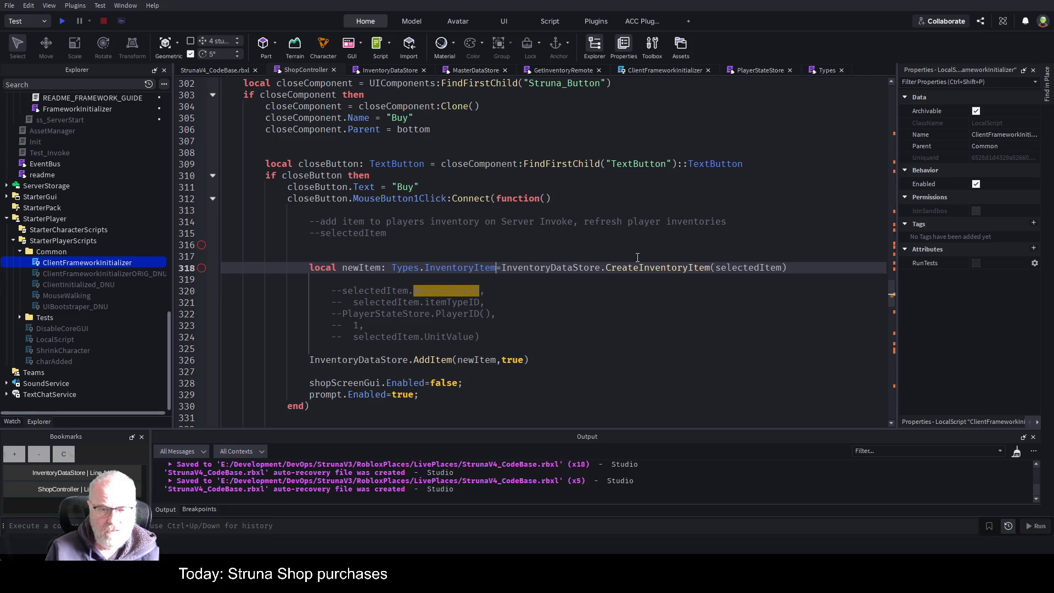
pyautogui.press('Right')
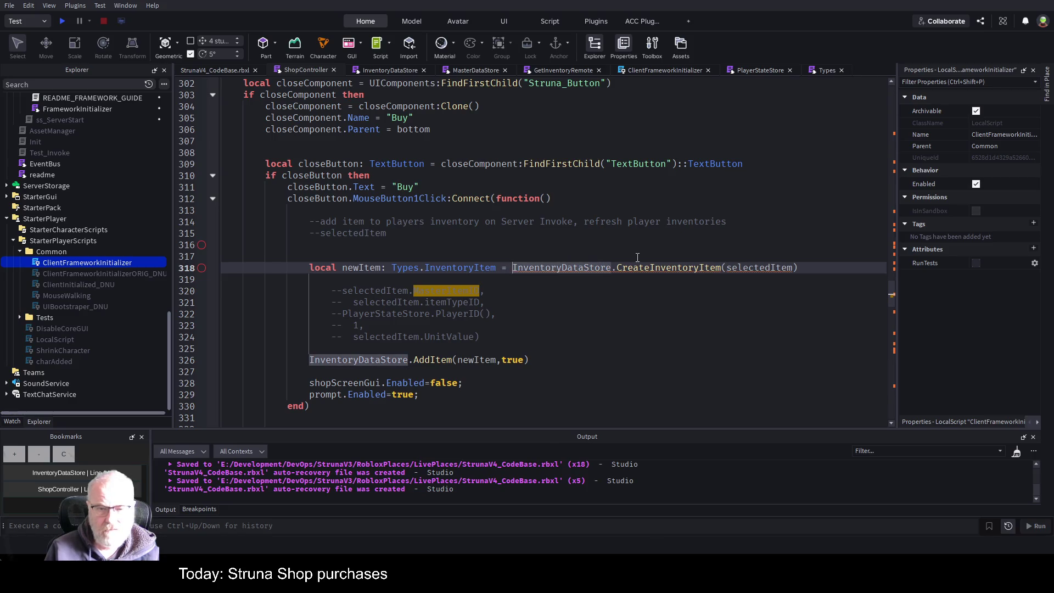
pyautogui.press('Down')
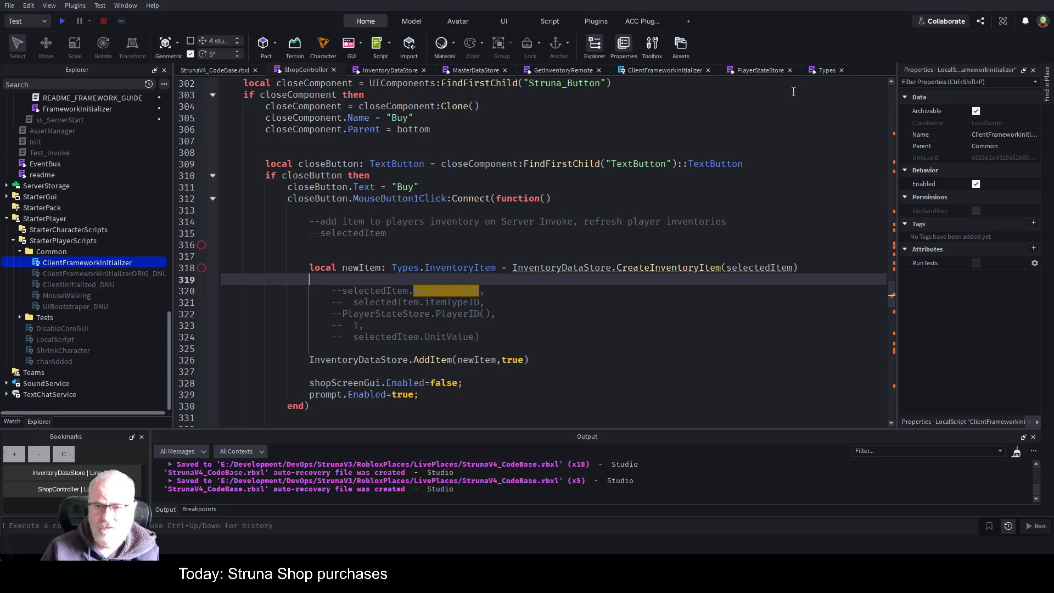
pyautogui.click(826, 70)
pyautogui.scroll(-10, 454, 289)
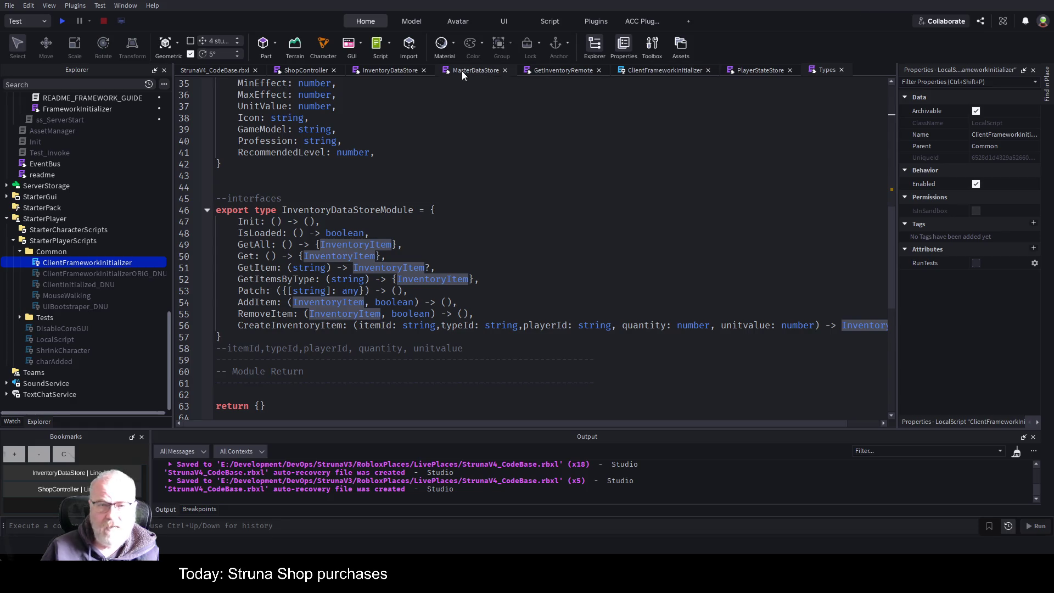
pyautogui.click(304, 71)
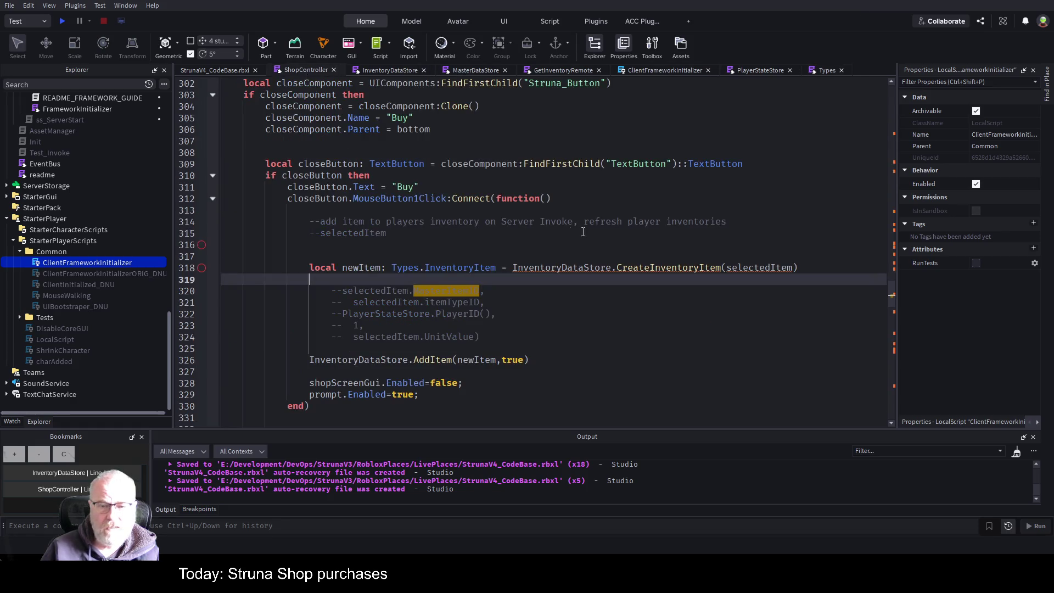
# Step: Rename the called function from CreateInventoryItem to Map and save
pyautogui.doubleClick(672, 269)
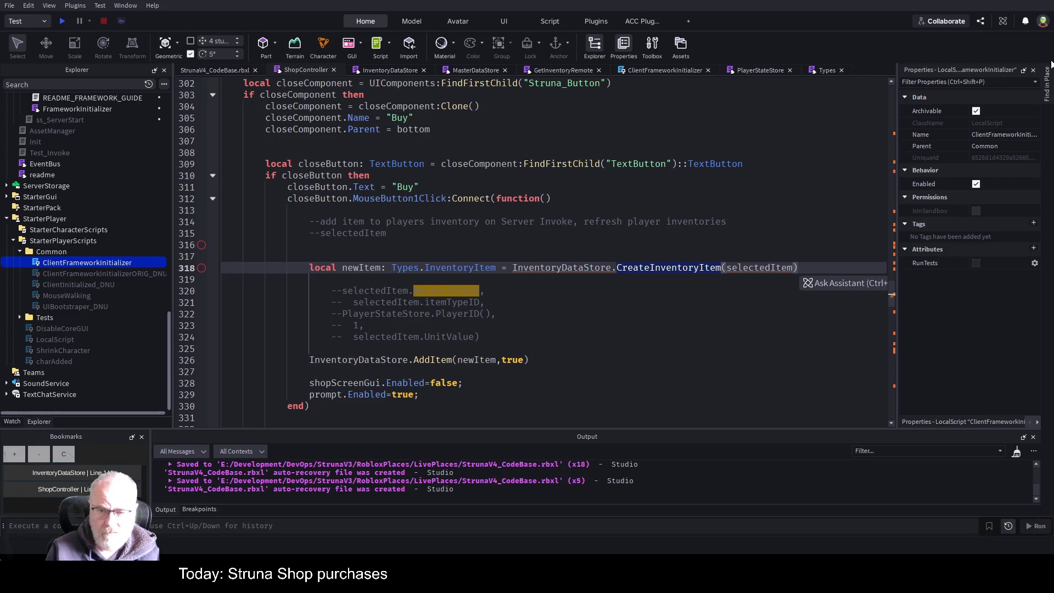
pyautogui.write('Map')
pyautogui.click(683, 288)
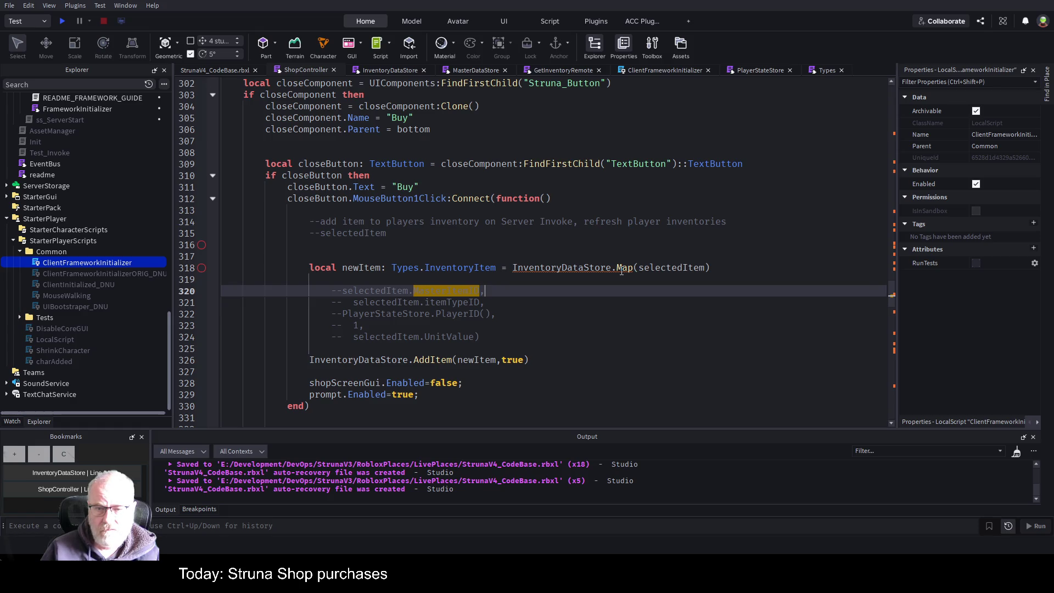
pyautogui.hotkey('ctrl', 's')
pyautogui.click(828, 72)
pyautogui.click(522, 206)
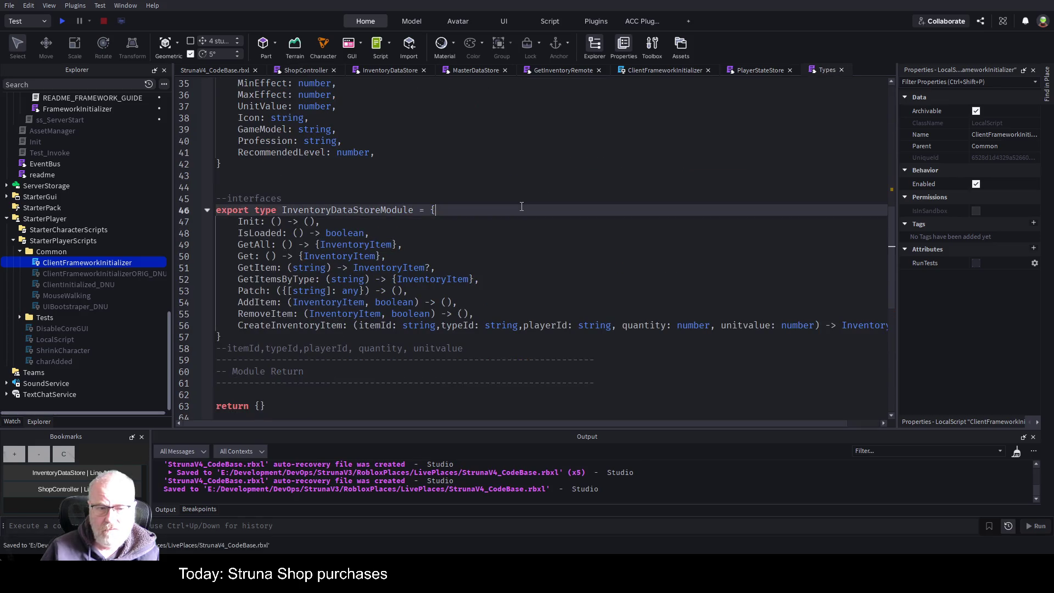
# Step: Copy the Map signature from InventoryDataStore into the Types interface below RemoveItem, leaving just Map
pyautogui.click(378, 69)
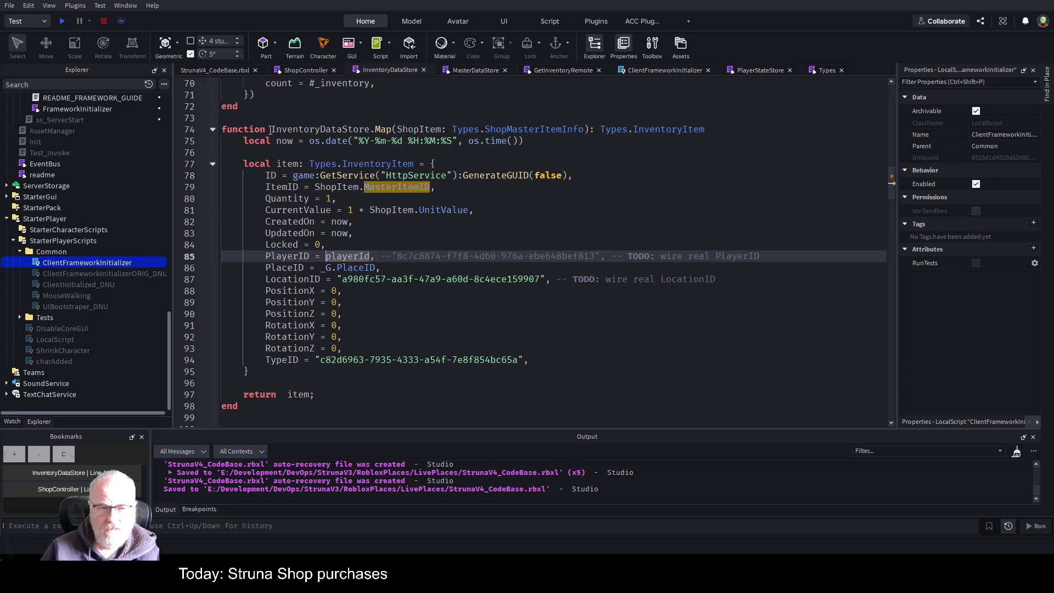
pyautogui.click(547, 122)
pyautogui.tripleClick(660, 126)
pyautogui.hotkey('ctrl', 'c')
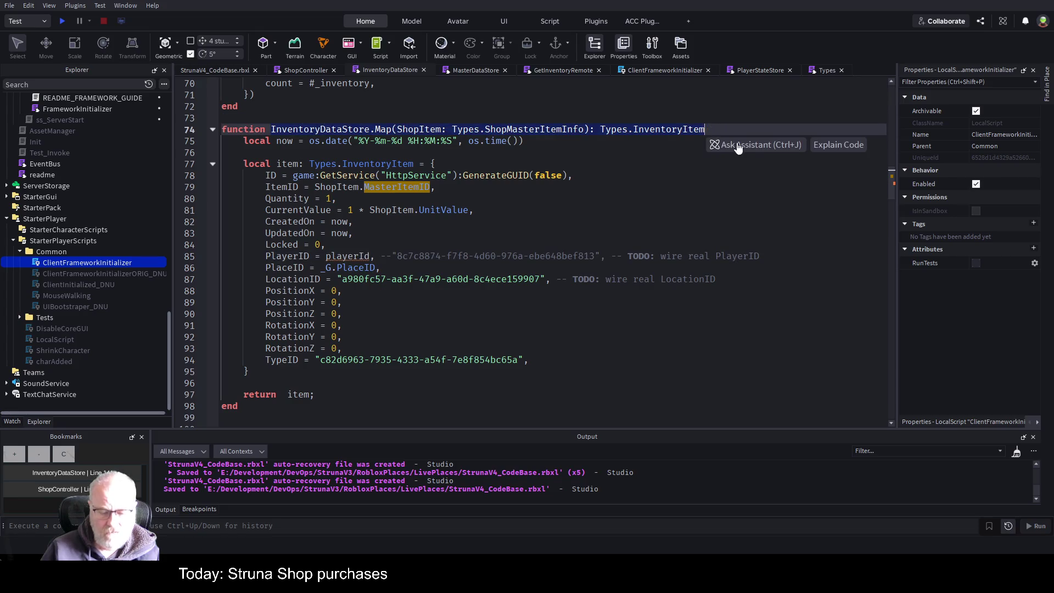
pyautogui.click(827, 71)
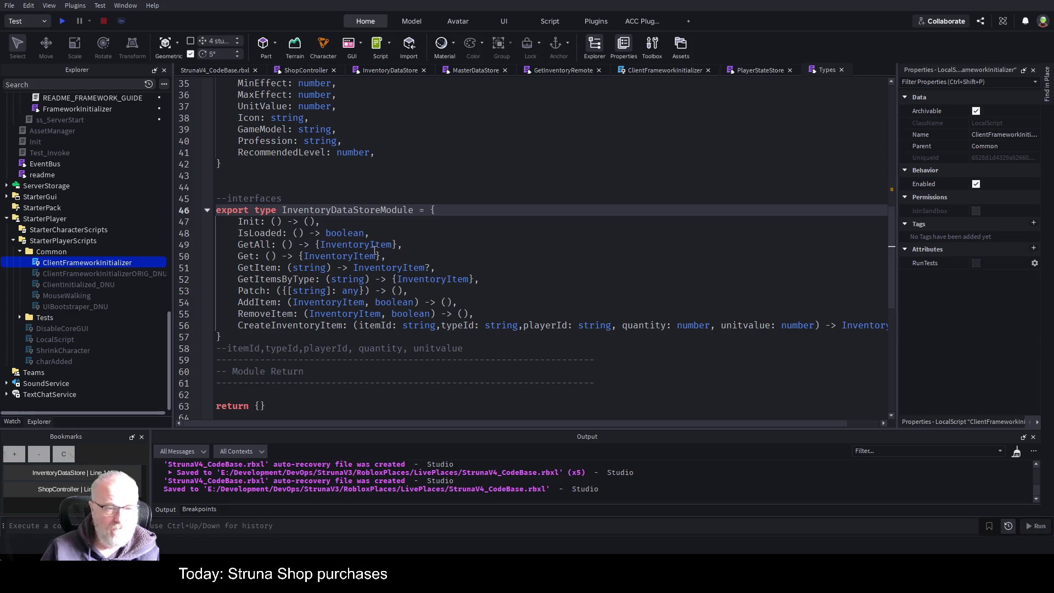
pyautogui.click(653, 317)
pyautogui.press('Return')
pyautogui.hotkey('ctrl', 'v')
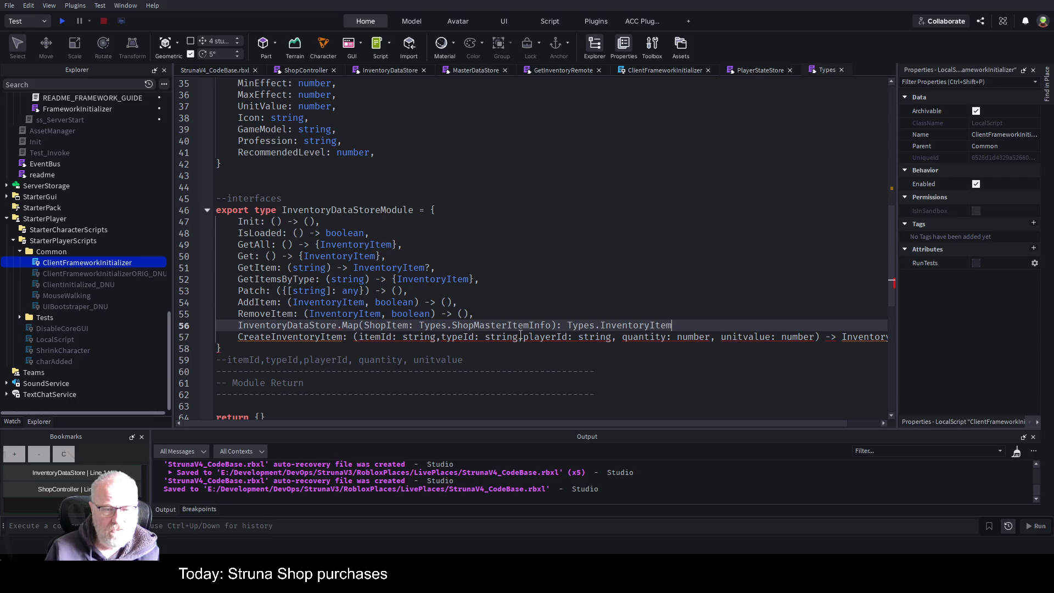
pyautogui.press('Home')
pyautogui.press('Delete')
pyautogui.press('Delete')
pyautogui.press('Delete')
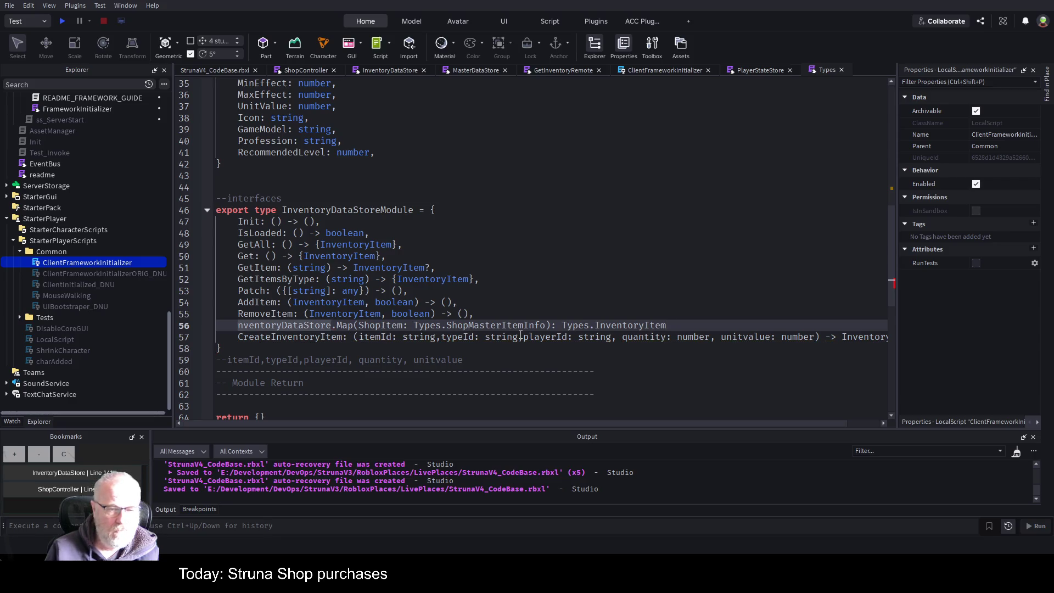
pyautogui.press('Delete')
pyautogui.press('Delete')
pyautogui.press('Delete')
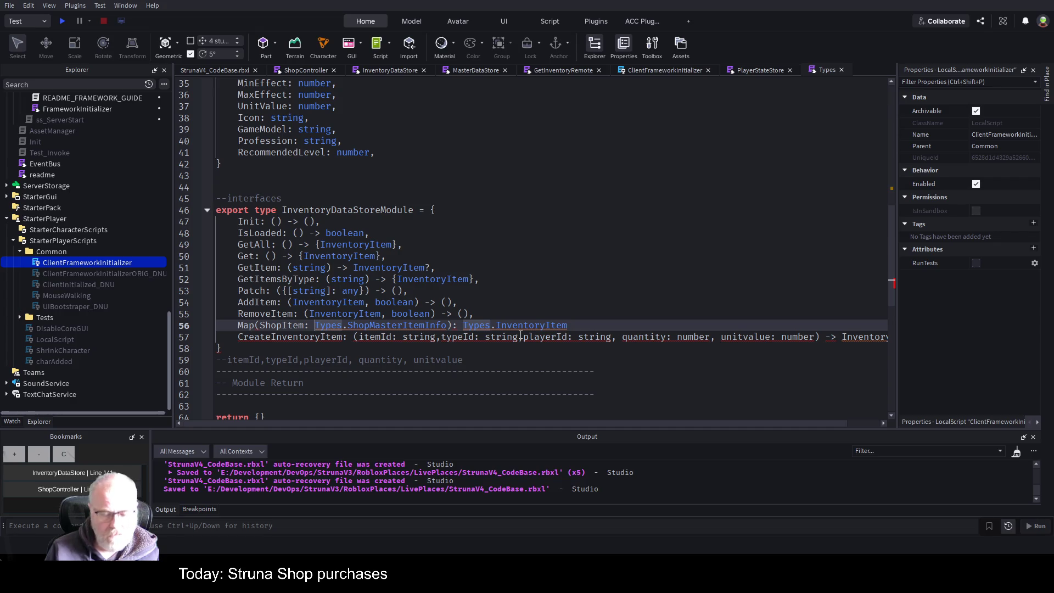
# Step: Make the Map entry return InventoryItem and delete the colon after ShopItem
pyautogui.write('() ')
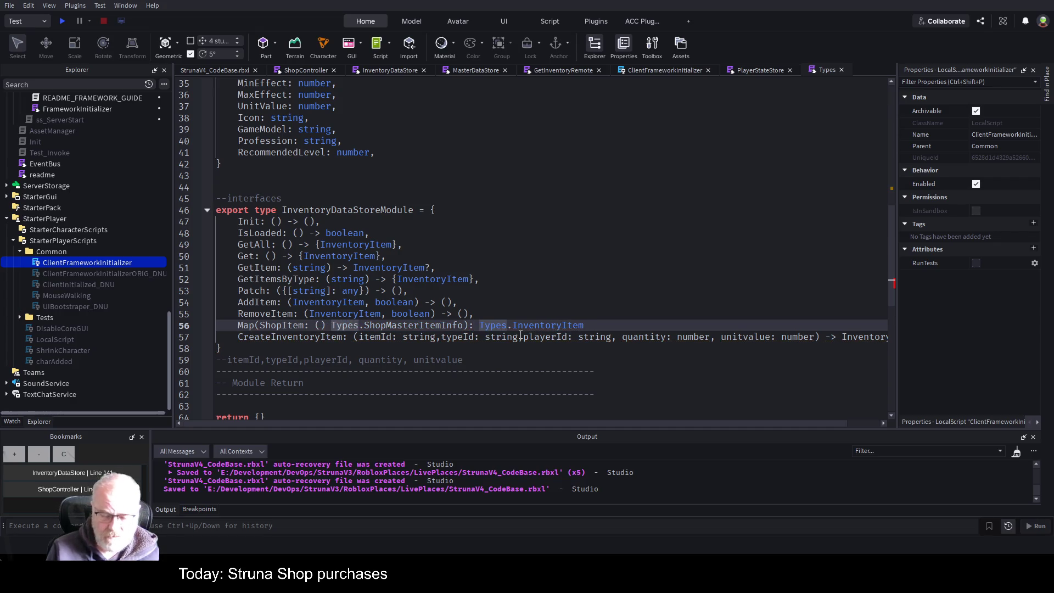
pyautogui.write('-> ')
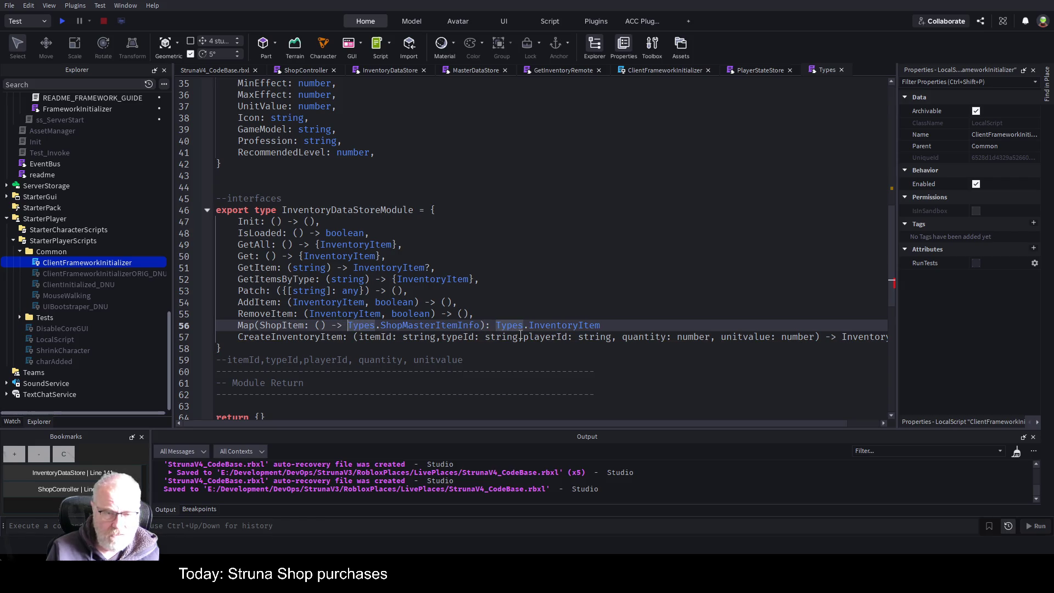
pyautogui.write('I')
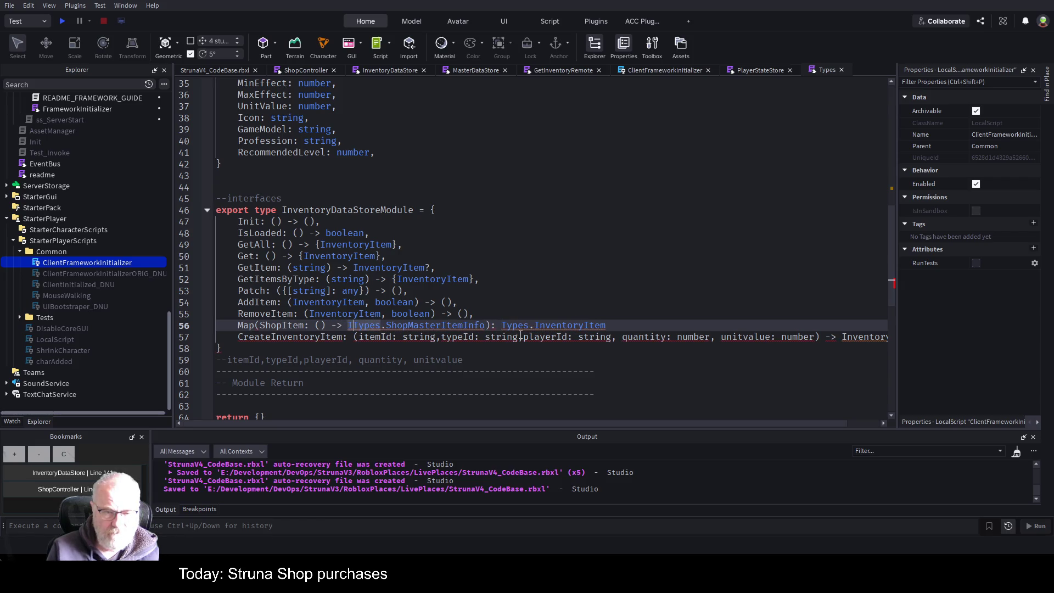
pyautogui.press('BackSpace')
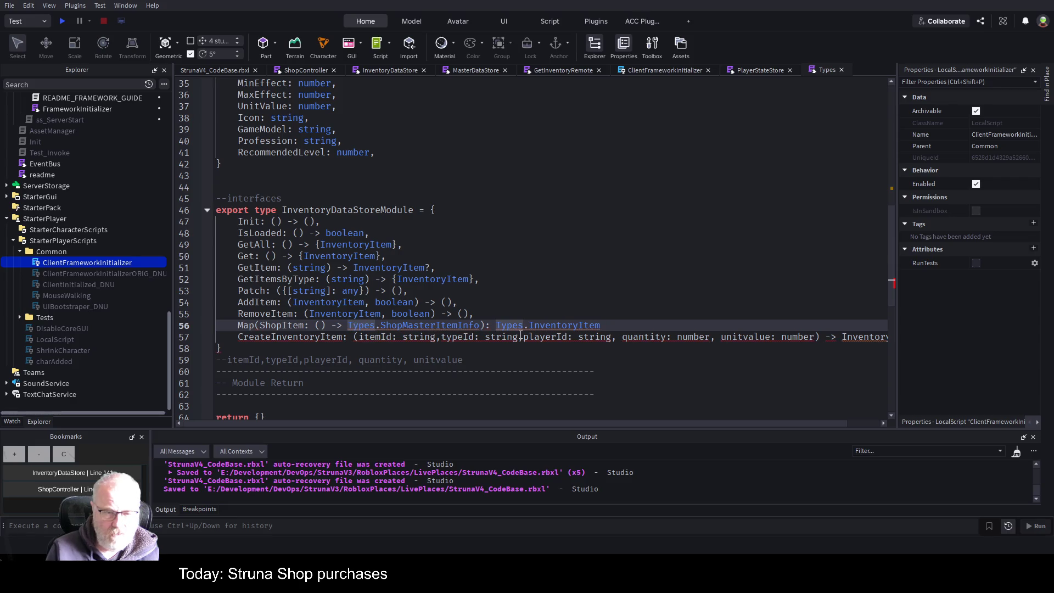
pyautogui.hotkey('shift', 'End')
pyautogui.press('Delete')
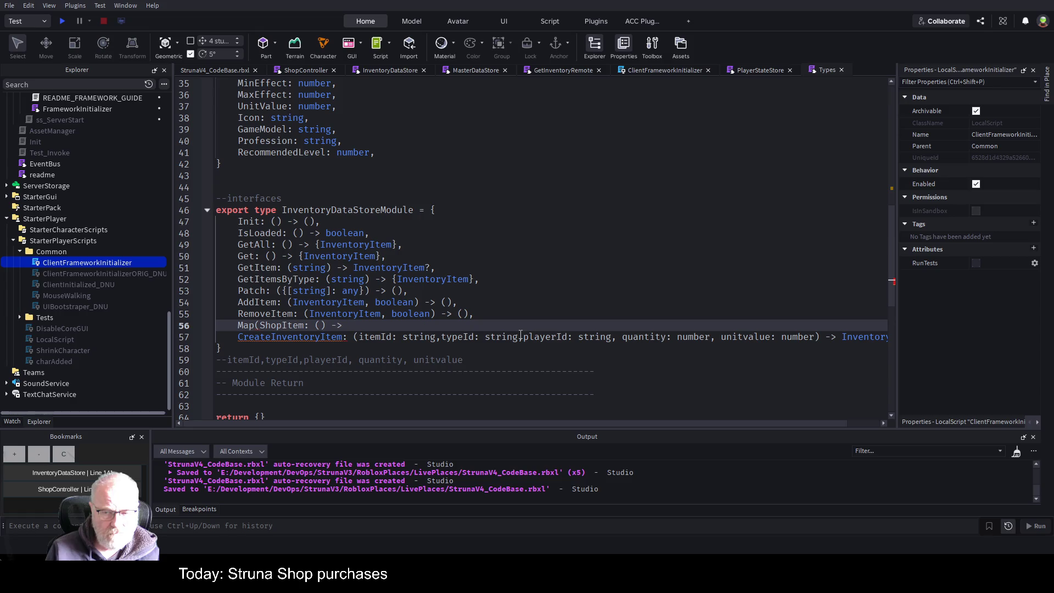
pyautogui.write('Inven')
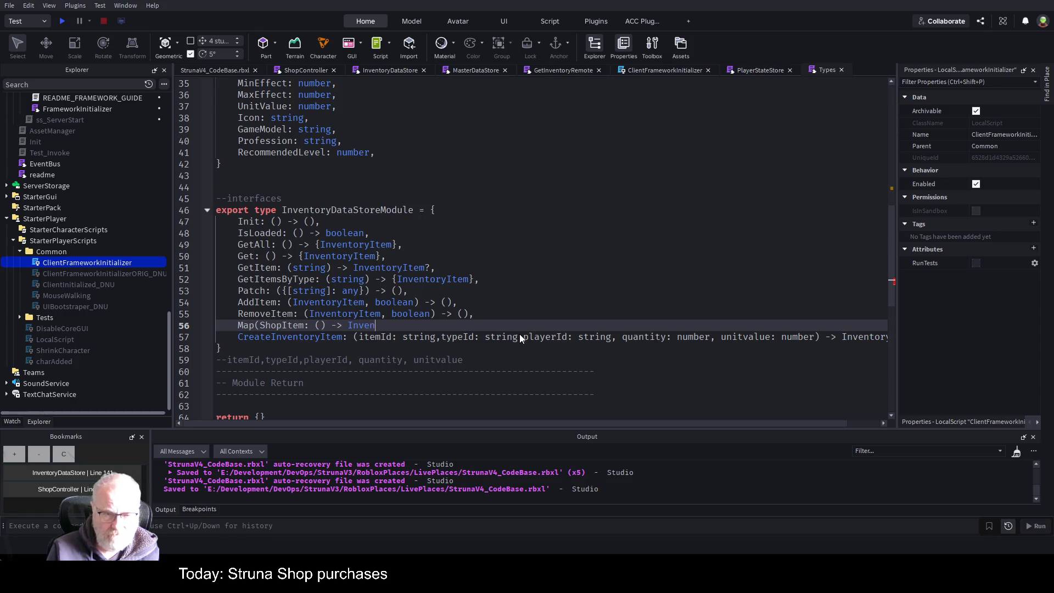
pyautogui.write('toryItem,')
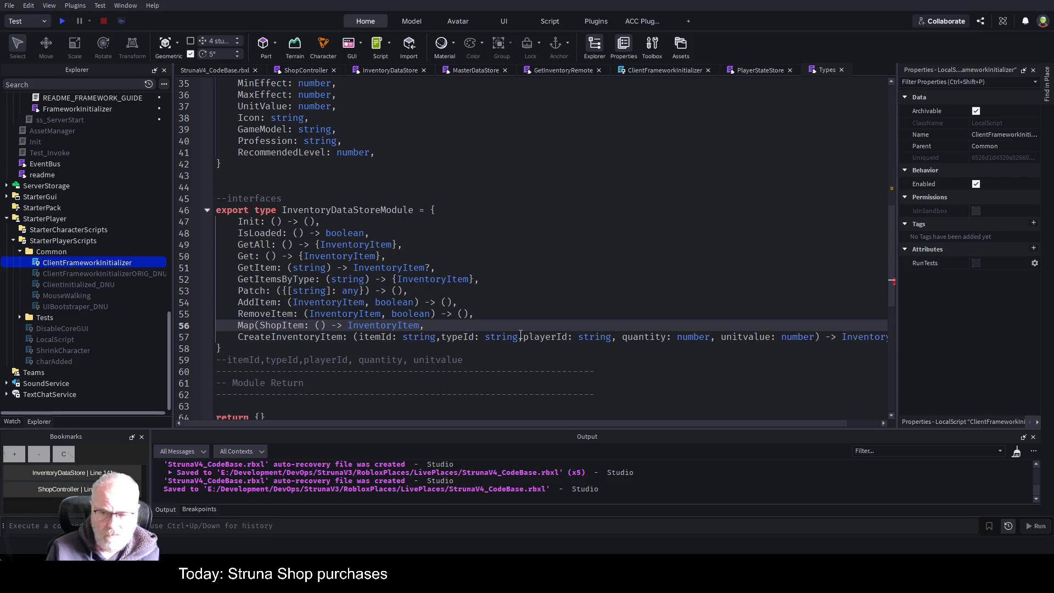
pyautogui.press('Down')
pyautogui.press('End')
pyautogui.press('Home')
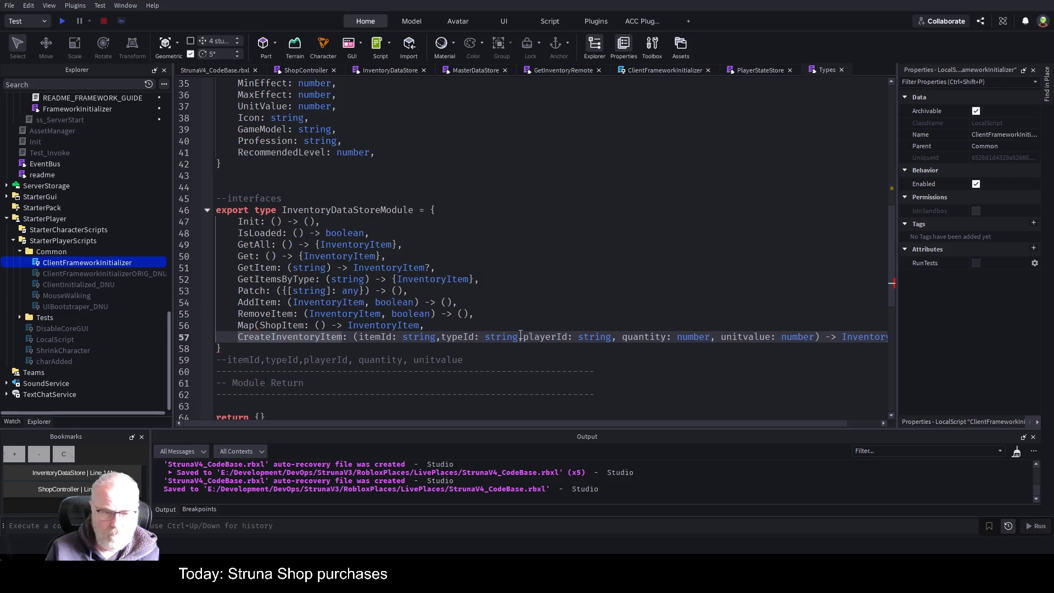
pyautogui.press('Up')
pyautogui.press('Right')
pyautogui.press('Right')
pyautogui.press('Right')
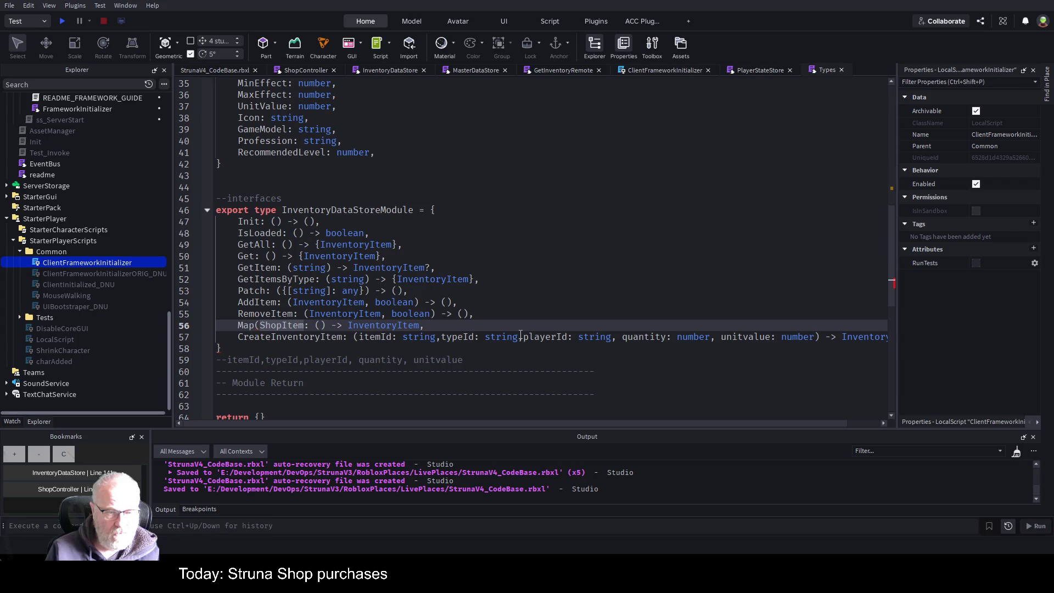
pyautogui.press('Delete')
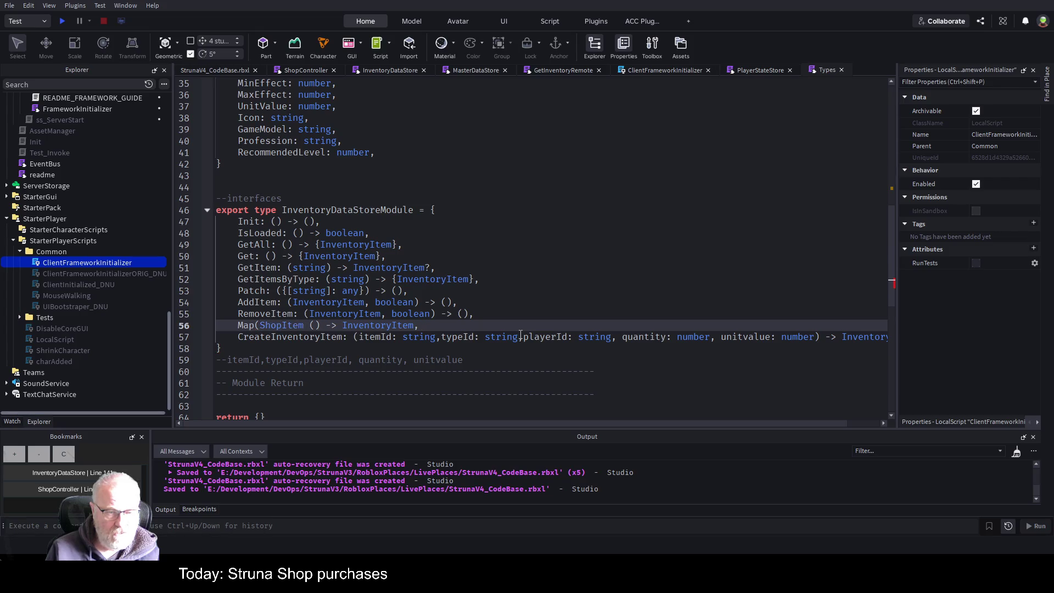
pyautogui.scroll(5, 426, 239)
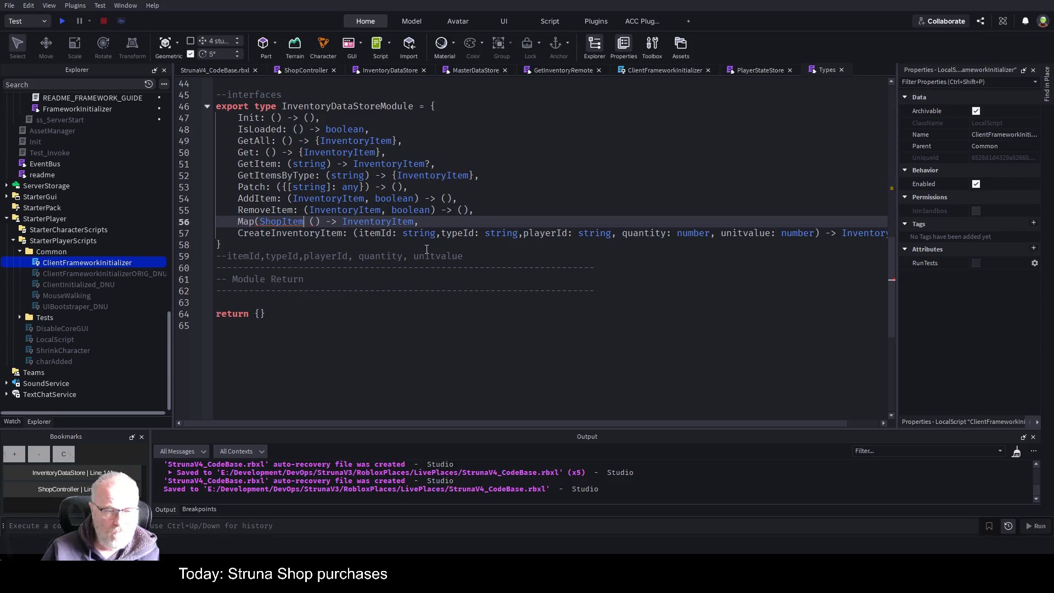
# Step: Replace ShopItem with ShopMasterItemInfo and add a colon after Map: Map: (ShopMasterItemInfo) -> InventoryItem
pyautogui.doubleClick(330, 187)
pyautogui.hotkey('ctrl', 'c')
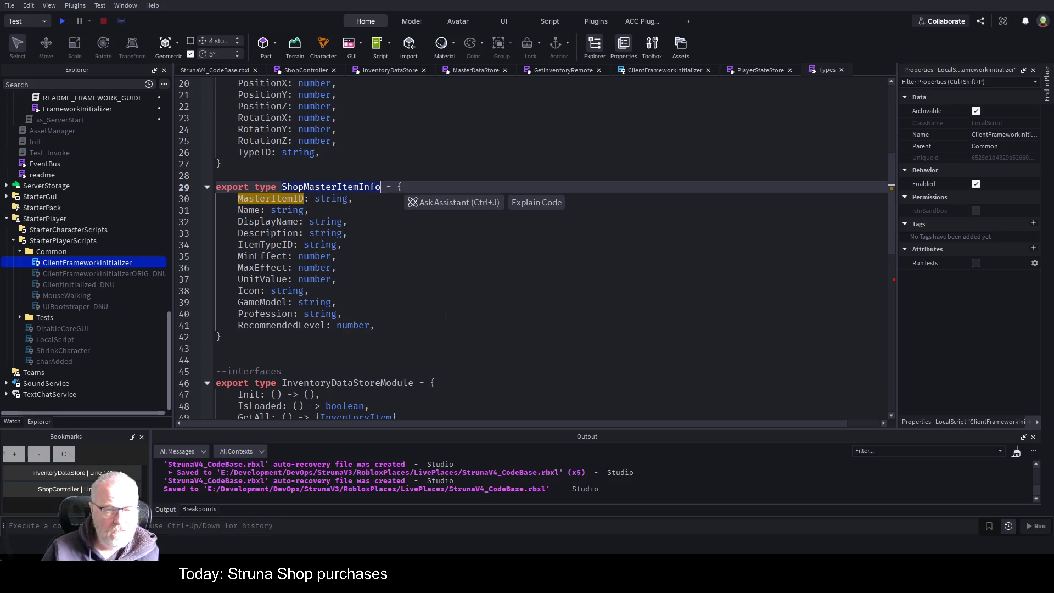
pyautogui.scroll(-5, 445, 308)
pyautogui.doubleClick(302, 327)
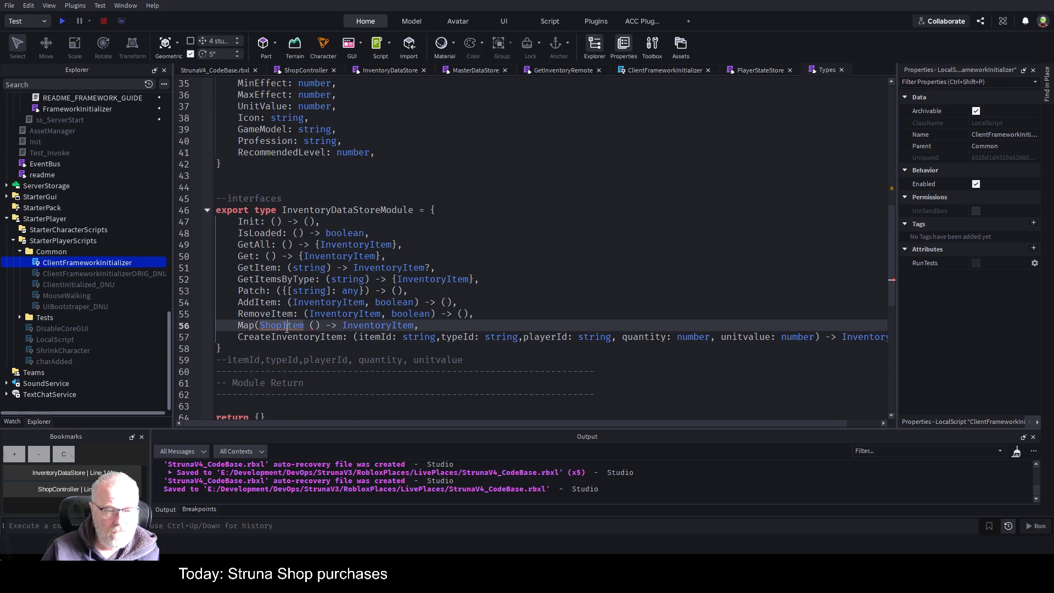
pyautogui.hotkey('ctrl', 'v')
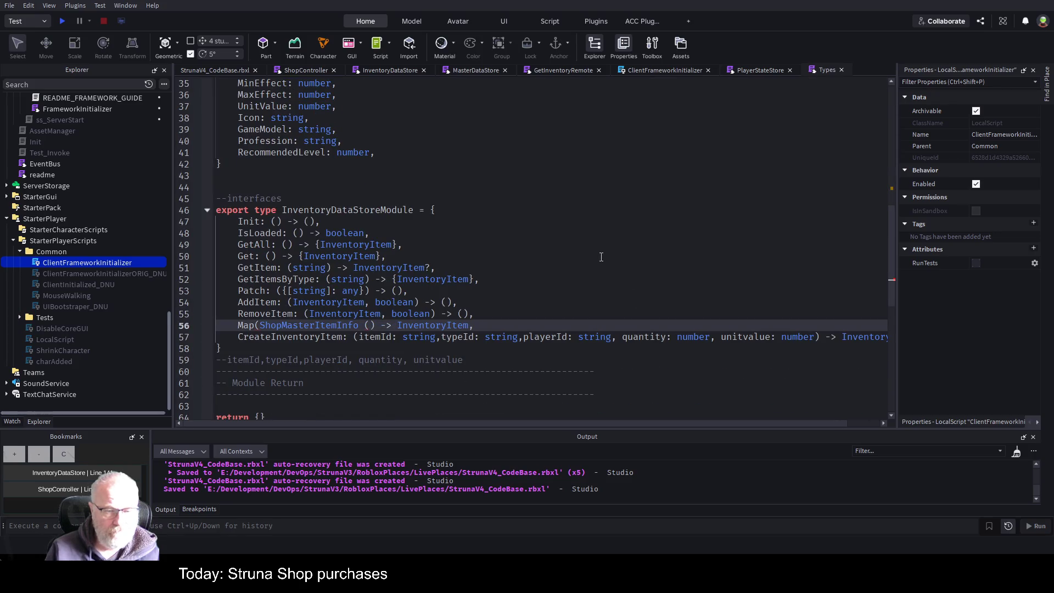
pyautogui.press('Delete')
pyautogui.press('Delete')
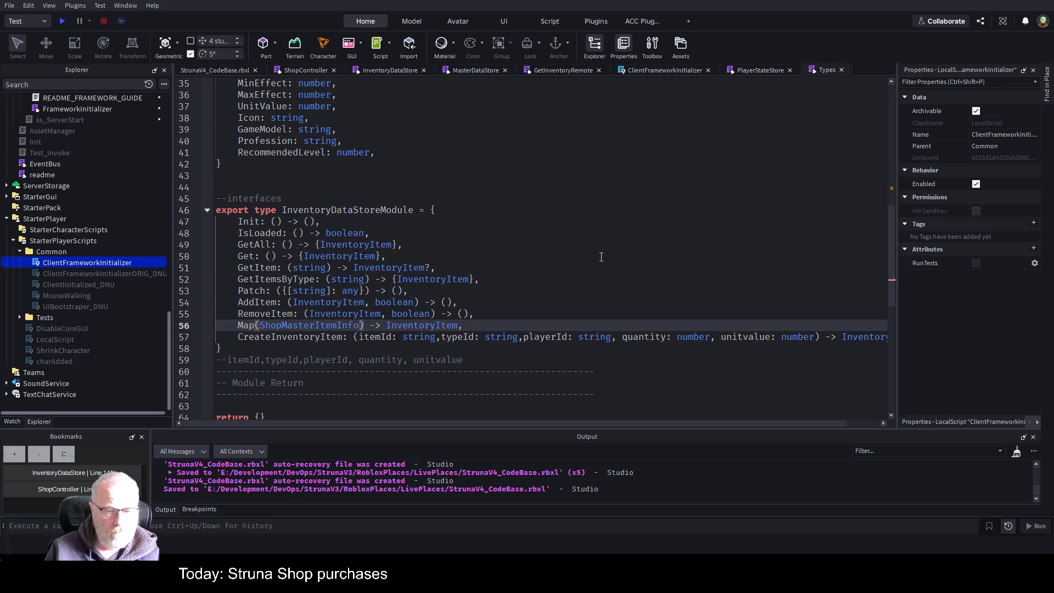
pyautogui.press('Down')
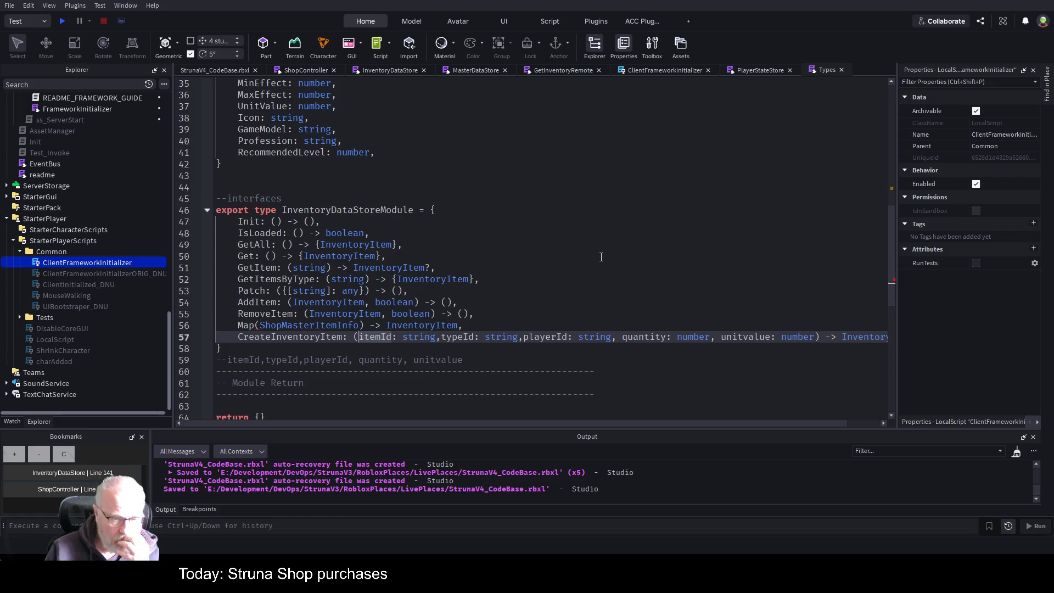
pyautogui.press('Home')
pyautogui.press('Up')
pyautogui.hotkey('ctrl', 'Right')
pyautogui.write(':')
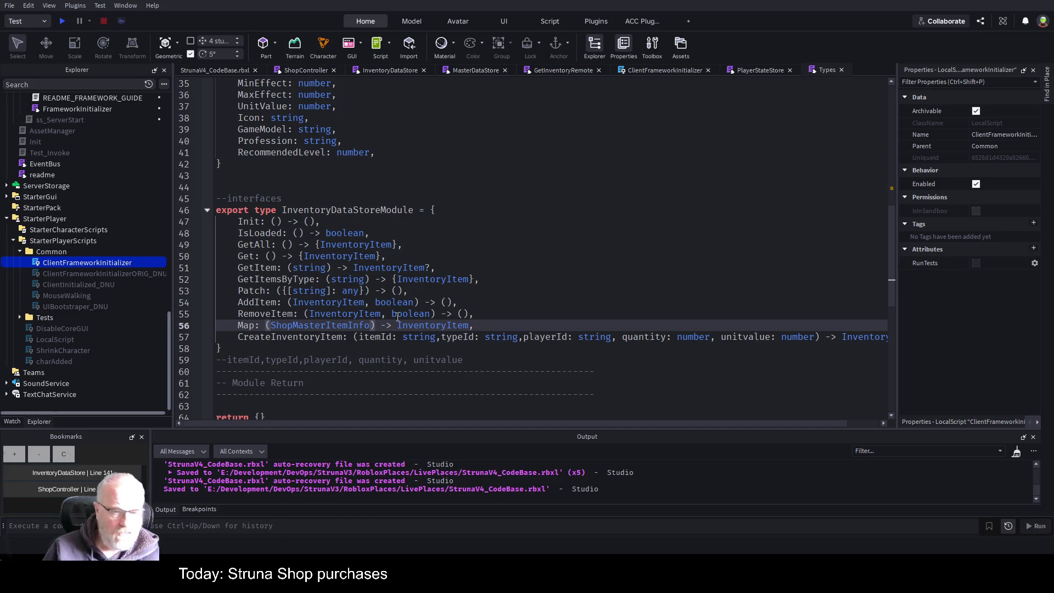
# Step: Duplicate the Map line directly below itself
pyautogui.click(434, 326)
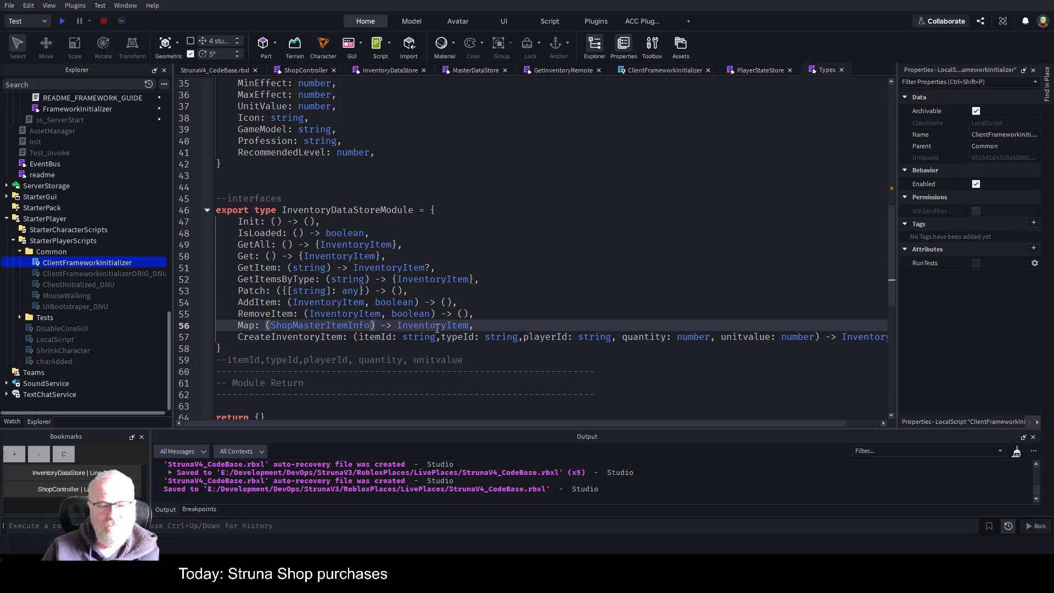
pyautogui.press('Home')
pyautogui.hotkey('shift', 'End')
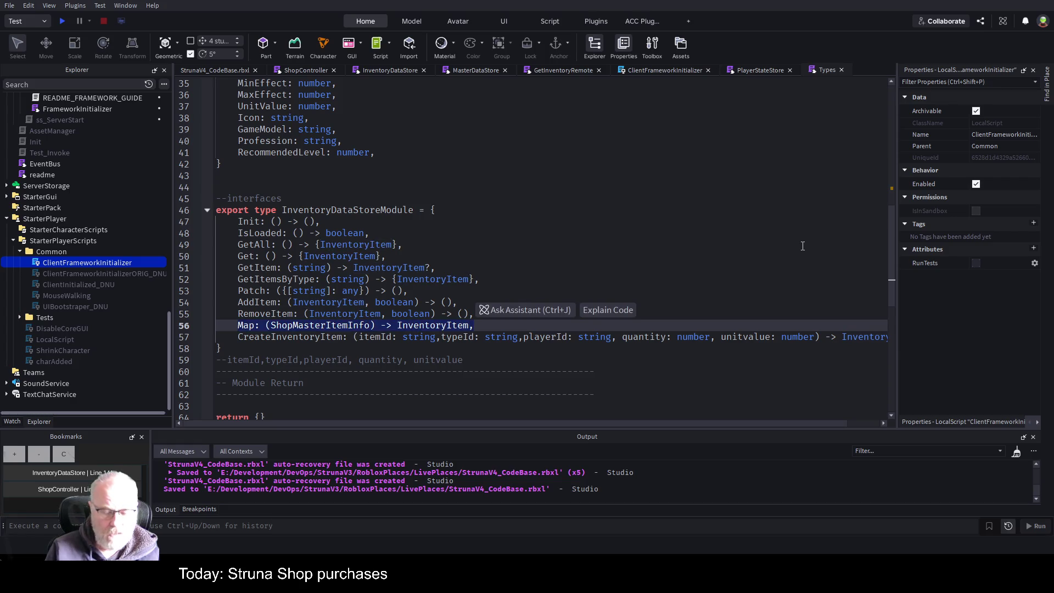
pyautogui.hotkey('ctrl', 'd')
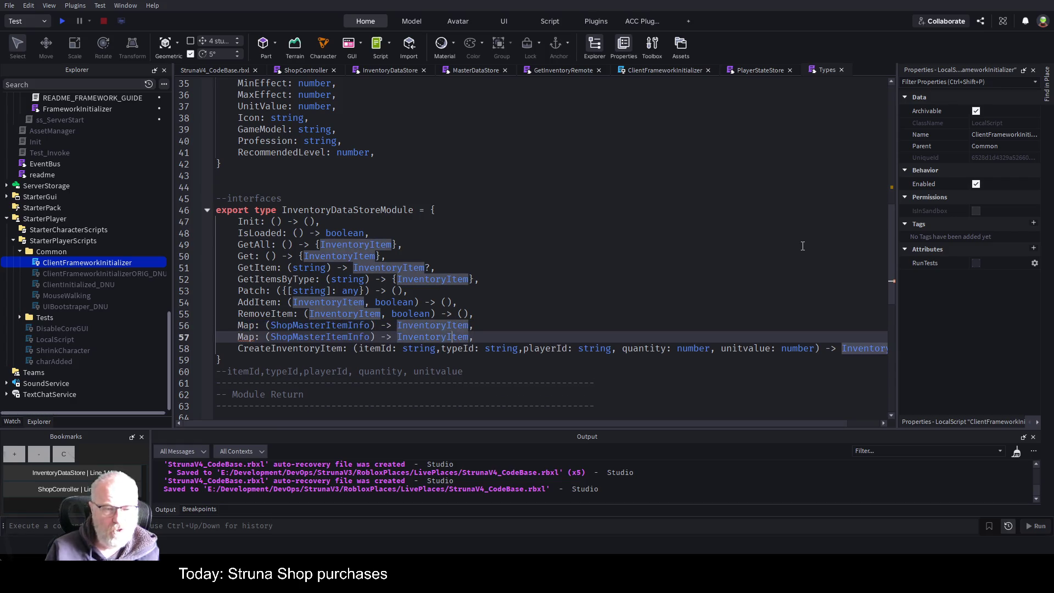
# Step: Try renaming the copied type to BuyMasterItemInfo, then clear the duplicated Map line
pyautogui.press('Left')
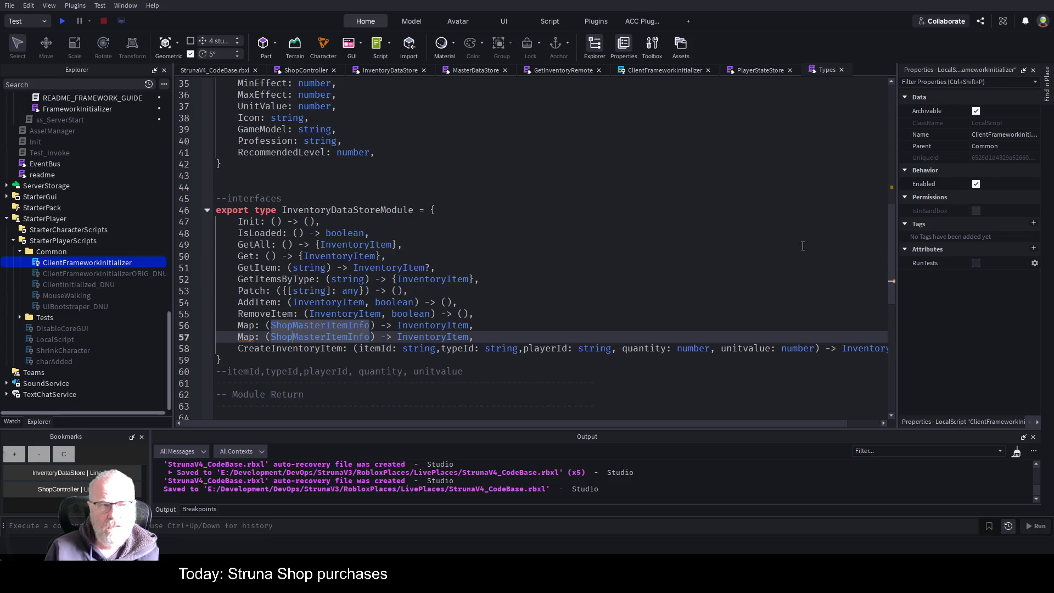
pyautogui.press('BackSpace')
pyautogui.press('BackSpace')
pyautogui.press('BackSpace')
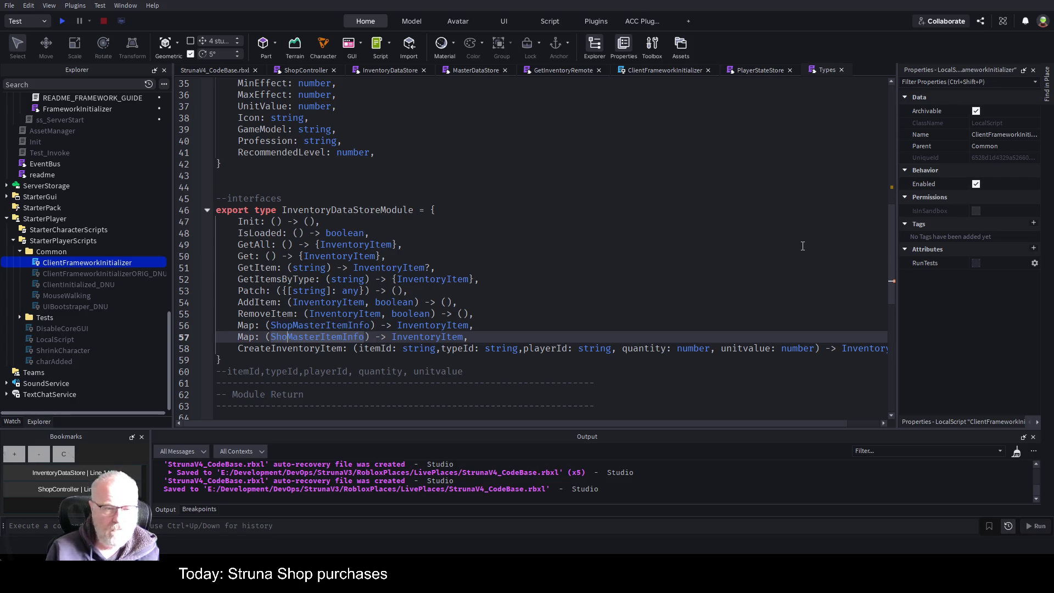
pyautogui.write('Bui')
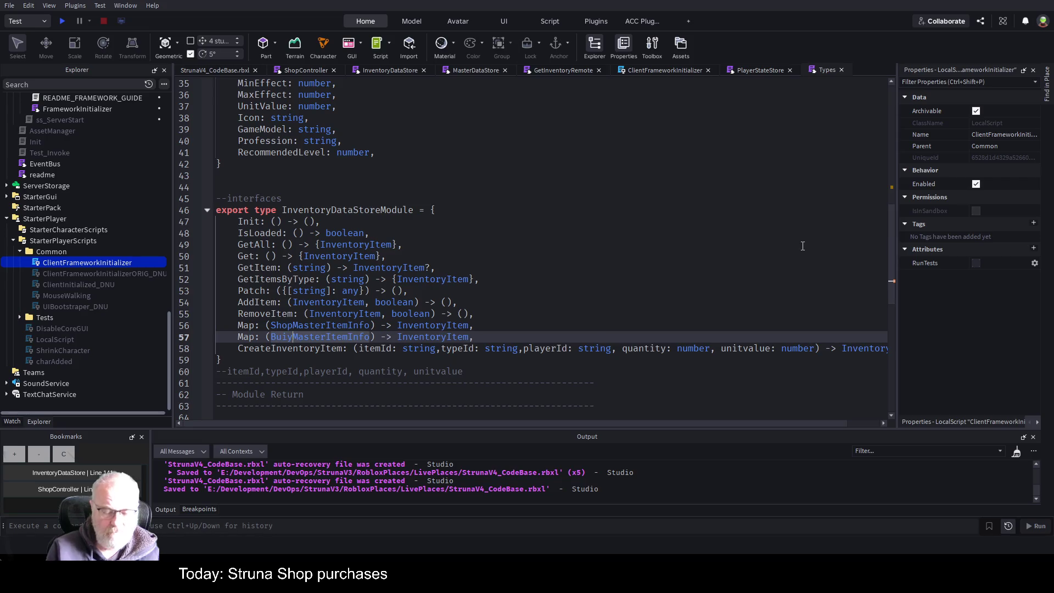
pyautogui.write('y')
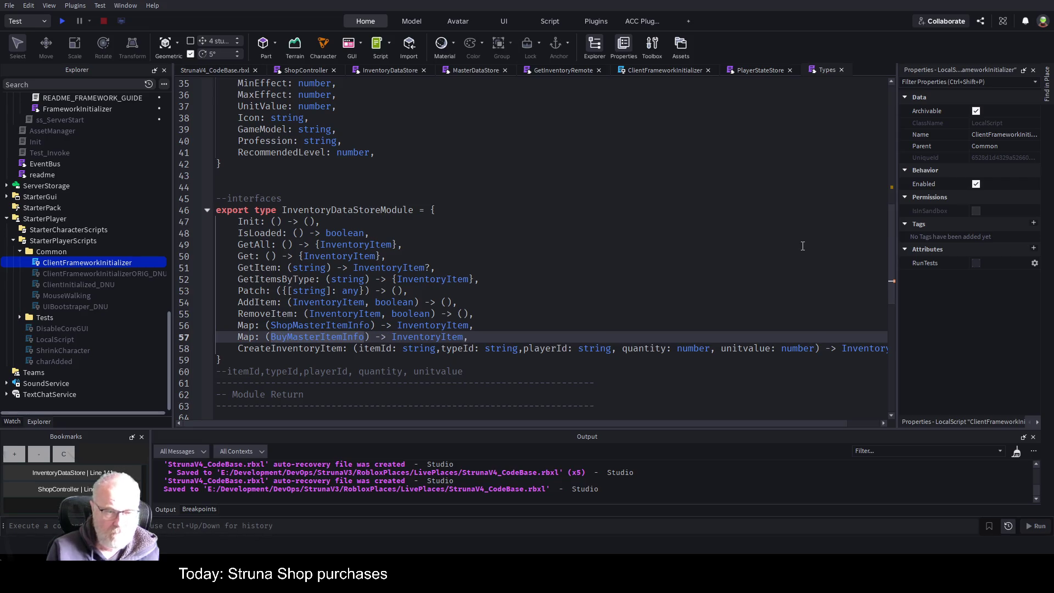
pyautogui.press('Up')
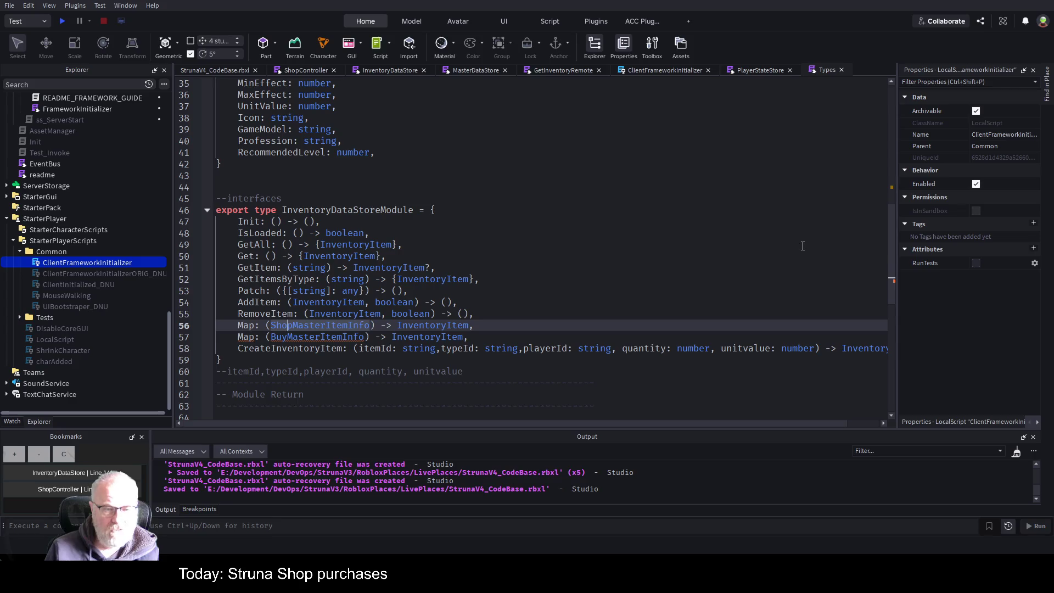
pyautogui.press('Down')
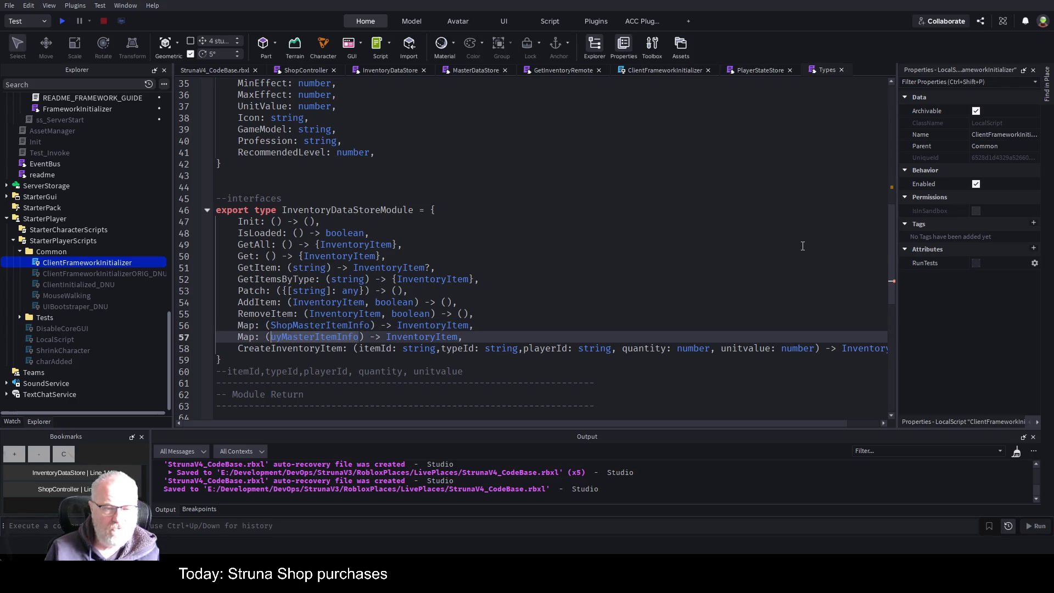
pyautogui.hotkey('ctrl', 'BackSpace')
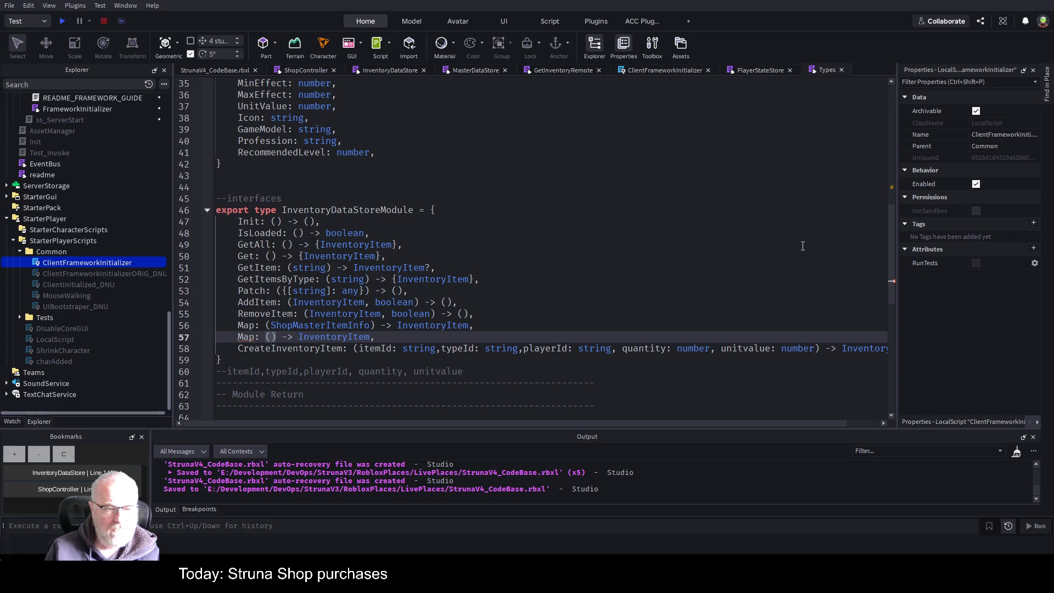
pyautogui.press('Up')
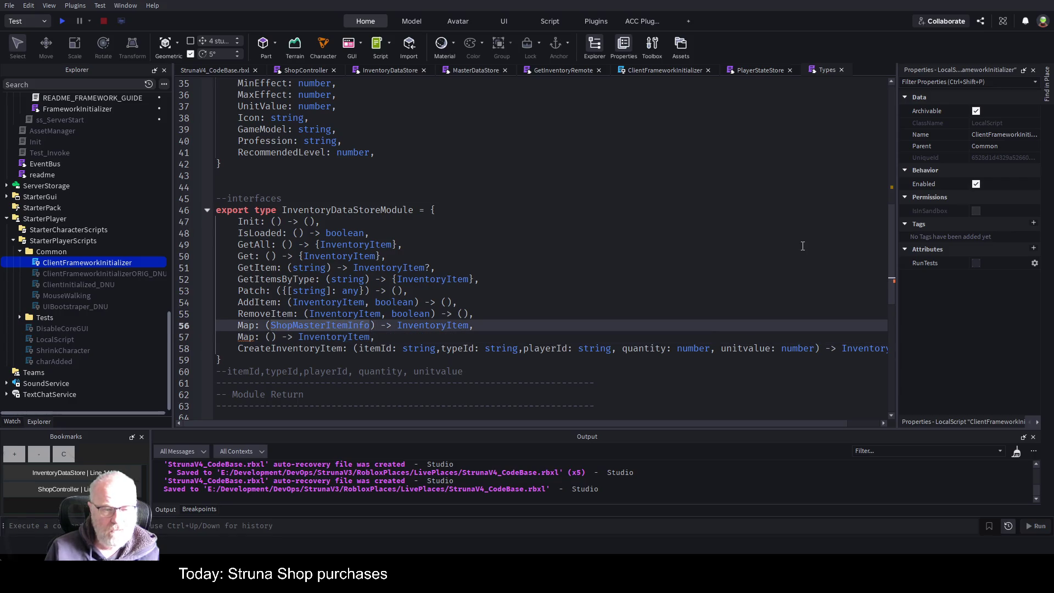
pyautogui.press('Down')
pyautogui.press('Left')
pyautogui.press('Left')
pyautogui.press('Left')
pyautogui.press('BackSpace')
pyautogui.press('BackSpace')
pyautogui.press('BackSpace')
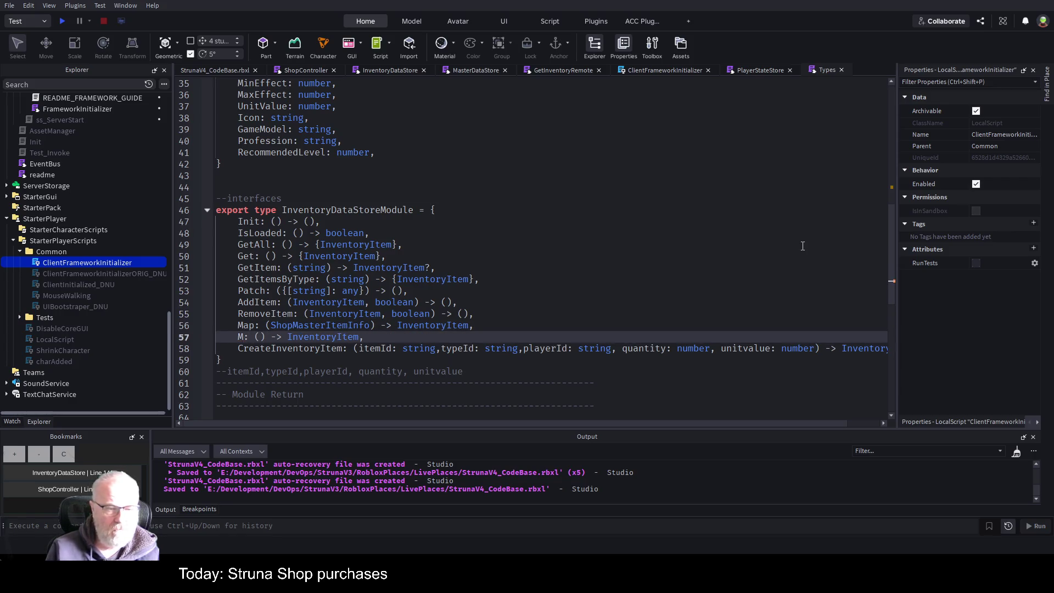
pyautogui.hotkey('shift', 'End')
pyautogui.press('Delete')
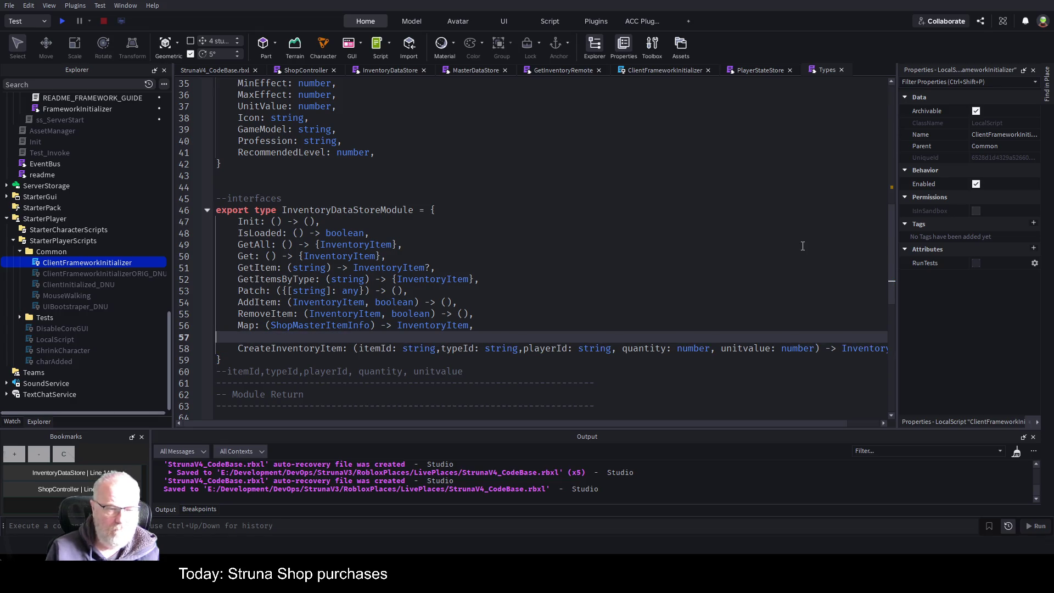
# Step: Rename Map to ShopItemMap in both the Types interface and InventoryDataStore, saving each
pyautogui.press('Up')
pyautogui.press('Home')
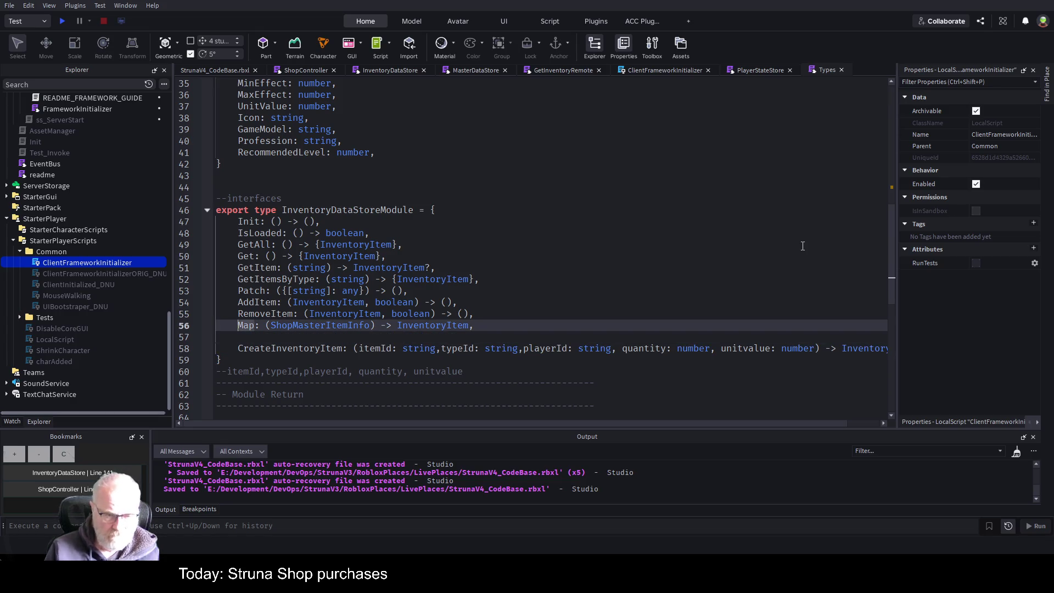
pyautogui.write('Shop')
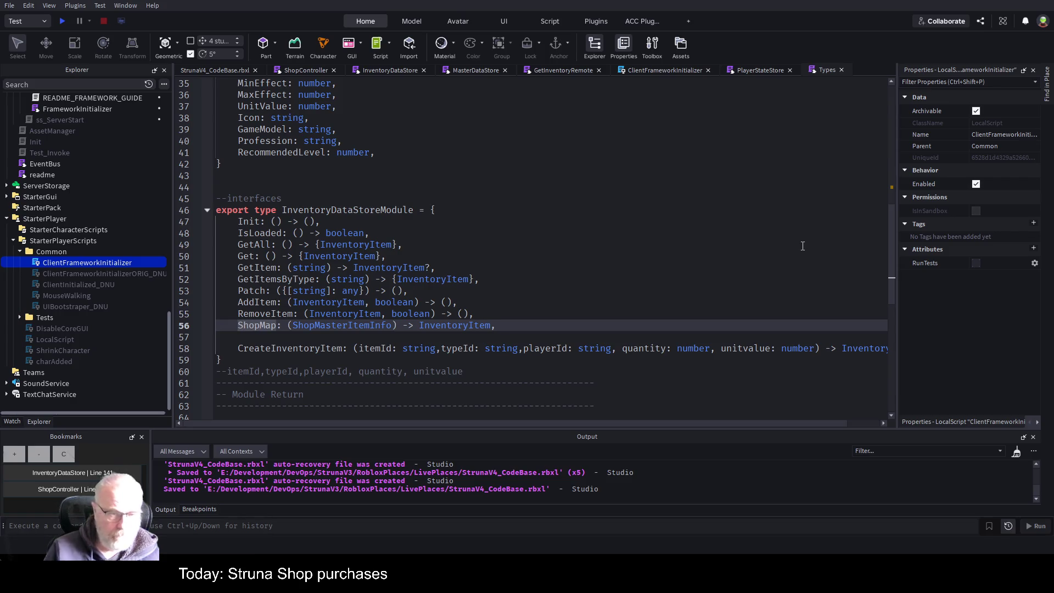
pyautogui.write('Item')
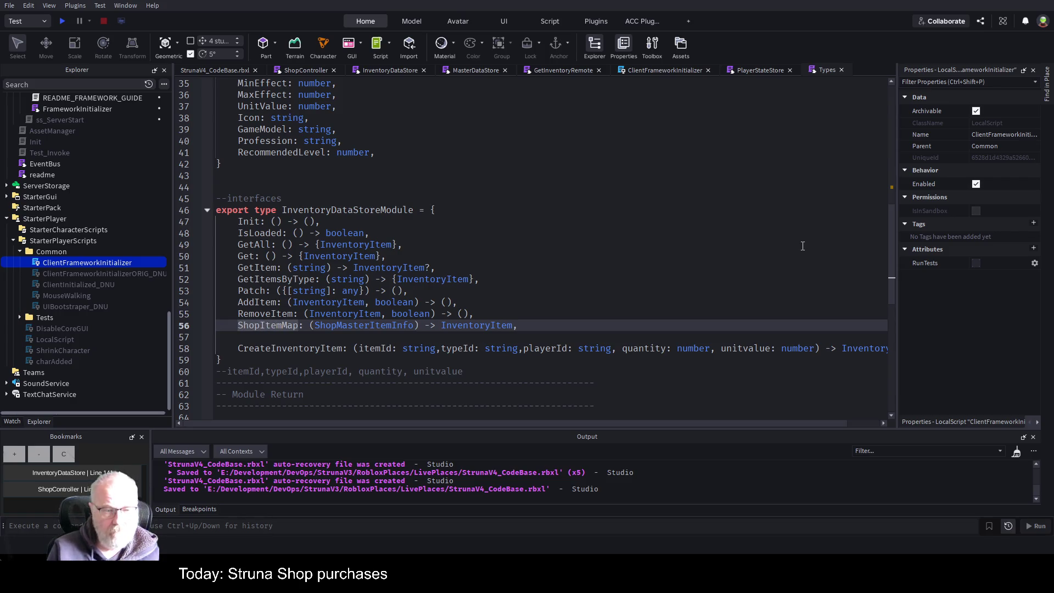
pyautogui.press('Down')
pyautogui.hotkey('ctrl', 's')
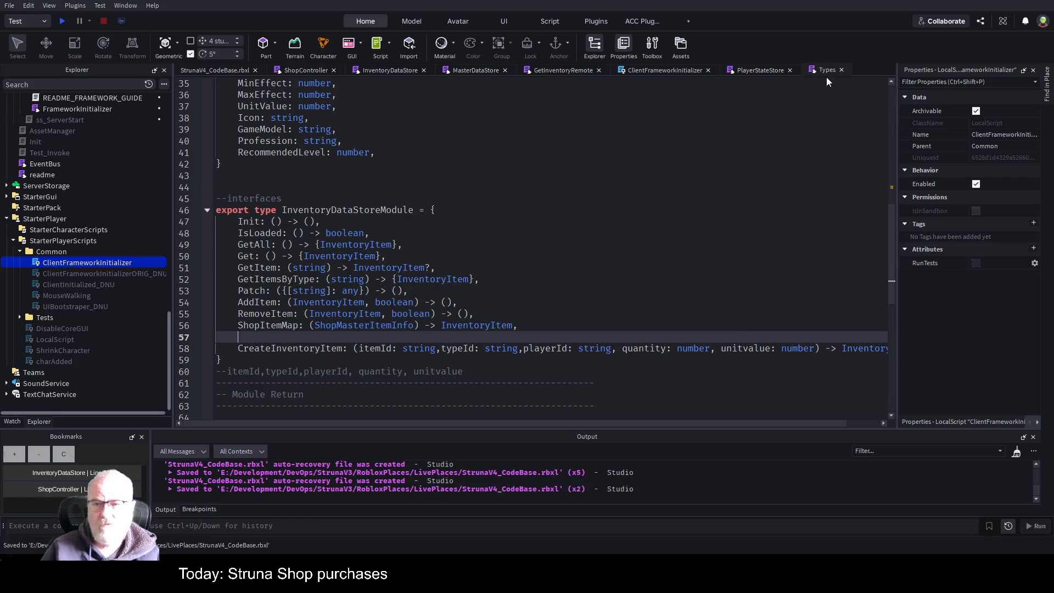
pyautogui.click(290, 71)
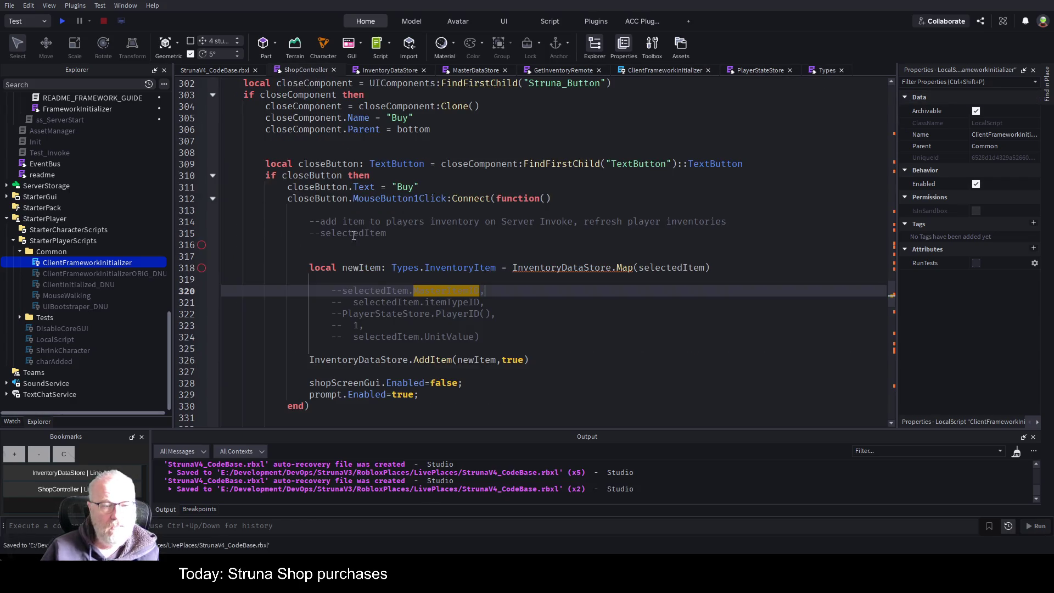
pyautogui.click(402, 70)
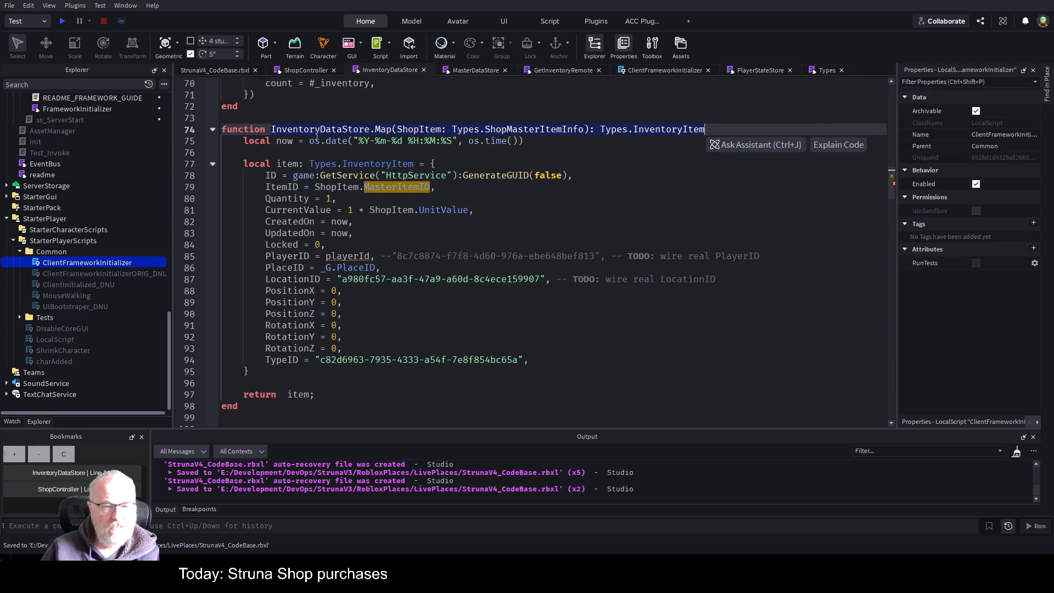
pyautogui.click(379, 130)
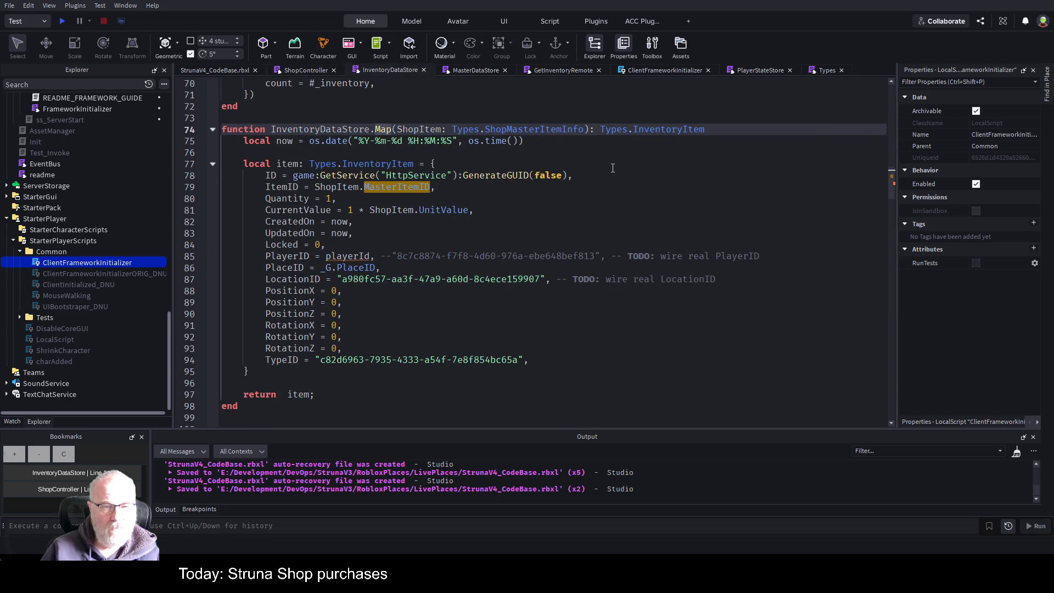
pyautogui.write('ShopItem')
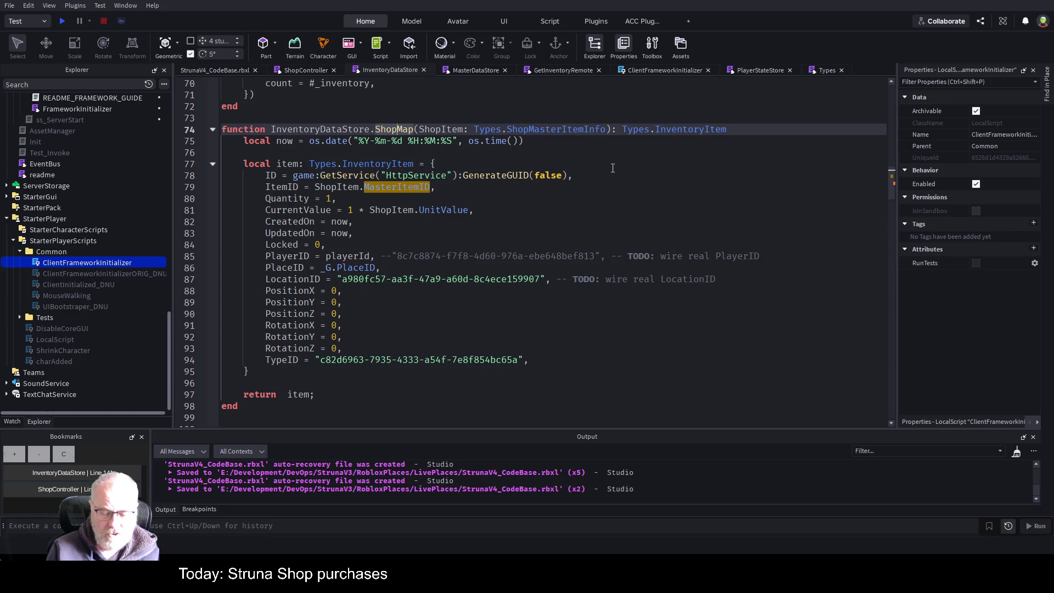
pyautogui.hotkey('ctrl', 's')
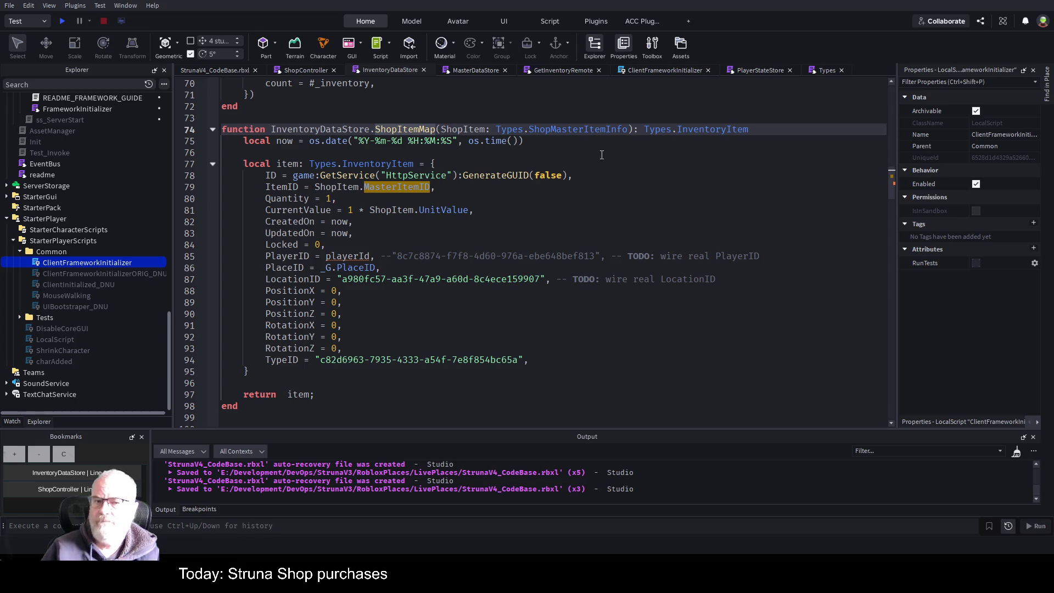
# Step: Set PlayerID to "unknown" with playerId commented out, and save
pyautogui.click(281, 257)
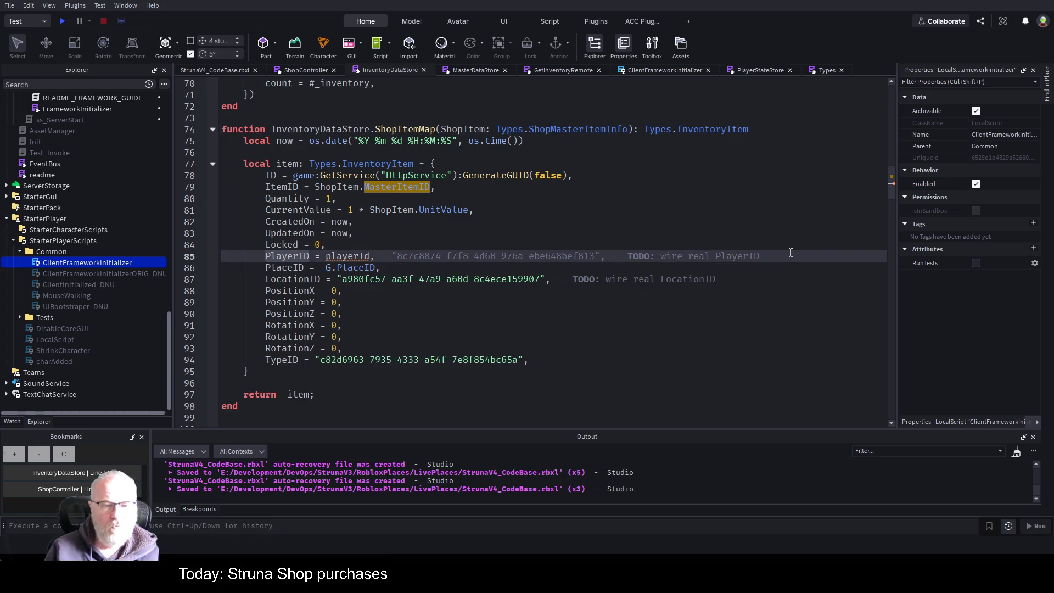
pyautogui.hotkey('ctrl', 'Right')
pyautogui.hotkey('ctrl', 'Right')
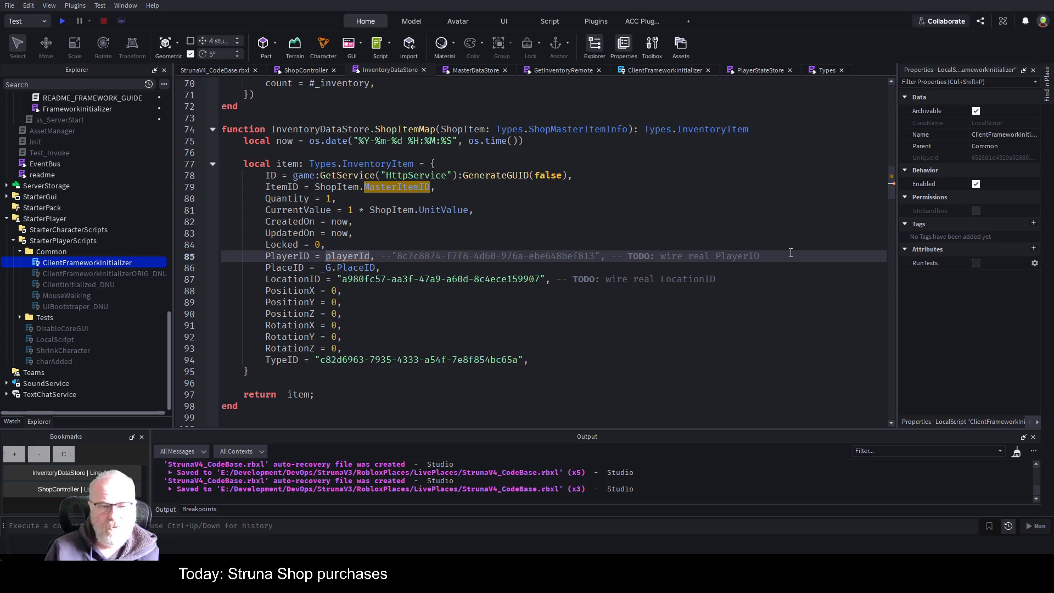
pyautogui.write('"unknown"')
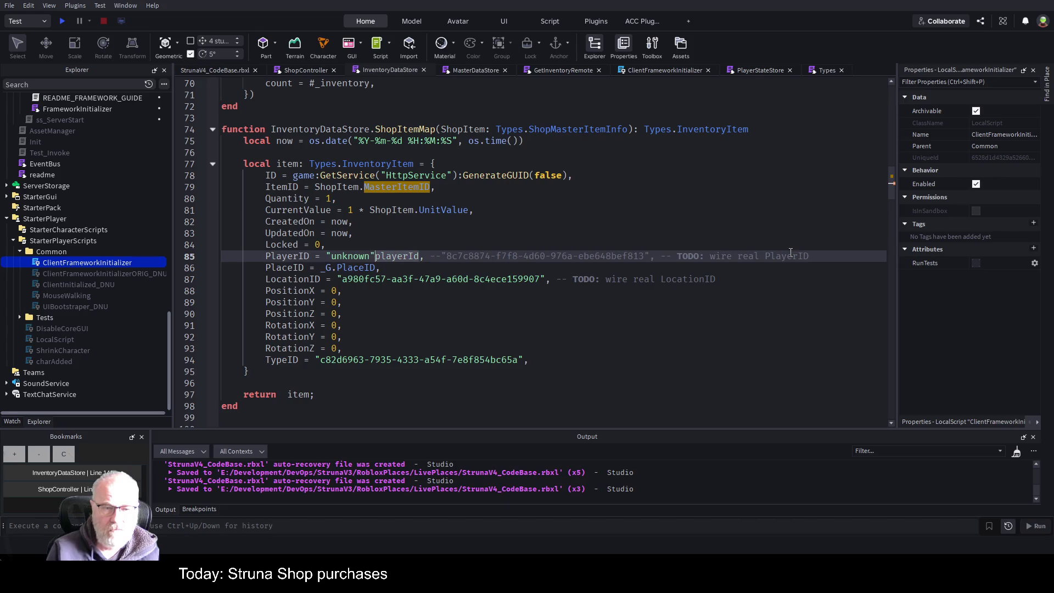
pyautogui.write('--')
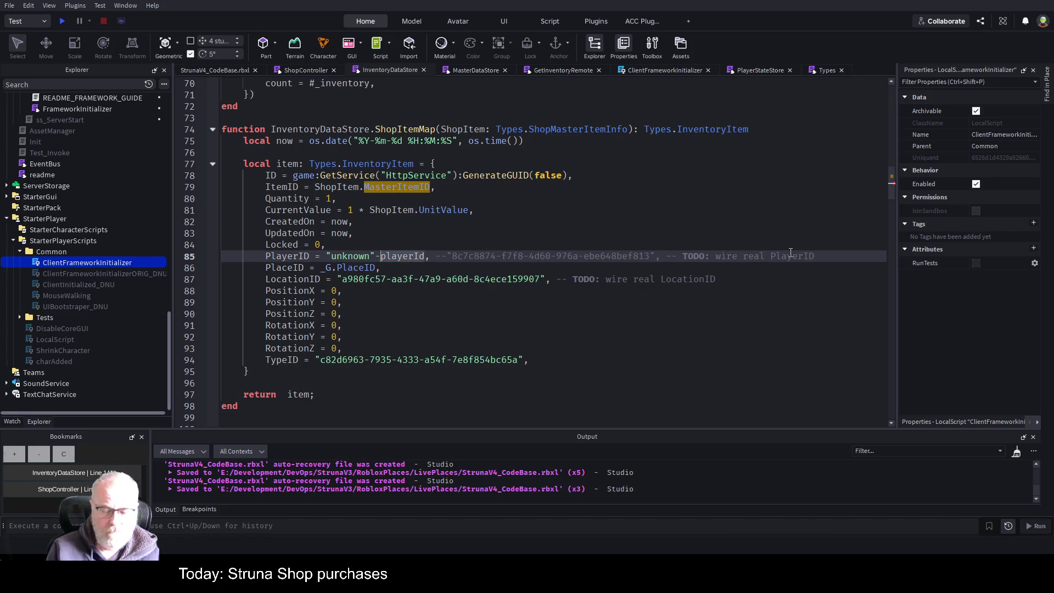
pyautogui.hotkey('ctrl', 's')
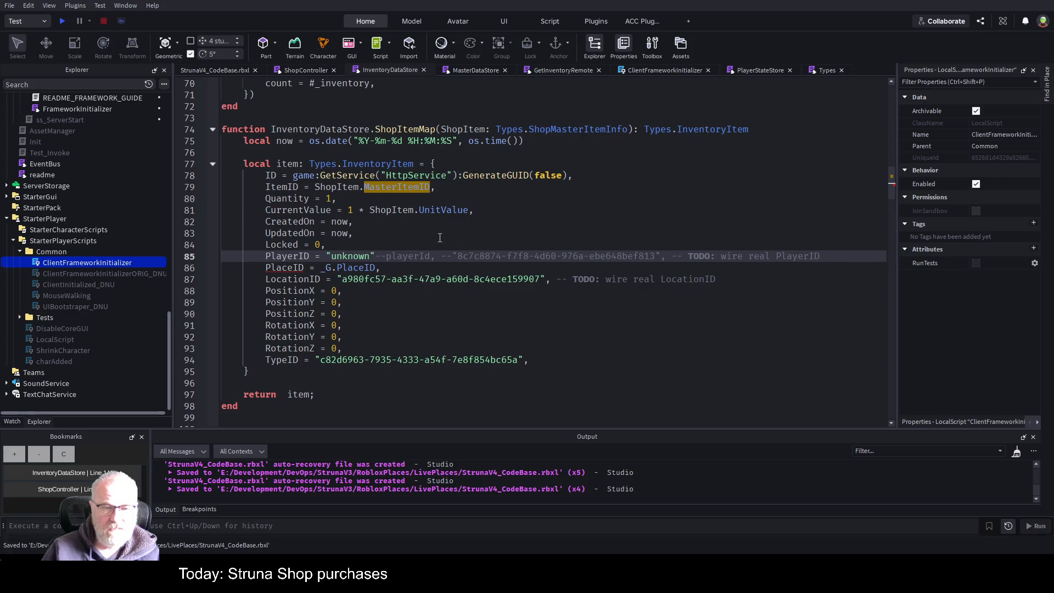
pyautogui.write(',')
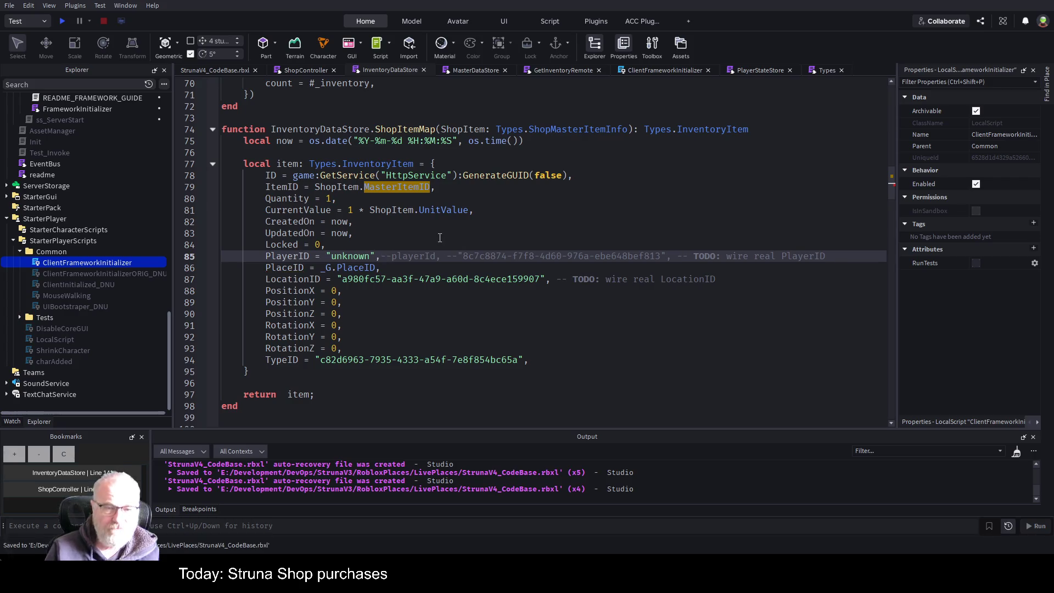
pyautogui.click(459, 198)
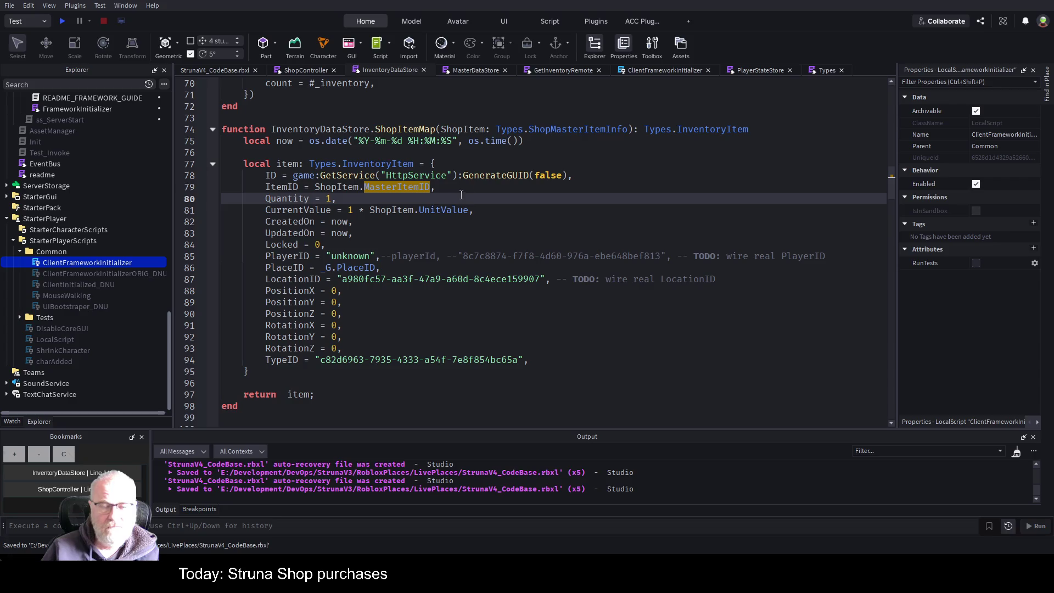
pyautogui.click(307, 71)
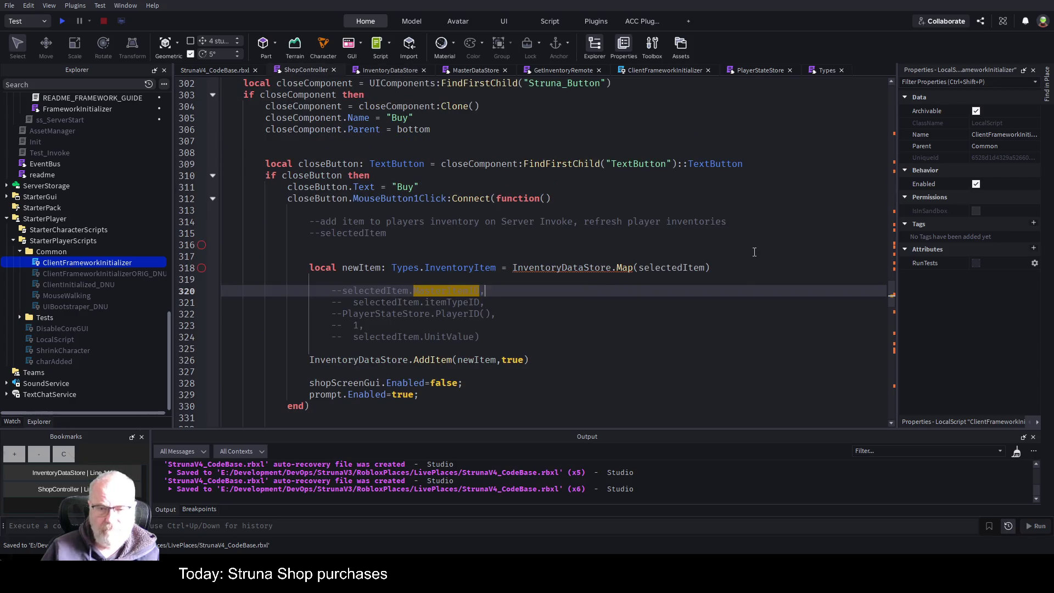
# Step: Add newItem.PlayerID = PlayerStateStore.PlayerID(); below the newItem declaration
pyautogui.click(438, 278)
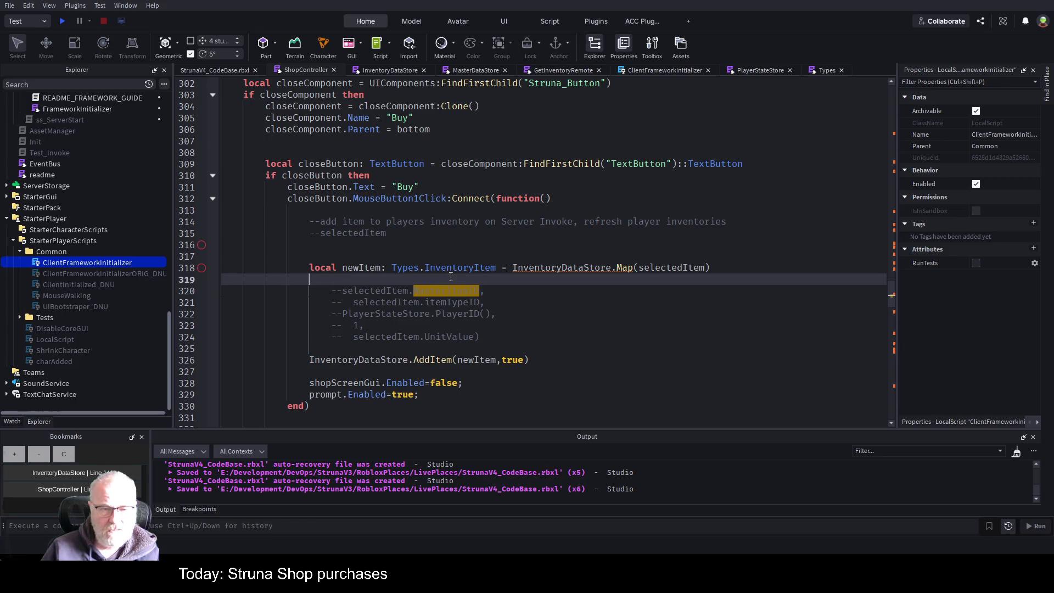
pyautogui.write('newit')
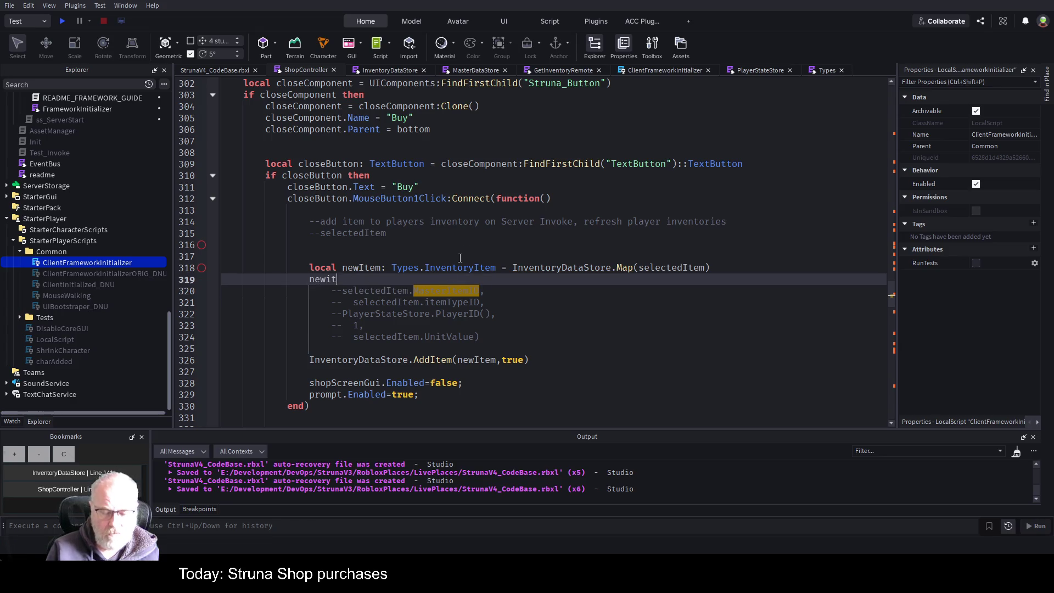
pyautogui.write('em.Pla')
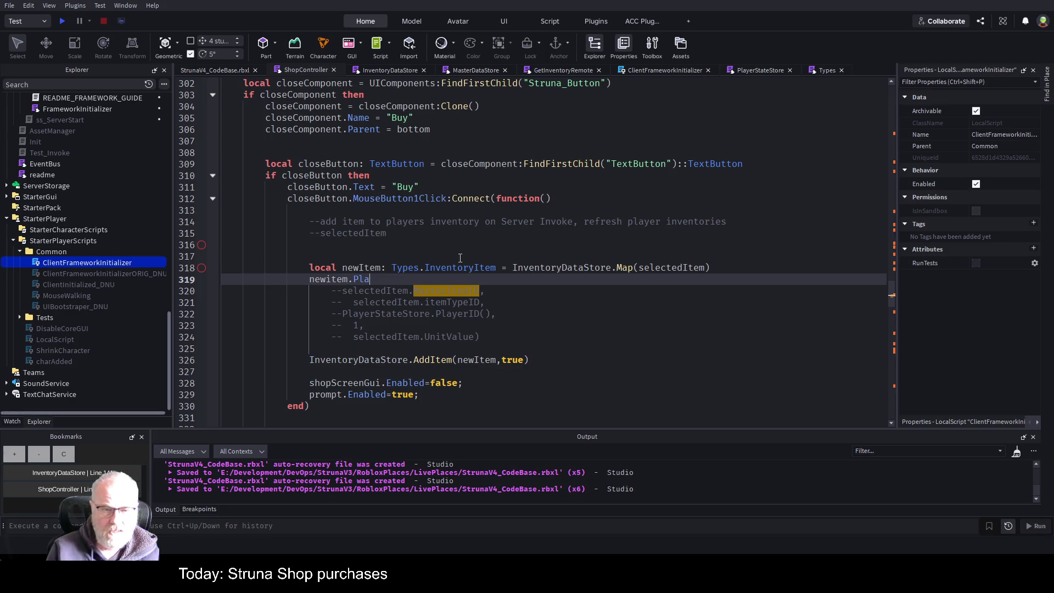
pyautogui.write('yerID=')
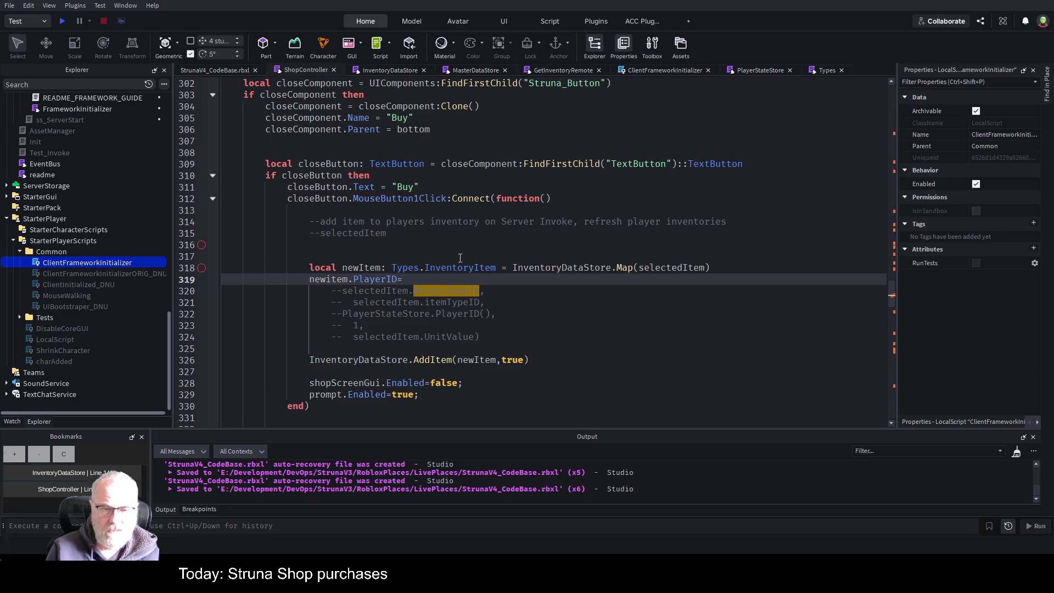
pyautogui.press('Down')
pyautogui.press('Down')
pyautogui.press('Down')
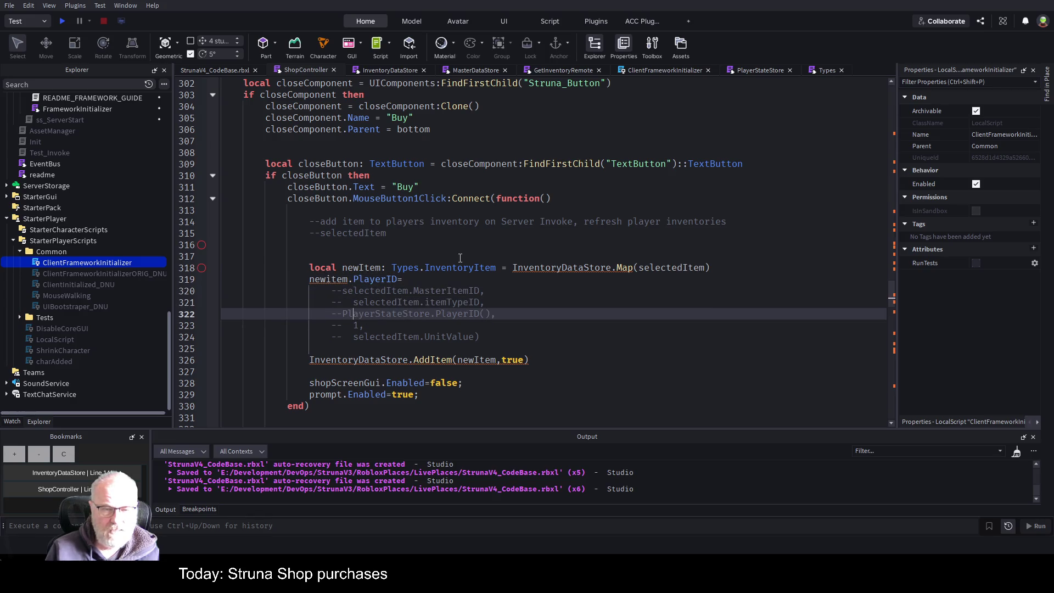
pyautogui.hotkey('shift', 'End')
pyautogui.hotkey('shift', 'Left')
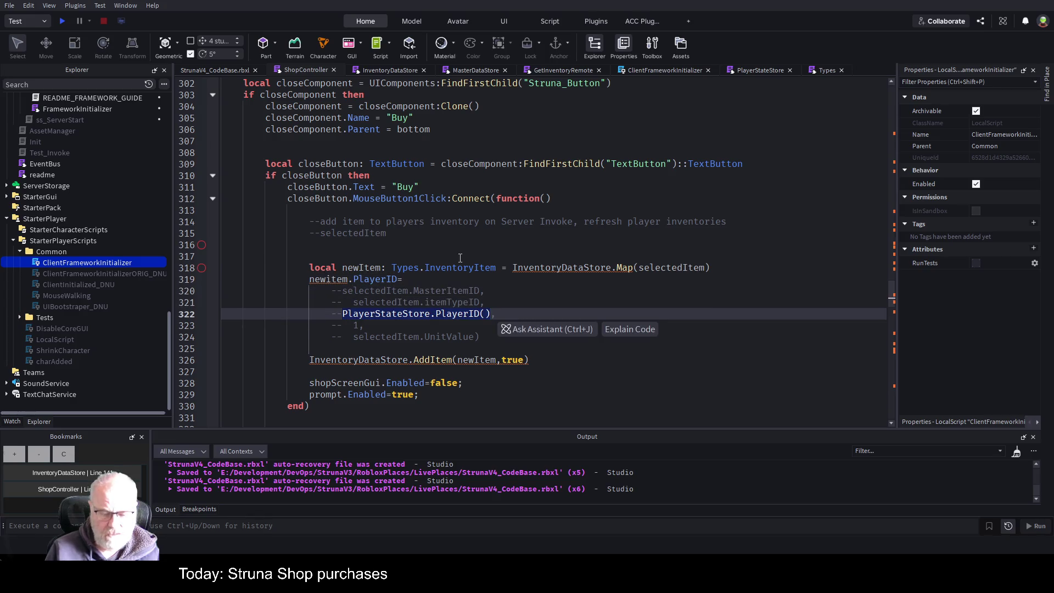
pyautogui.hotkey('ctrl', 'c')
pyautogui.press('Up')
pyautogui.press('Up')
pyautogui.press('Up')
pyautogui.hotkey('ctrl', 'v')
pyautogui.write(';')
pyautogui.press('Return')
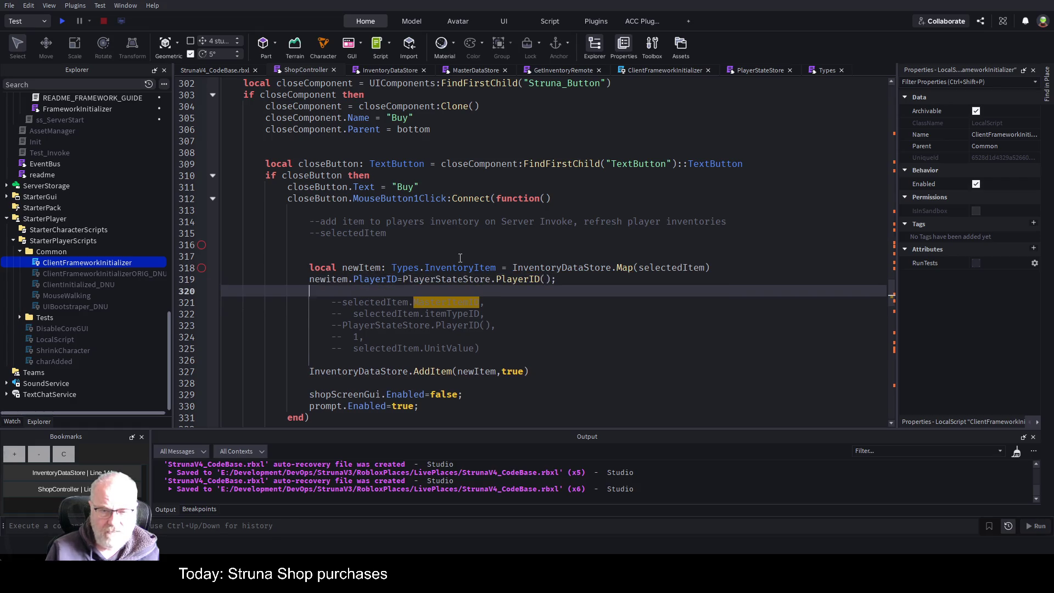
pyautogui.click(681, 345)
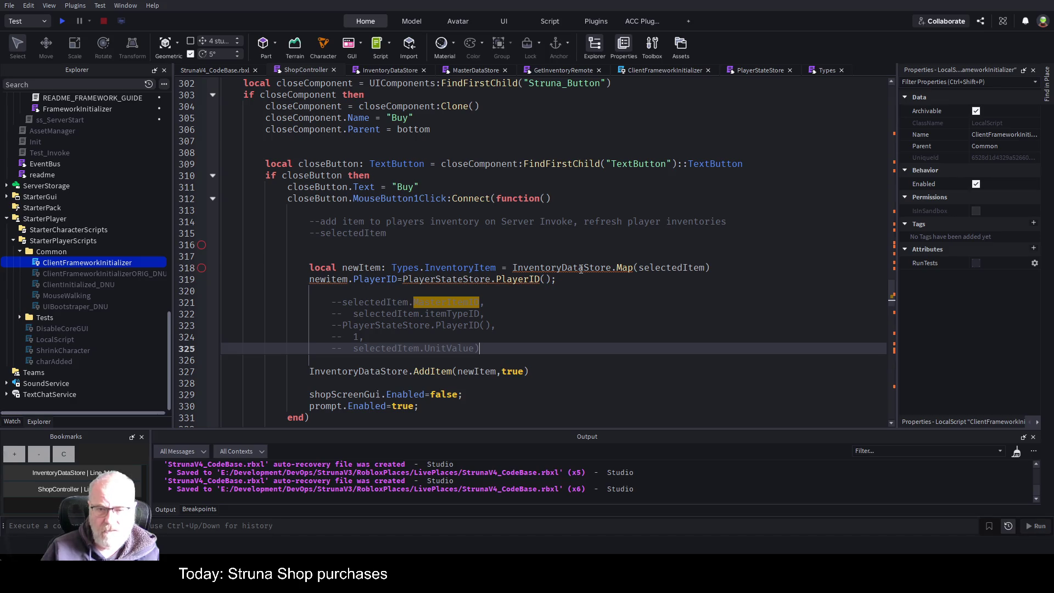
# Step: Change the mapping call from InventoryDataStore.Map to InventoryDataStore.ShopItemMap
pyautogui.doubleClick(625, 268)
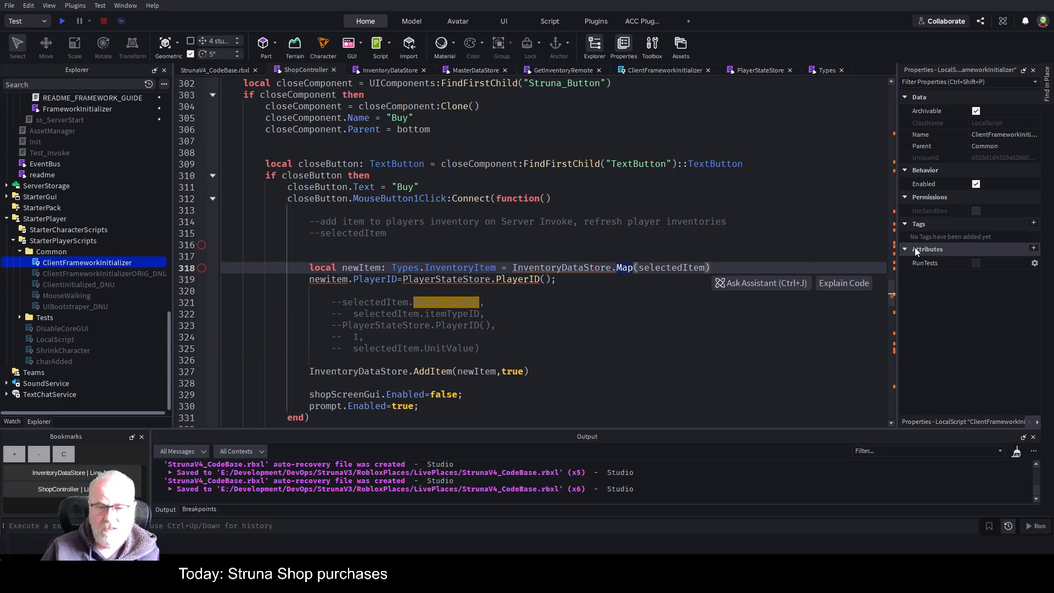
pyautogui.press('Delete')
pyautogui.write('Shop')
pyautogui.press('Tab')
pyautogui.press('Down')
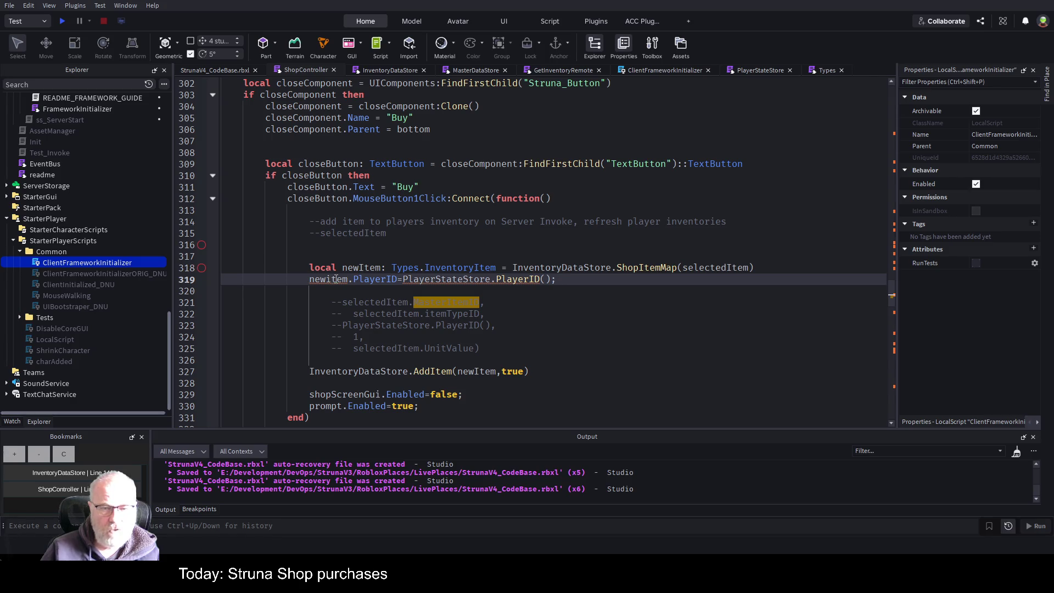
# Step: Review the newItem assignment, trying then removing a ': string' annotation on the PlayerID call
pyautogui.click(360, 268)
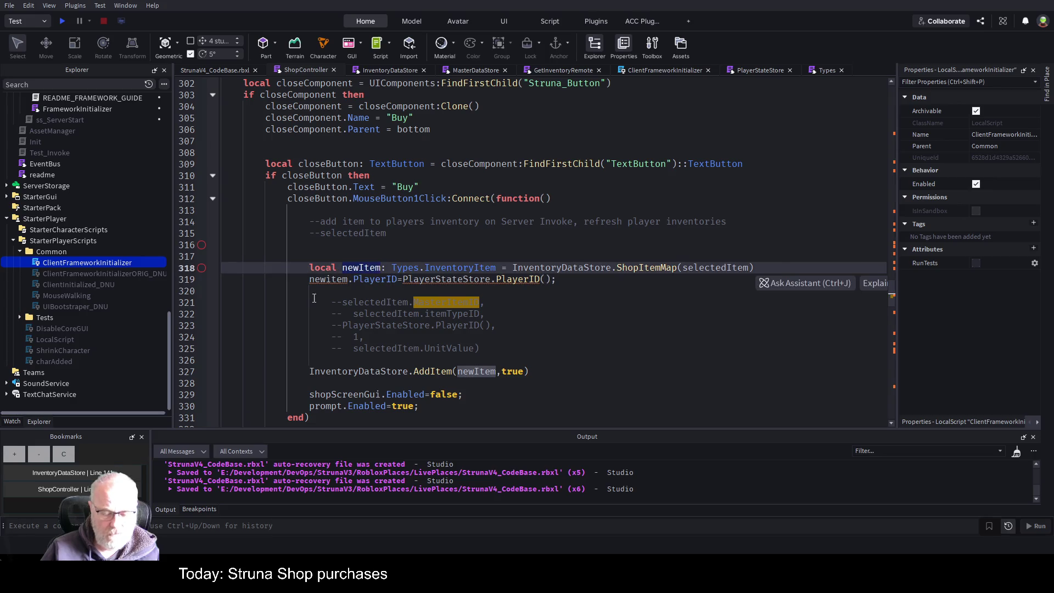
pyautogui.click(330, 280)
pyautogui.click(671, 336)
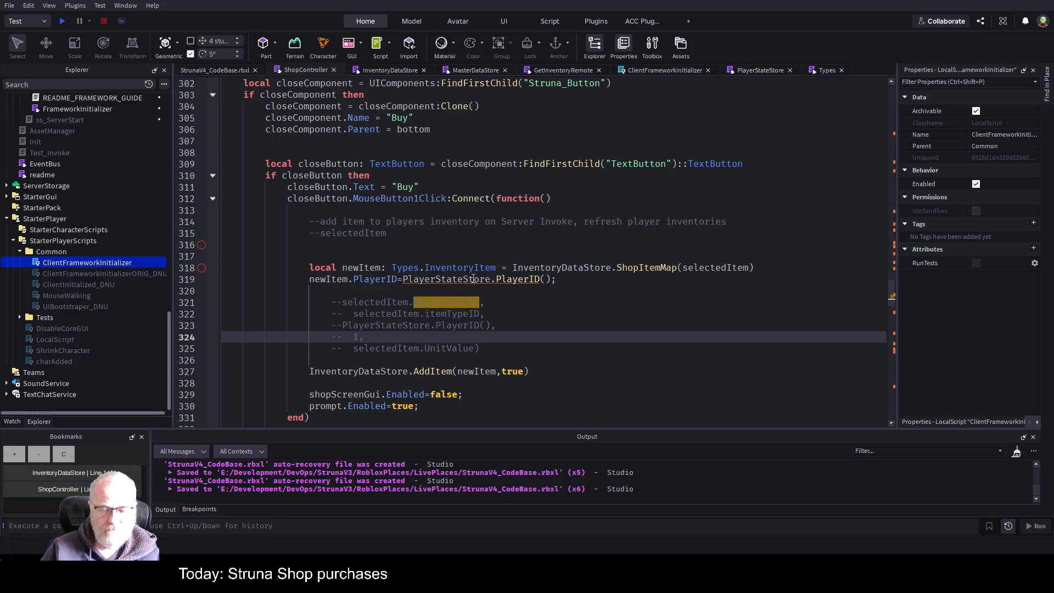
pyautogui.click(552, 280)
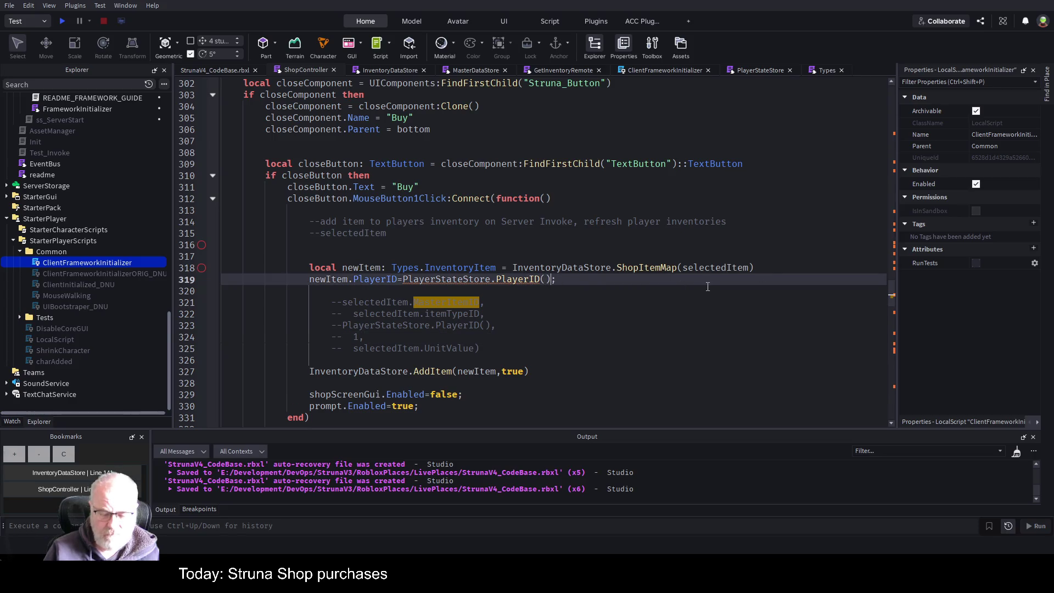
pyautogui.write(': string')
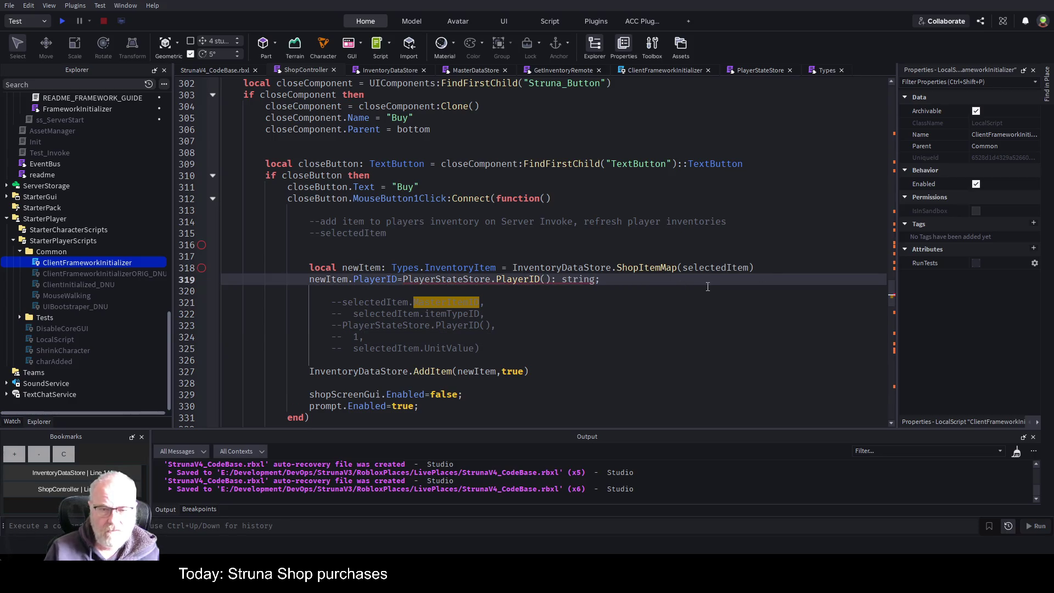
pyautogui.press('BackSpace')
pyautogui.press('BackSpace')
pyautogui.press('BackSpace')
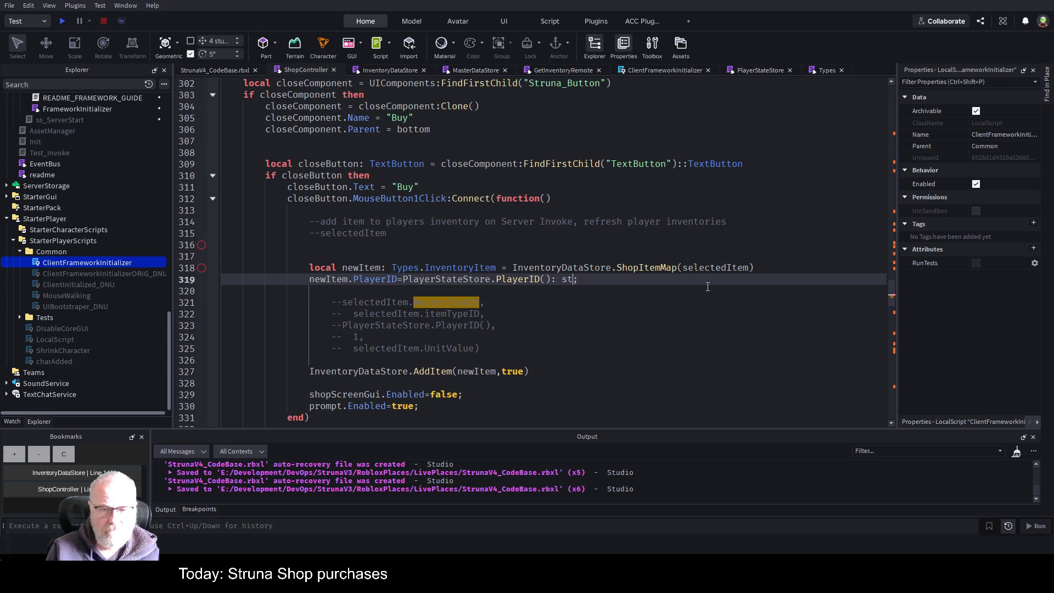
pyautogui.click(681, 371)
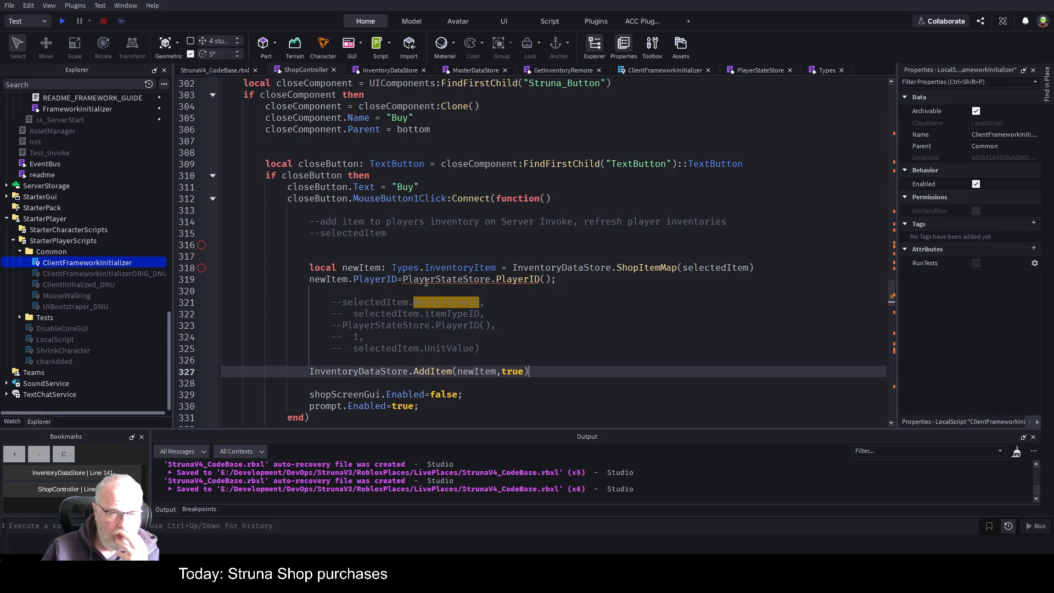
pyautogui.click(761, 70)
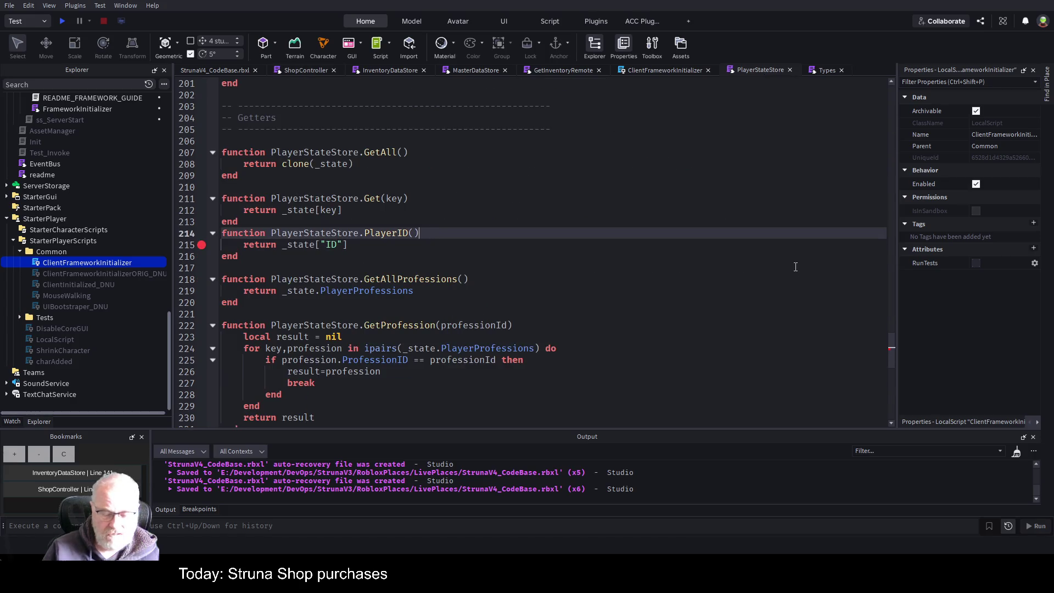
# Step: Add a ': string' return type after PlayerStateStore's PlayerID() and save
pyautogui.write(': string')
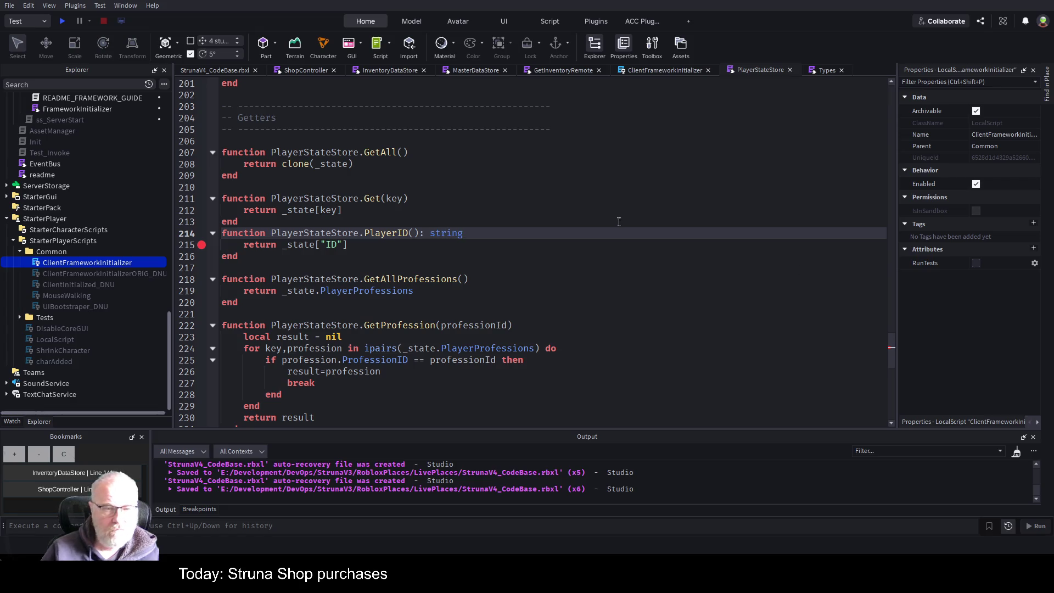
pyautogui.click(514, 201)
pyautogui.hotkey('ctrl', 's')
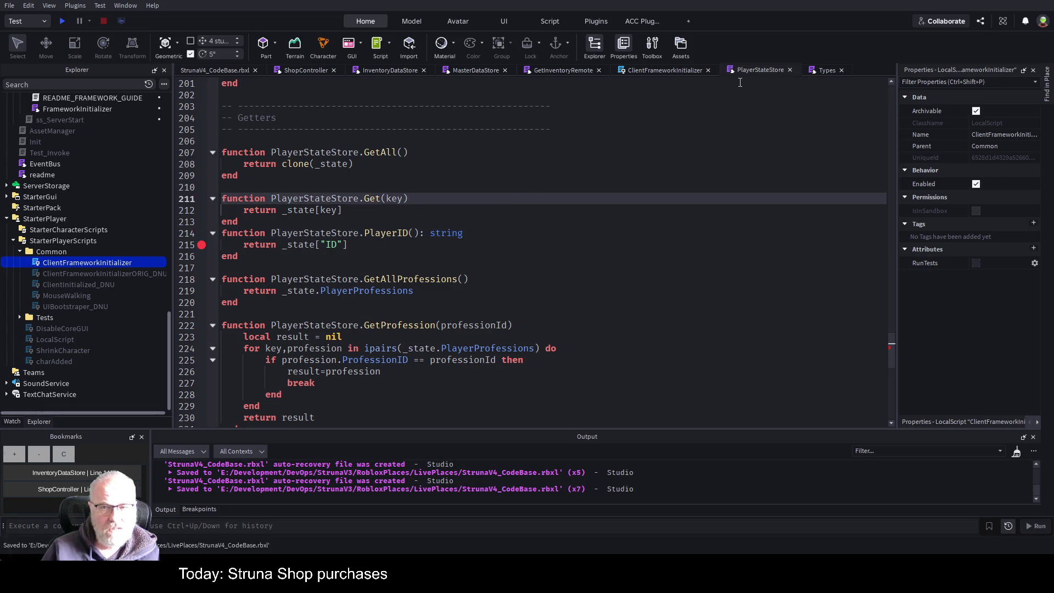
pyautogui.click(296, 71)
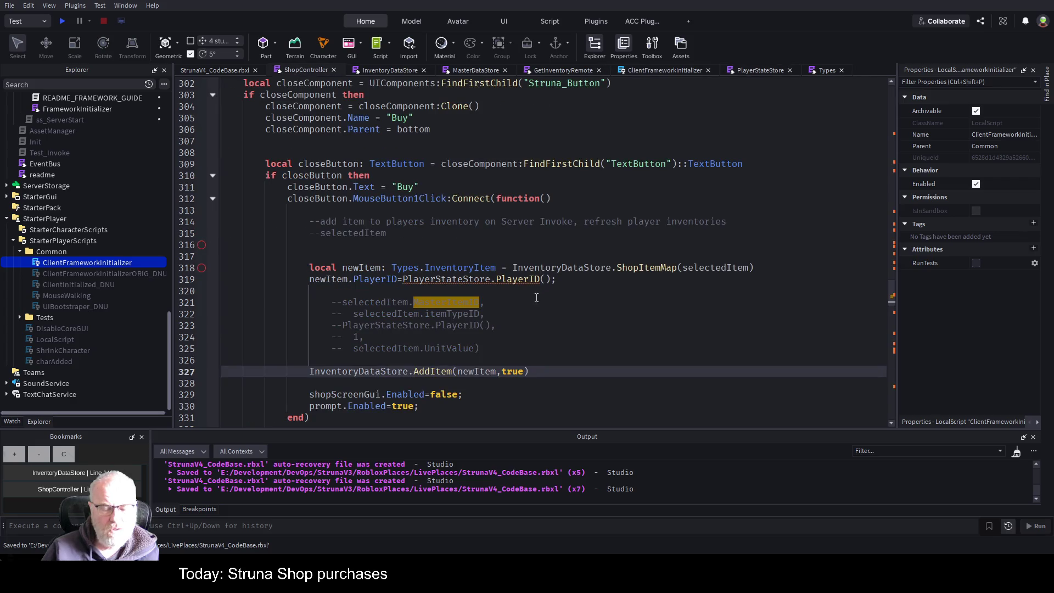
# Step: Delete commented-out lines 321–325 above the AddItem call, save the script, and start a playtest
pyautogui.click(456, 297)
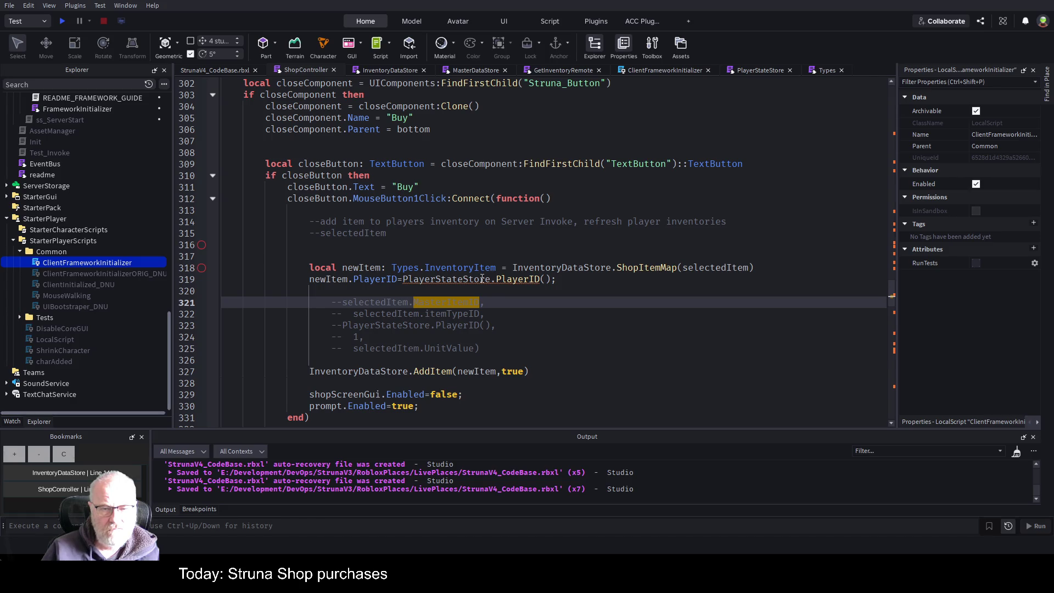
pyautogui.click(511, 309)
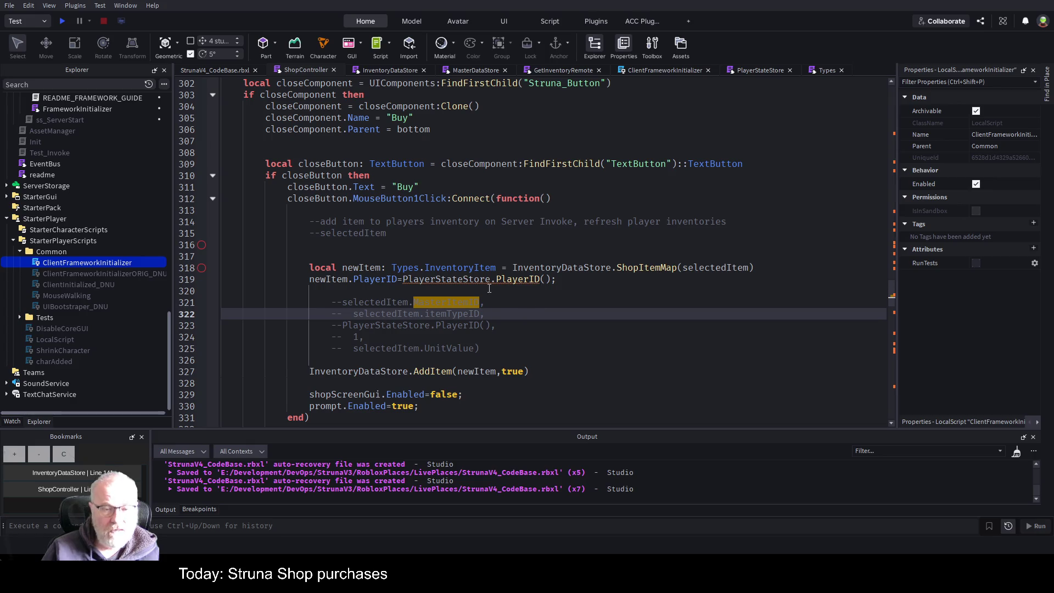
pyautogui.hotkey('ctrl', 's')
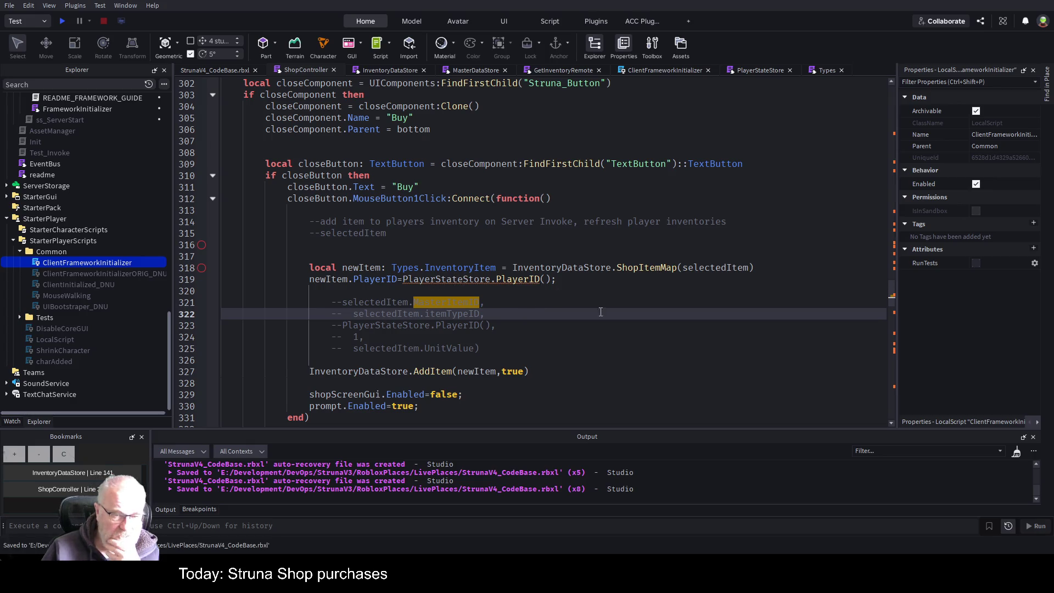
pyautogui.moveTo(522, 345)
pyautogui.mouseDown()
pyautogui.moveTo(351, 324)
pyautogui.moveTo(288, 302)
pyautogui.mouseUp()
pyautogui.press('Delete')
pyautogui.press('Delete')
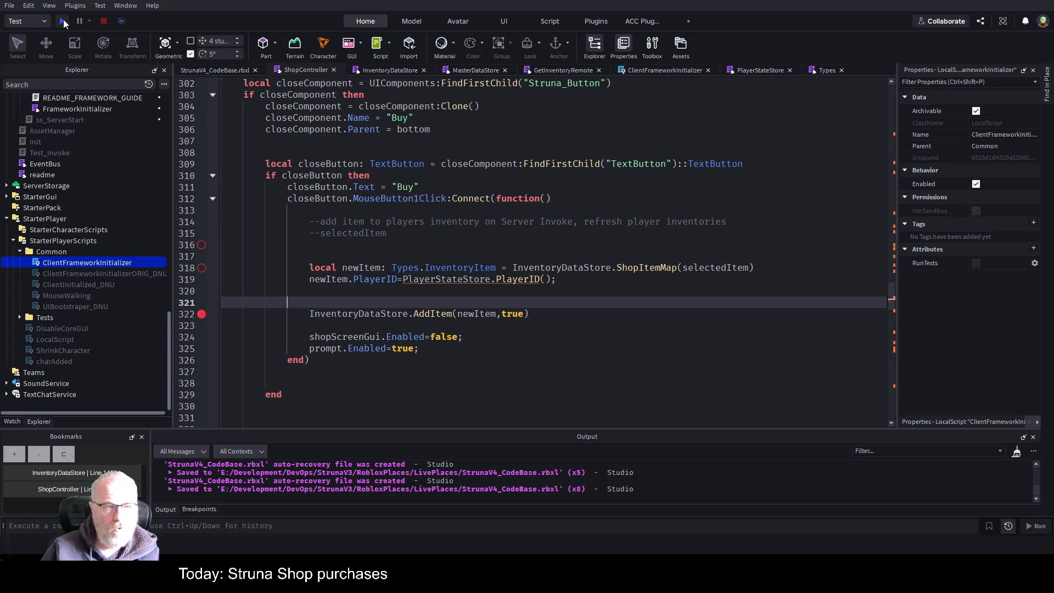
pyautogui.click(63, 21)
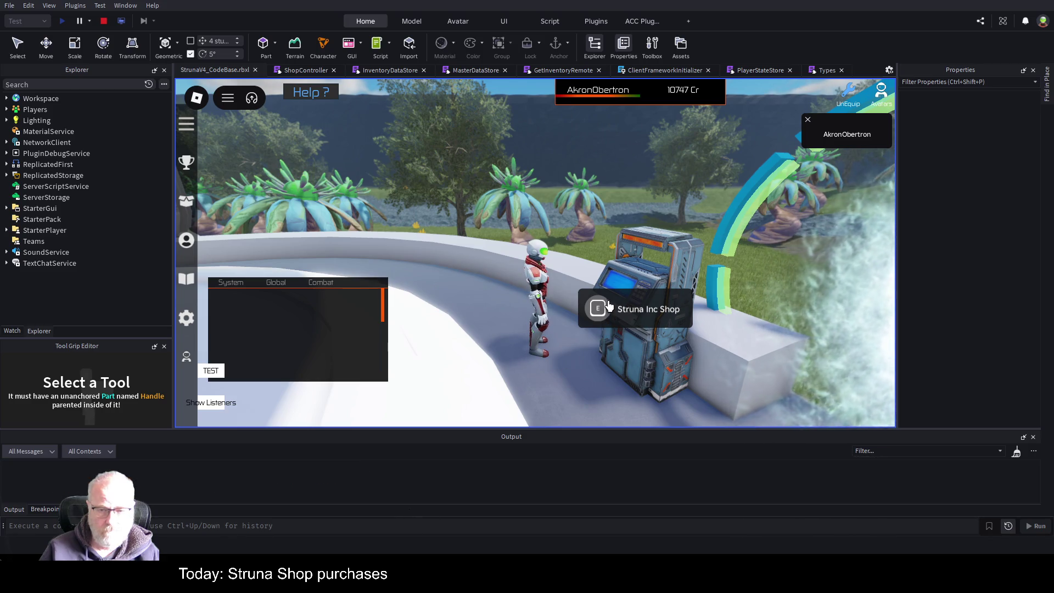
# Step: Buy OOF001 from the Struna Shop, pausing at the PlayerStateStore line 215 breakpoint
pyautogui.click(607, 299)
pyautogui.click(593, 204)
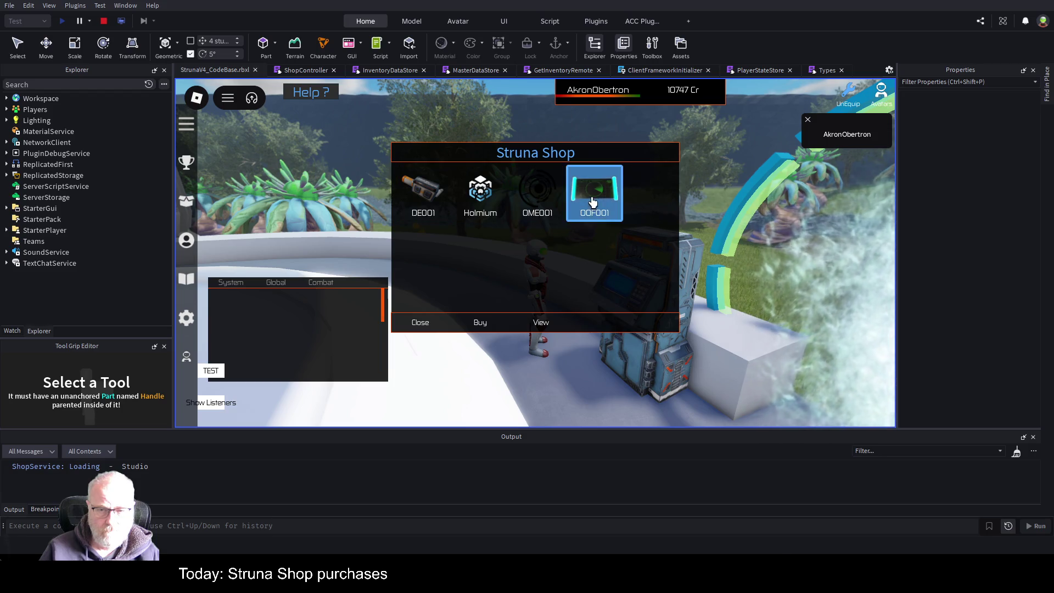
pyautogui.click(479, 323)
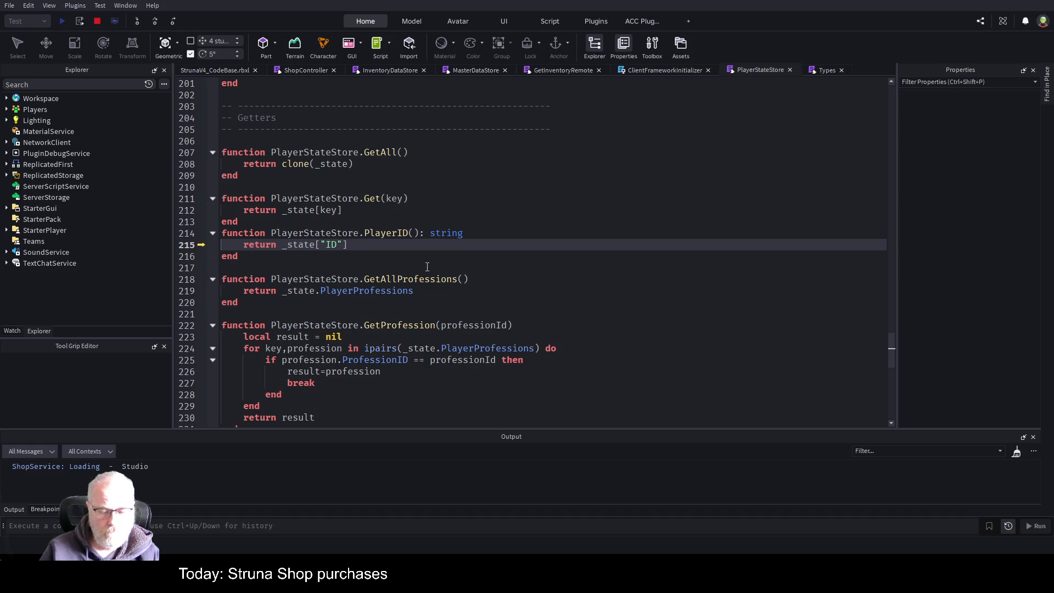
# Step: Continue to the line 322 AddItem breakpoint and expand newItem in a widened Watch panel
pyautogui.press('F5')
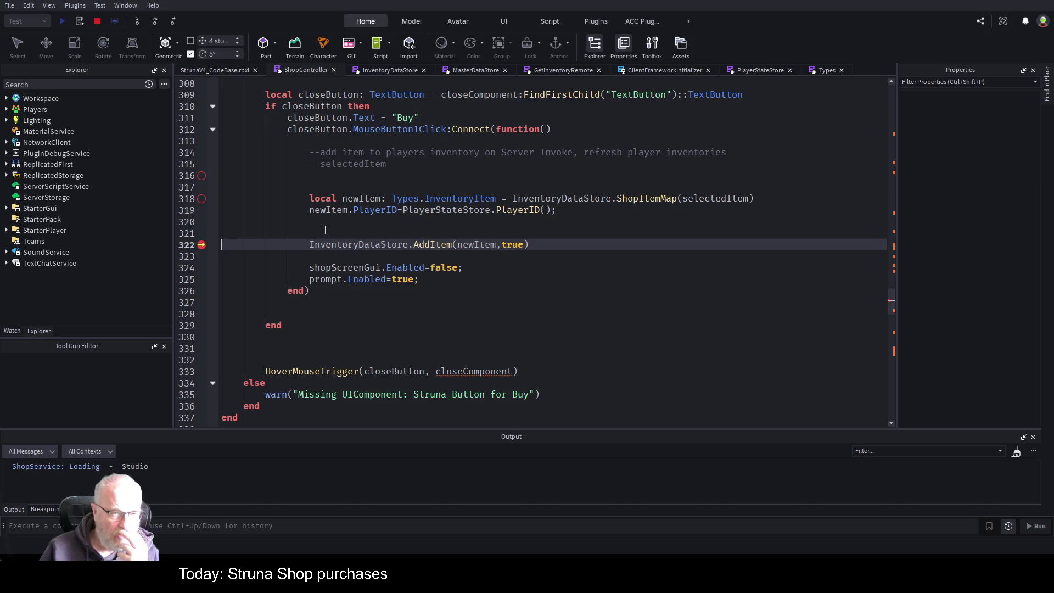
pyautogui.click(12, 331)
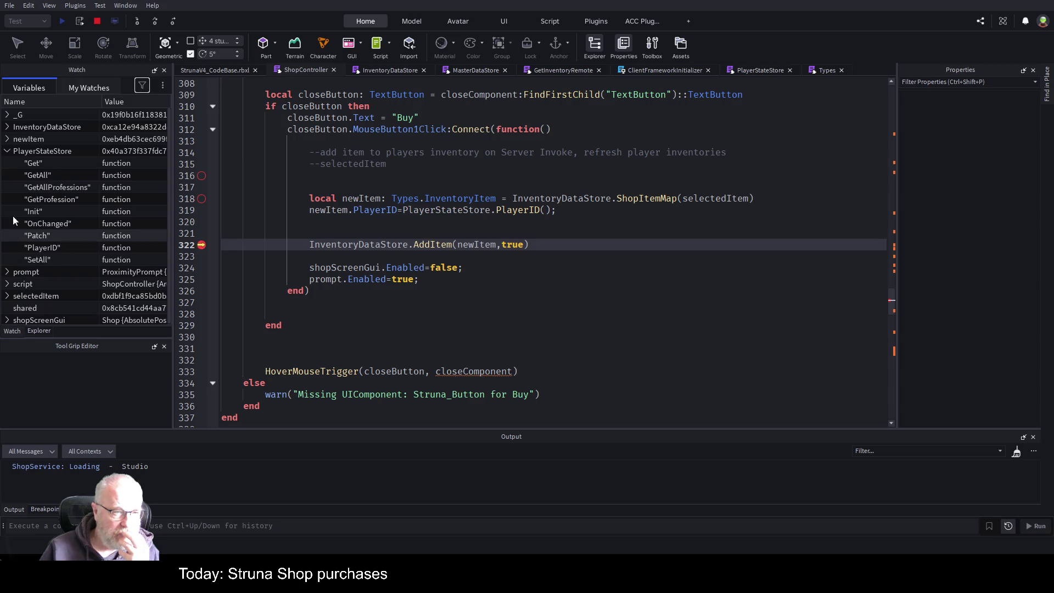
pyautogui.click(7, 151)
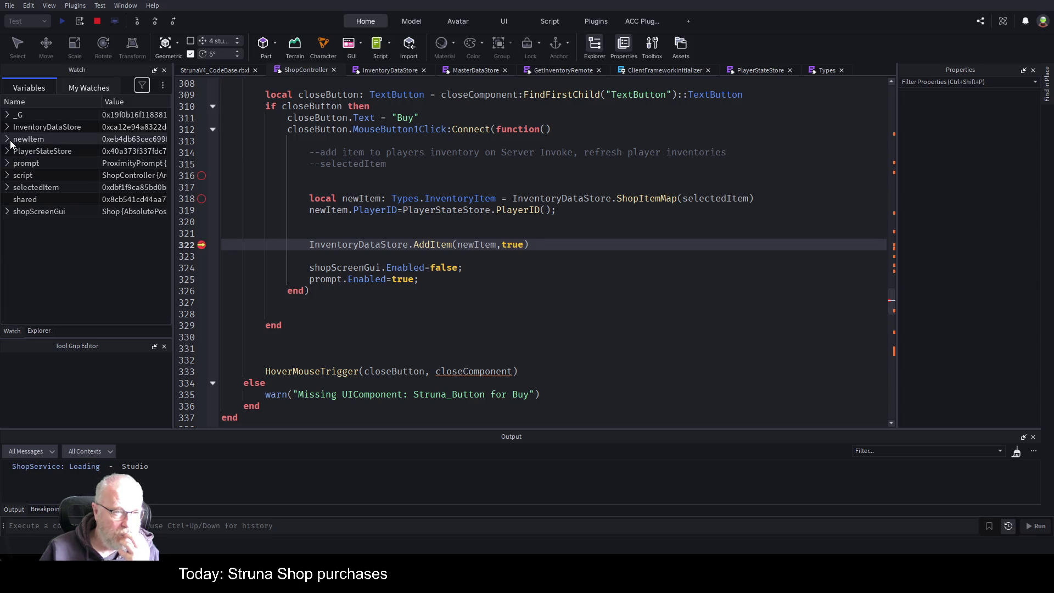
pyautogui.click(7, 139)
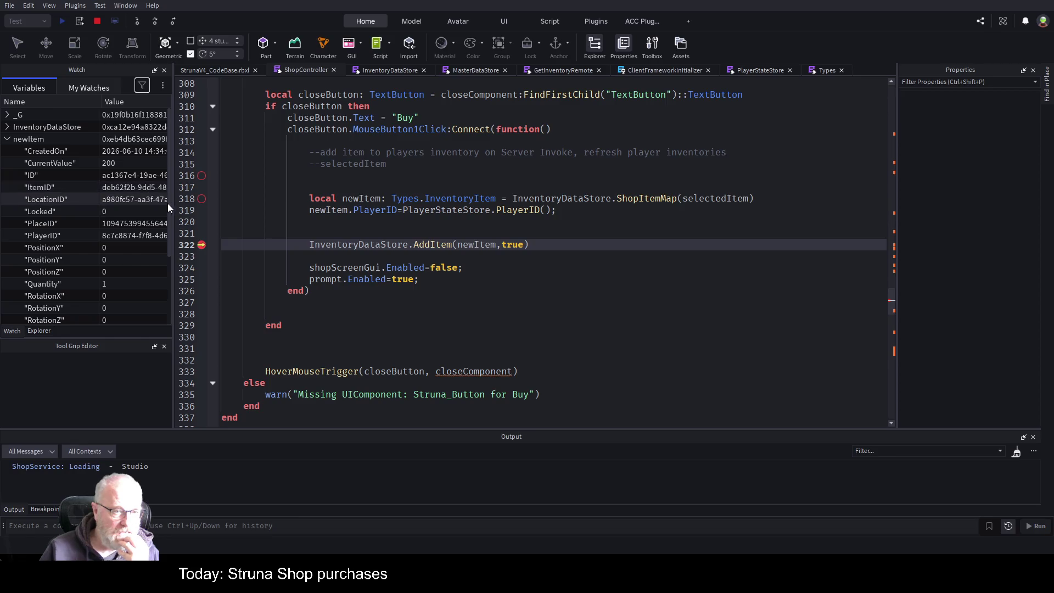
pyautogui.moveTo(172, 206); pyautogui.dragTo(319, 209)
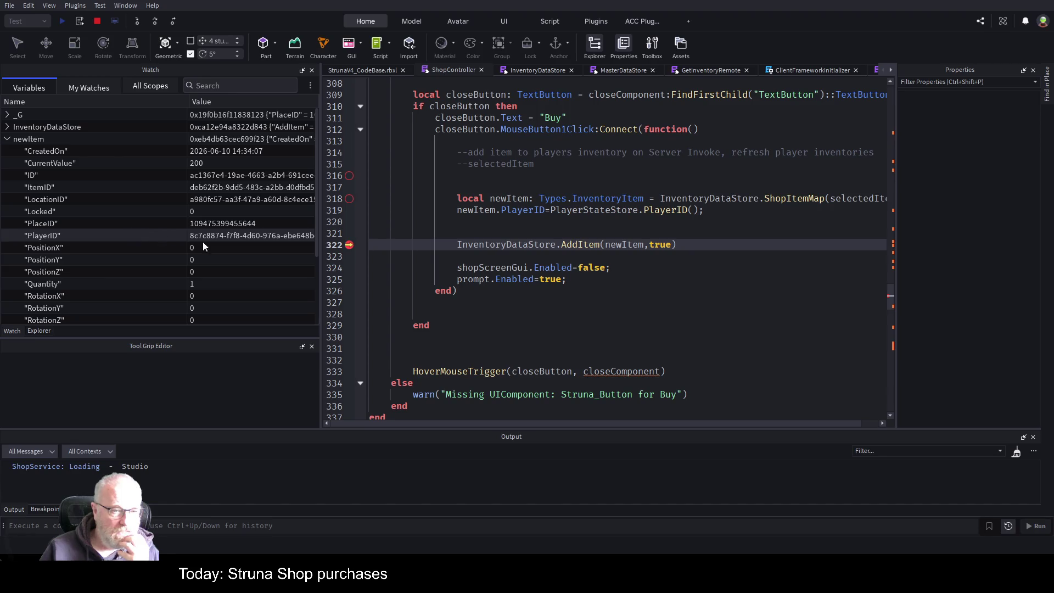
pyautogui.scroll(-3, 217, 244)
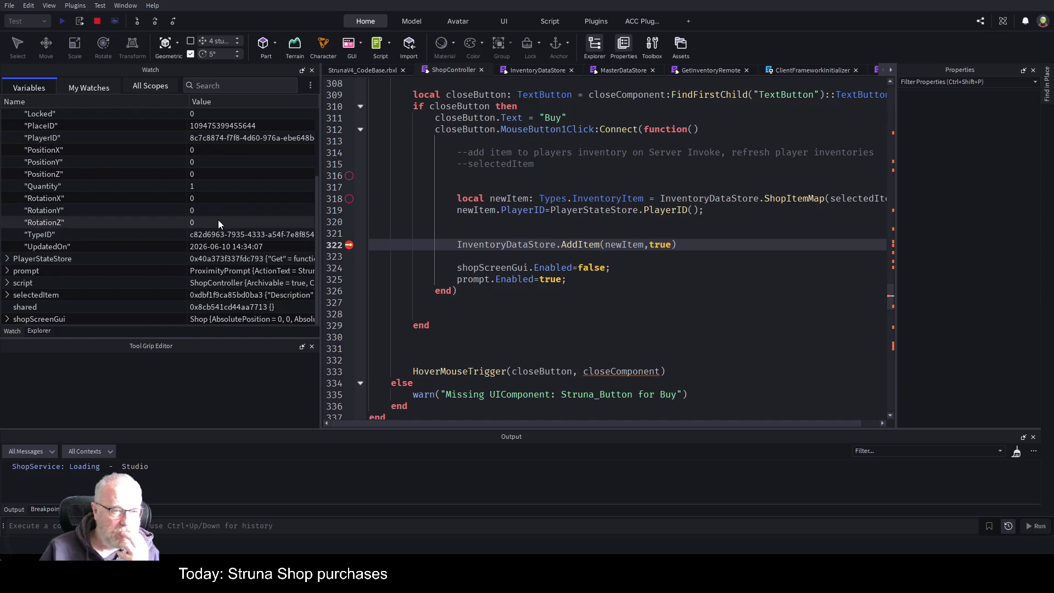
pyautogui.scroll(3, 236, 188)
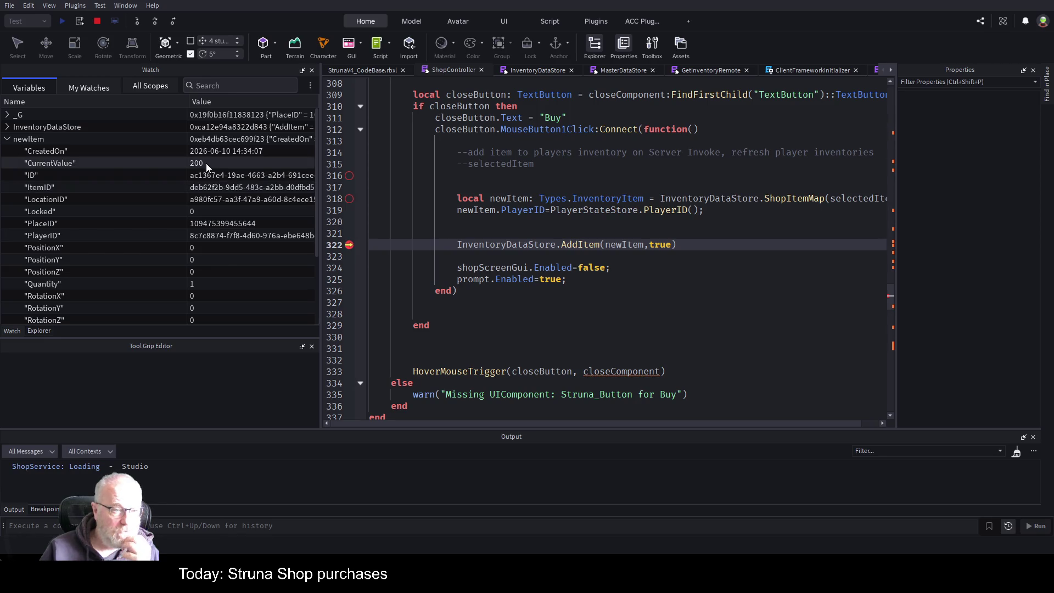
pyautogui.scroll(-3, 228, 187)
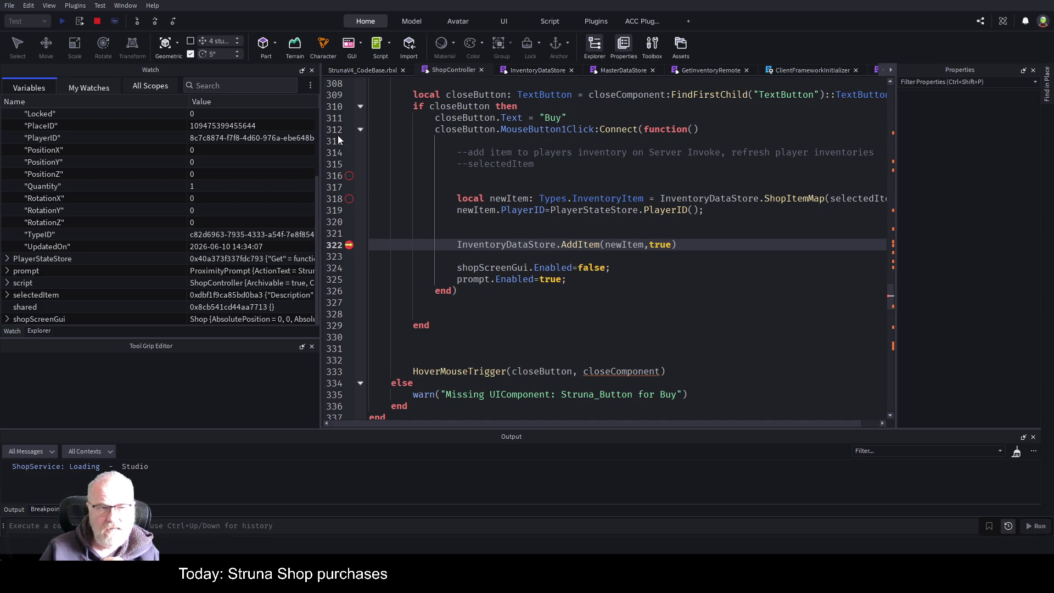
pyautogui.click(367, 71)
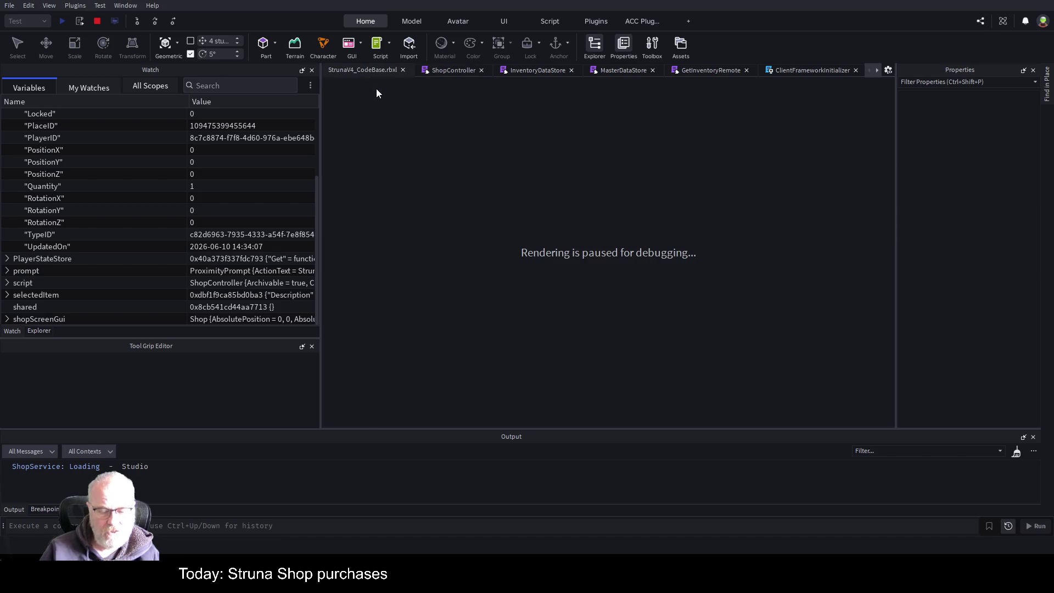
# Step: Resume the game, narrow the Watch panel, and jump to the MasterDataStore:132 'No item found' warning
pyautogui.press('F5')
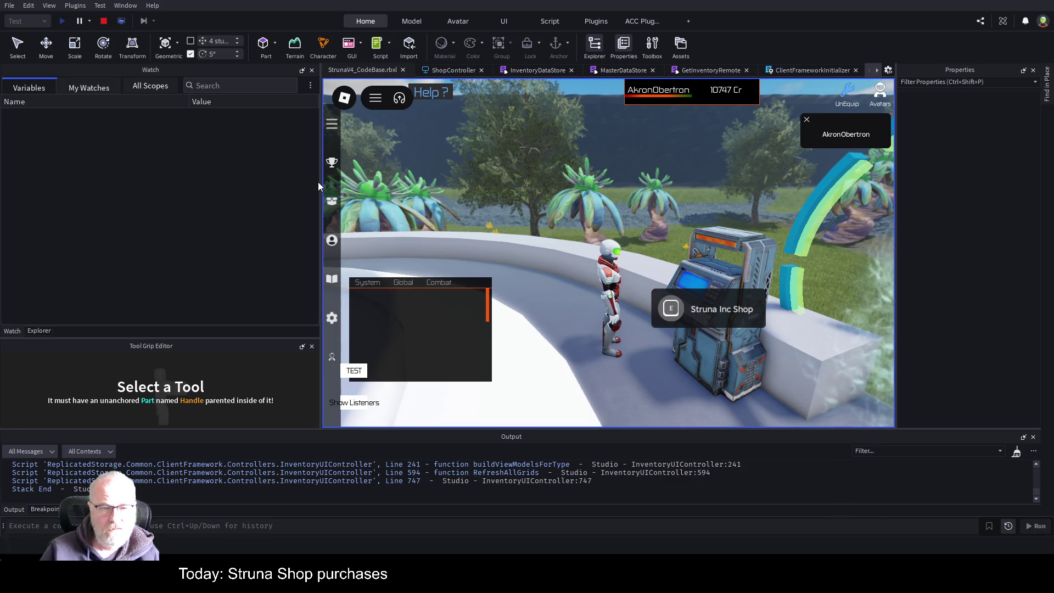
pyautogui.moveTo(318, 185); pyautogui.dragTo(128, 186)
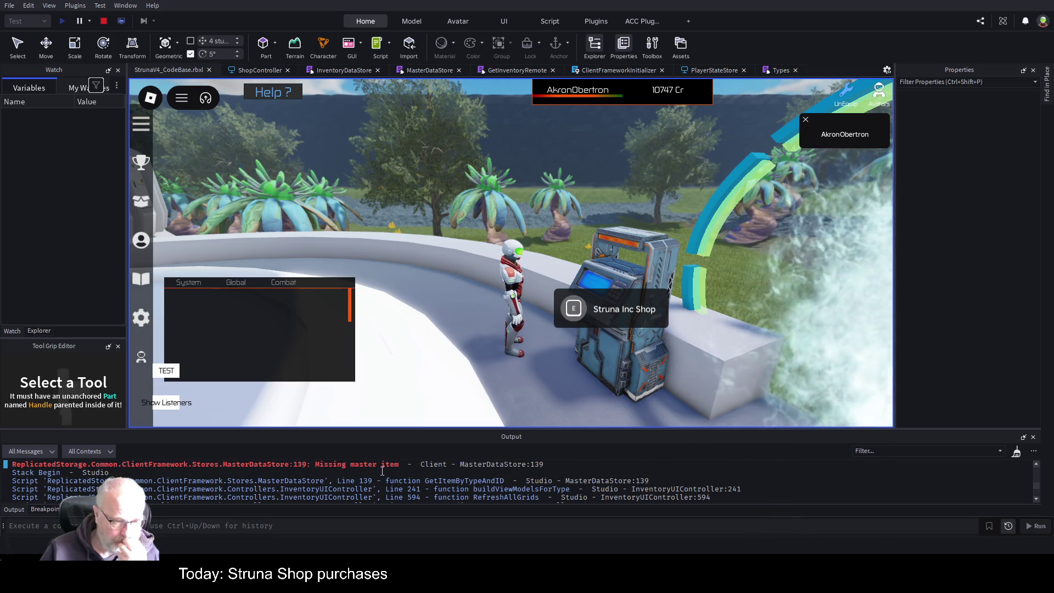
pyautogui.scroll(2, 383, 470)
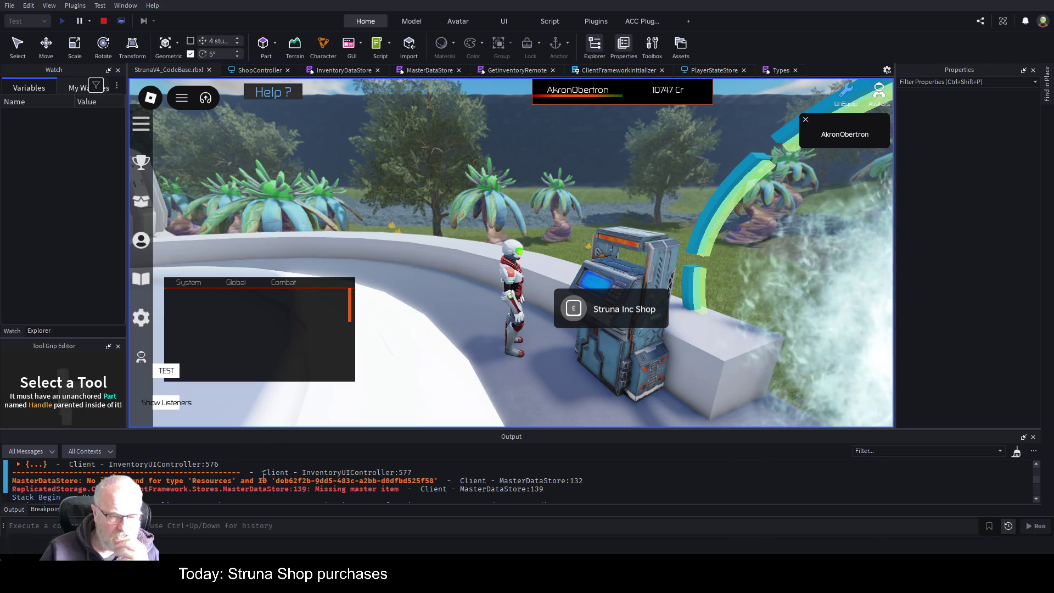
pyautogui.click(523, 482)
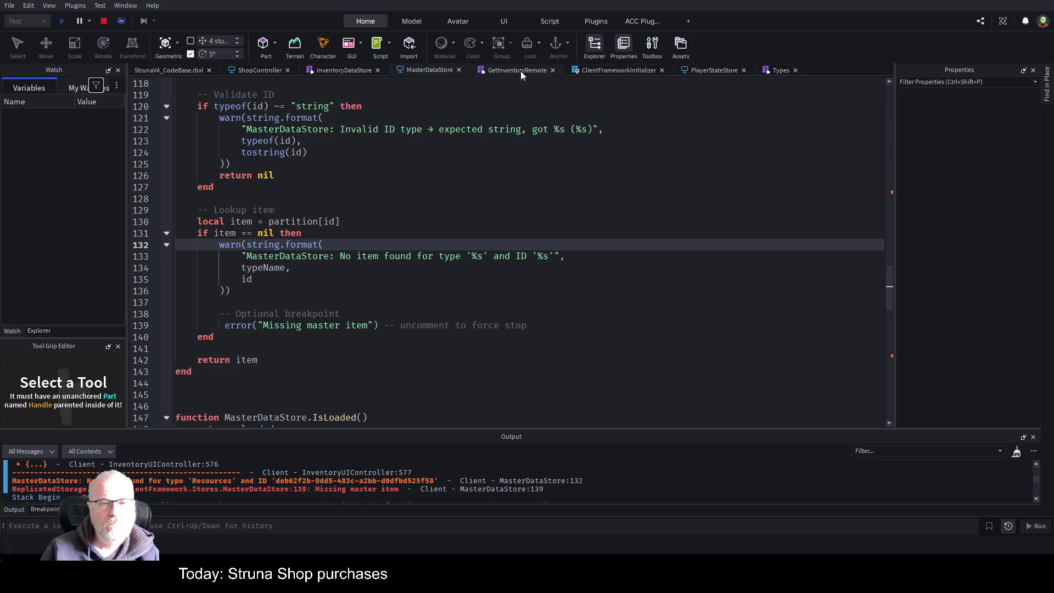
# Step: In ShopItemMap, map TypeID to ShopItem.TypeID, commenting out the hard-coded GUID
pyautogui.click(264, 70)
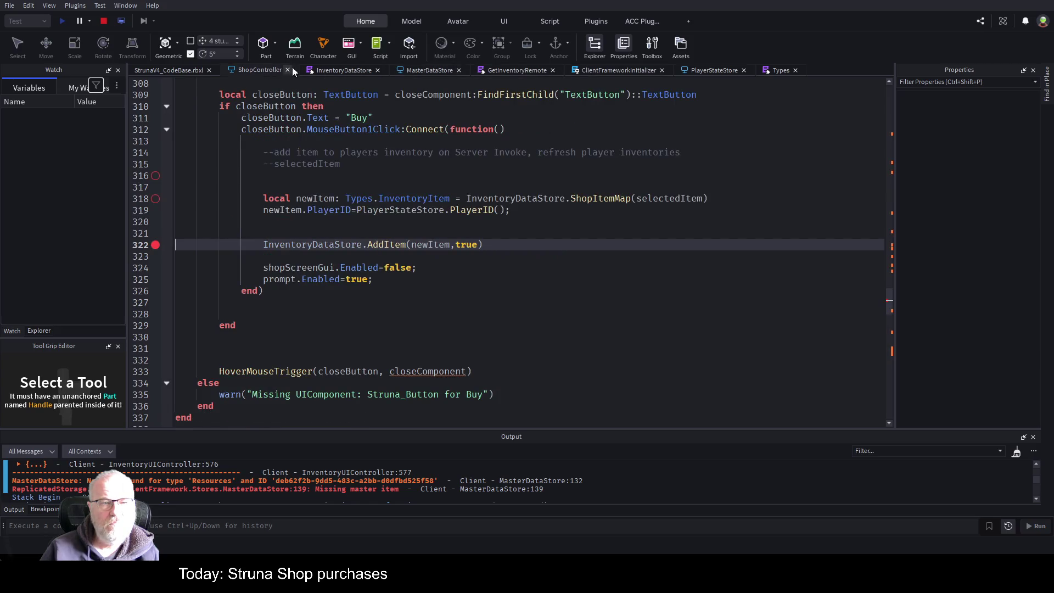
pyautogui.click(341, 70)
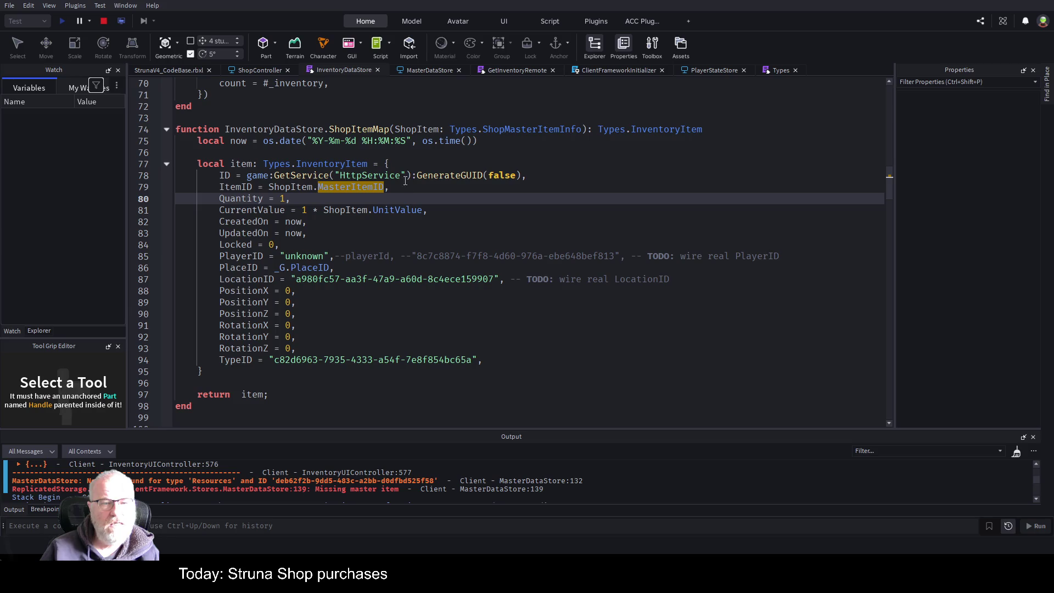
pyautogui.doubleClick(292, 361)
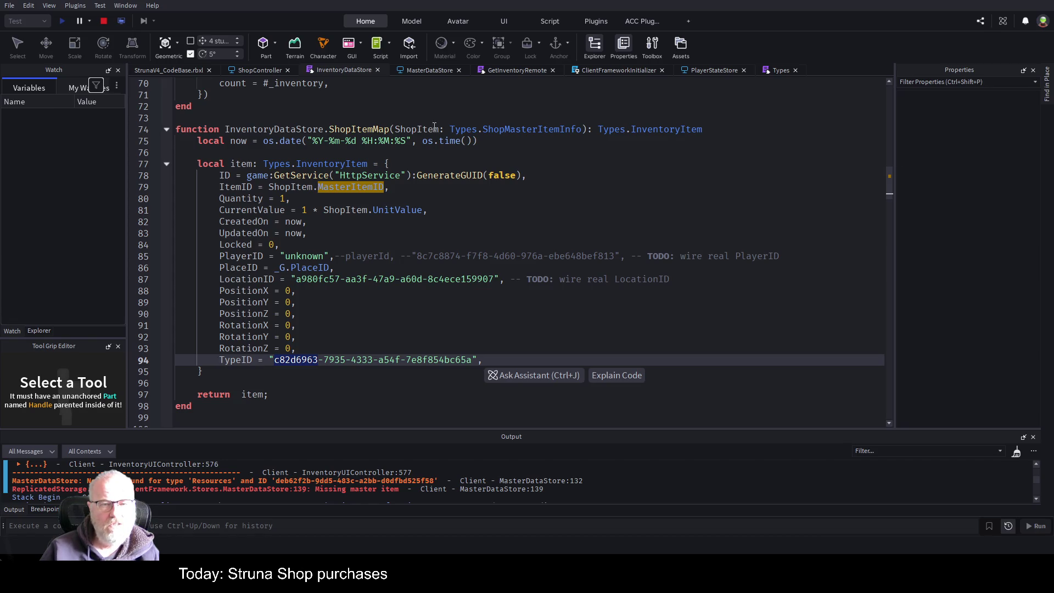
pyautogui.doubleClick(417, 129)
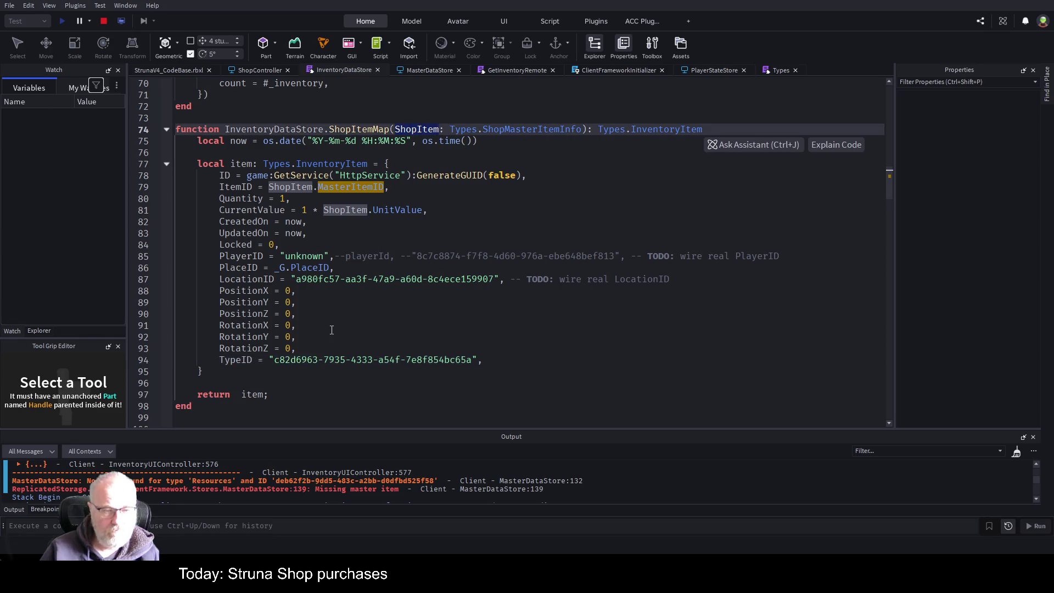
pyautogui.click(269, 362)
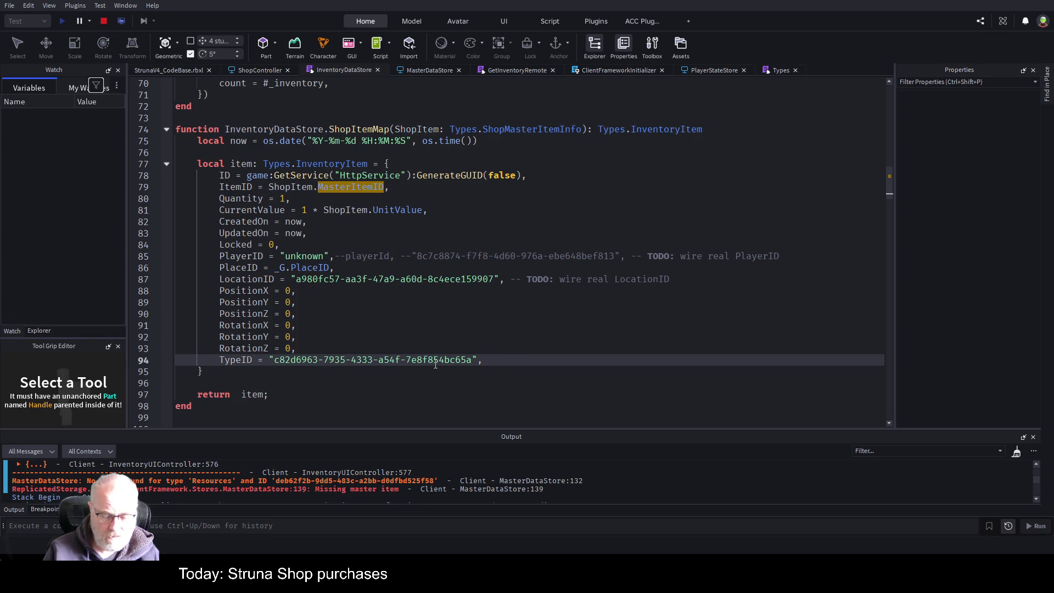
pyautogui.write('ShopItem.')
pyautogui.write('Type')
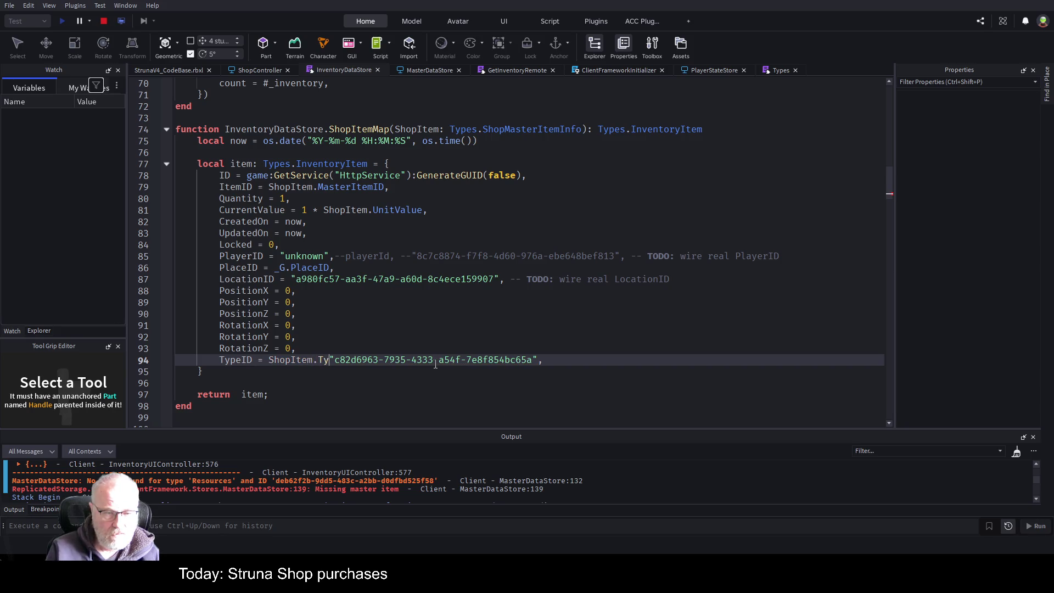
pyautogui.write('ID --')
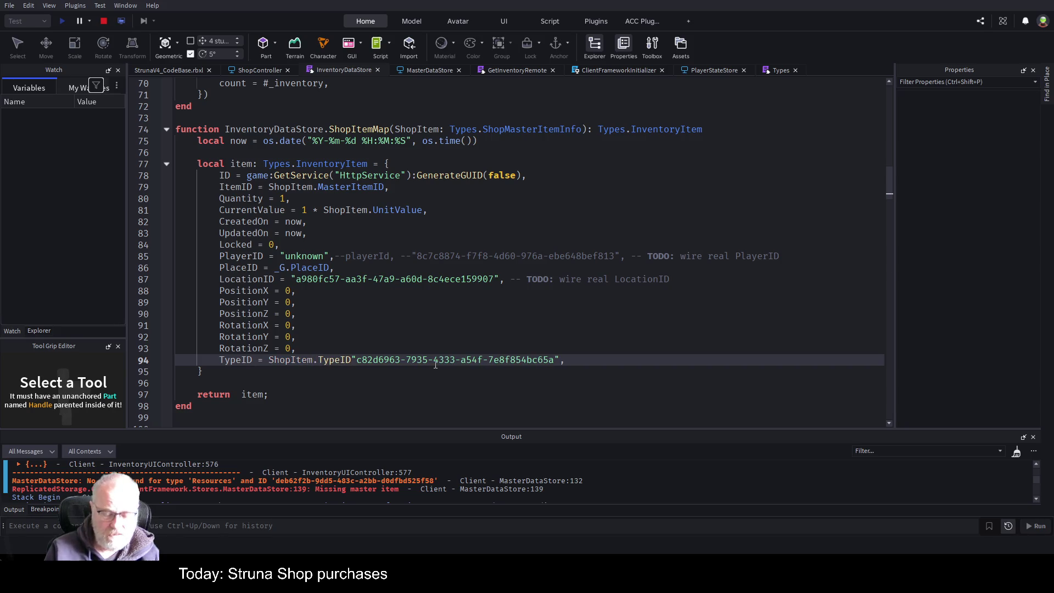
pyautogui.press('Up')
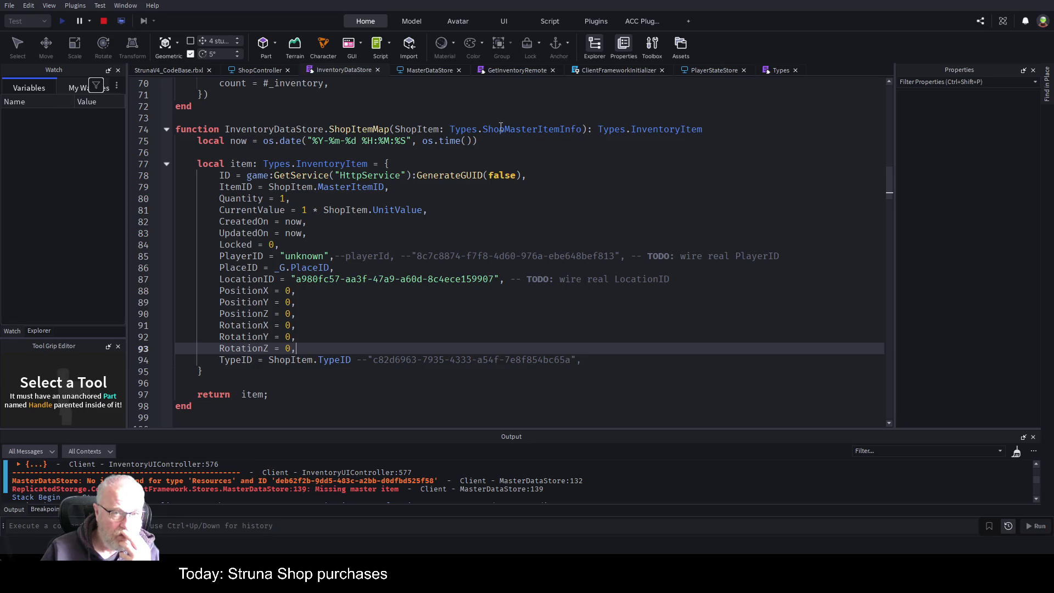
# Step: Check the ItemTypeID field in Types, change the mapping to ShopItem.ItemTypeID, and stop the playtest
pyautogui.click(780, 70)
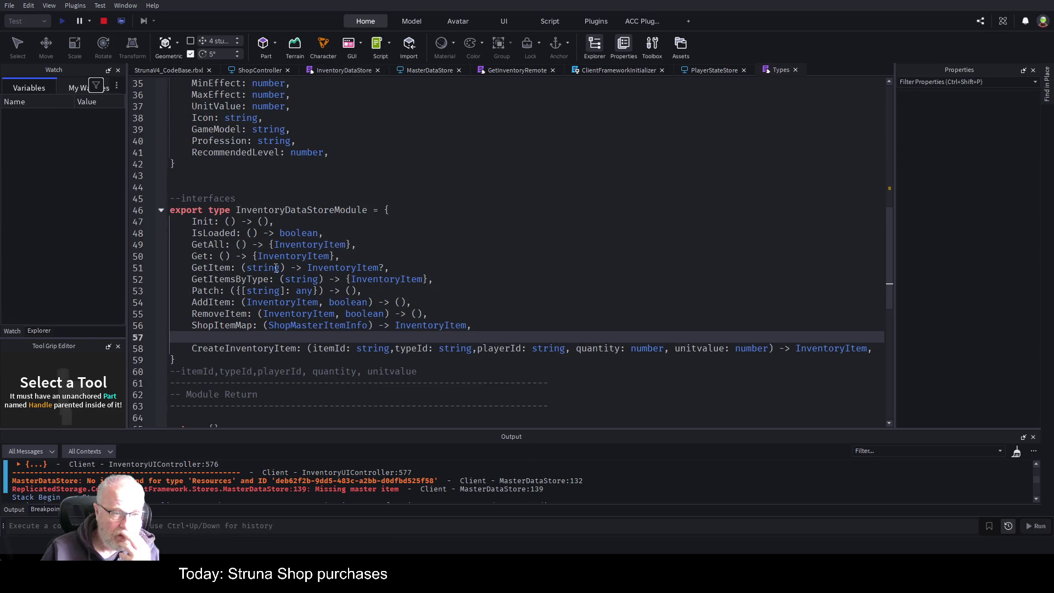
pyautogui.scroll(-3, 277, 267)
pyautogui.scroll(8, 326, 210)
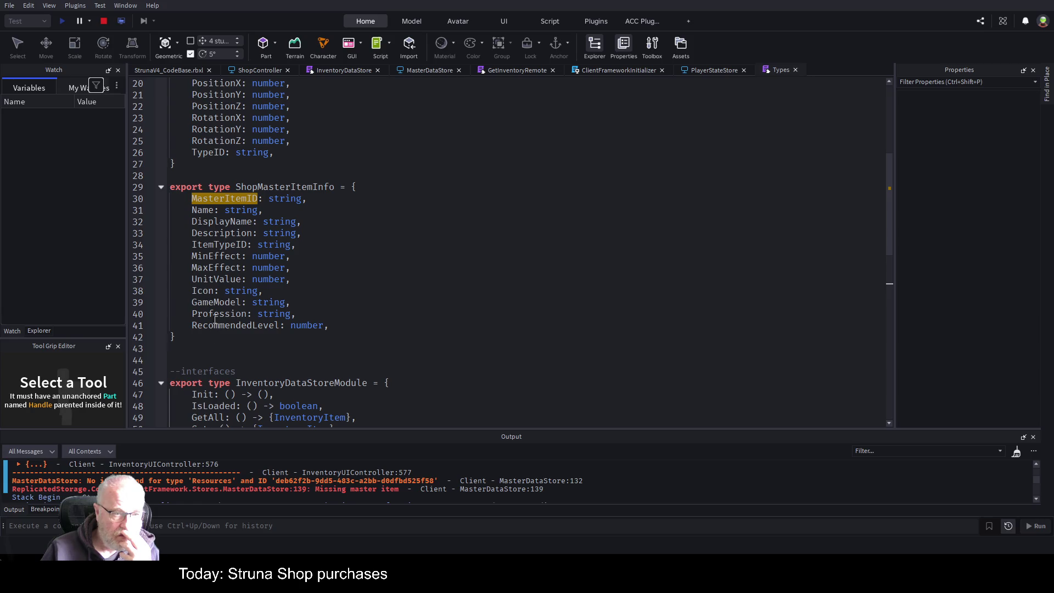
pyautogui.click(238, 245)
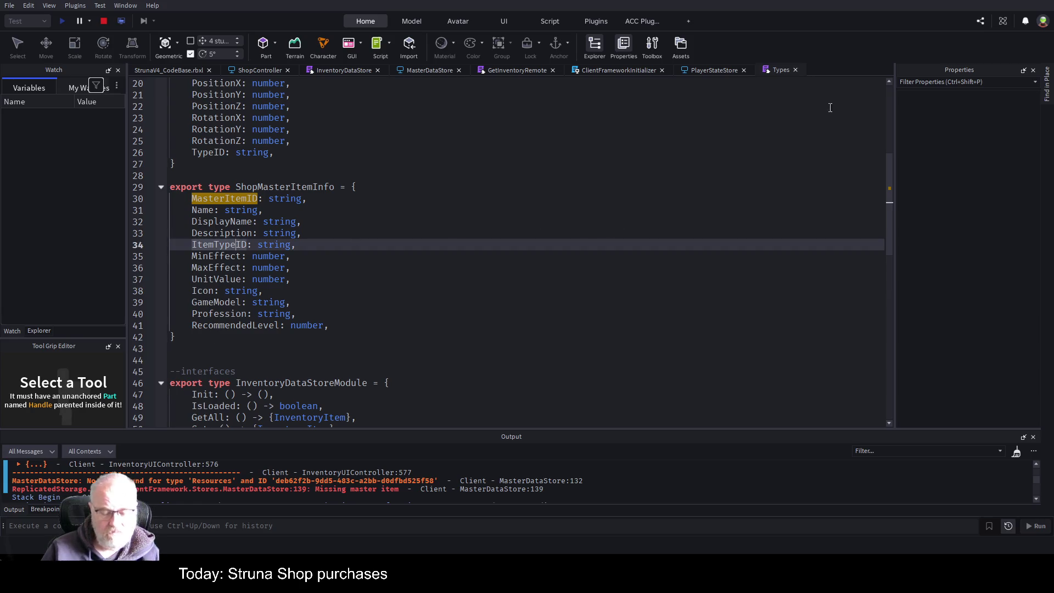
pyautogui.click(249, 71)
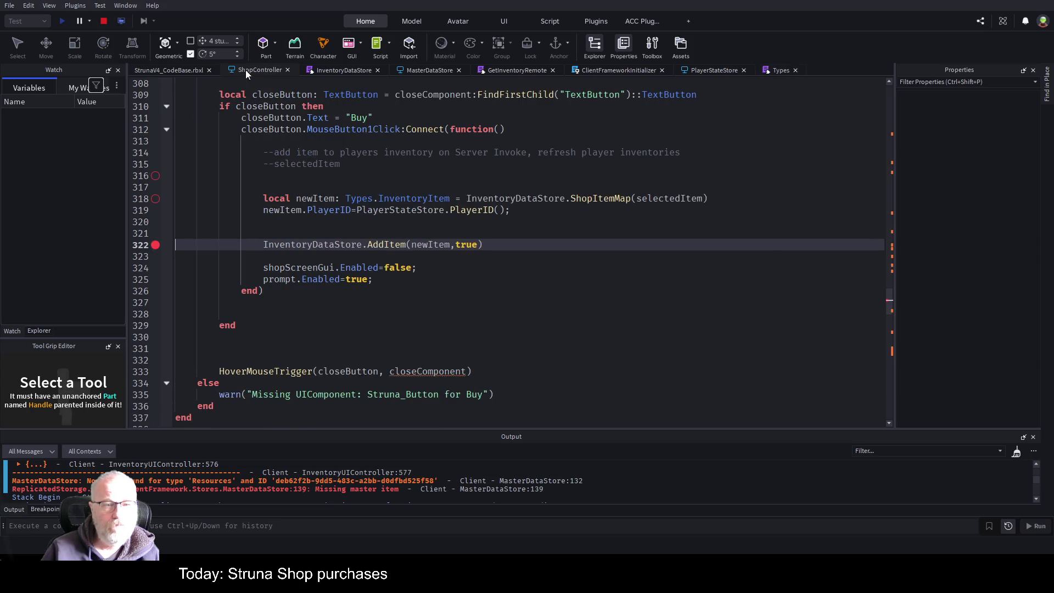
pyautogui.click(346, 72)
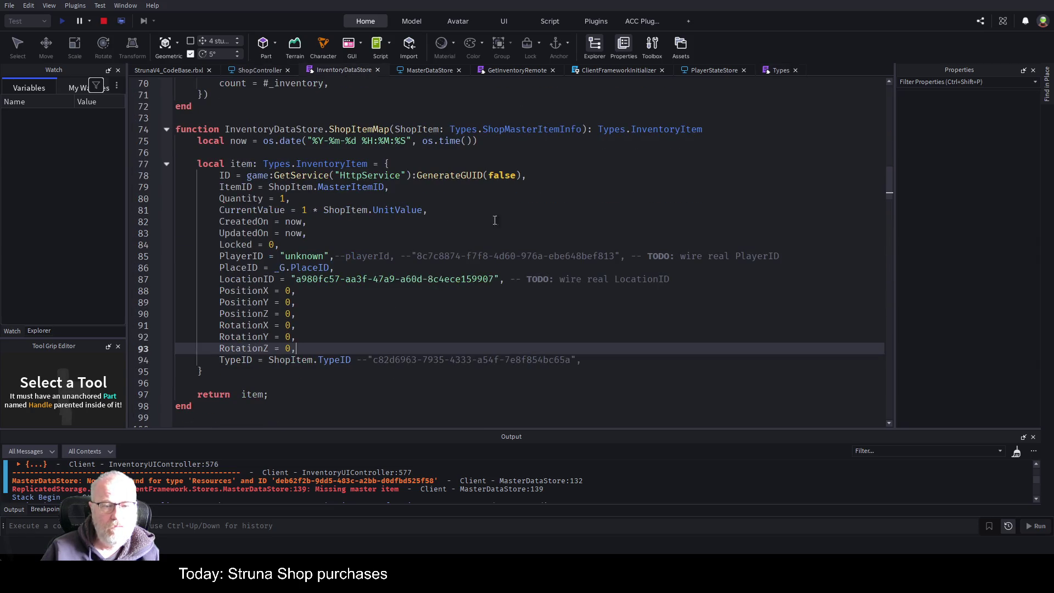
pyautogui.click(319, 366)
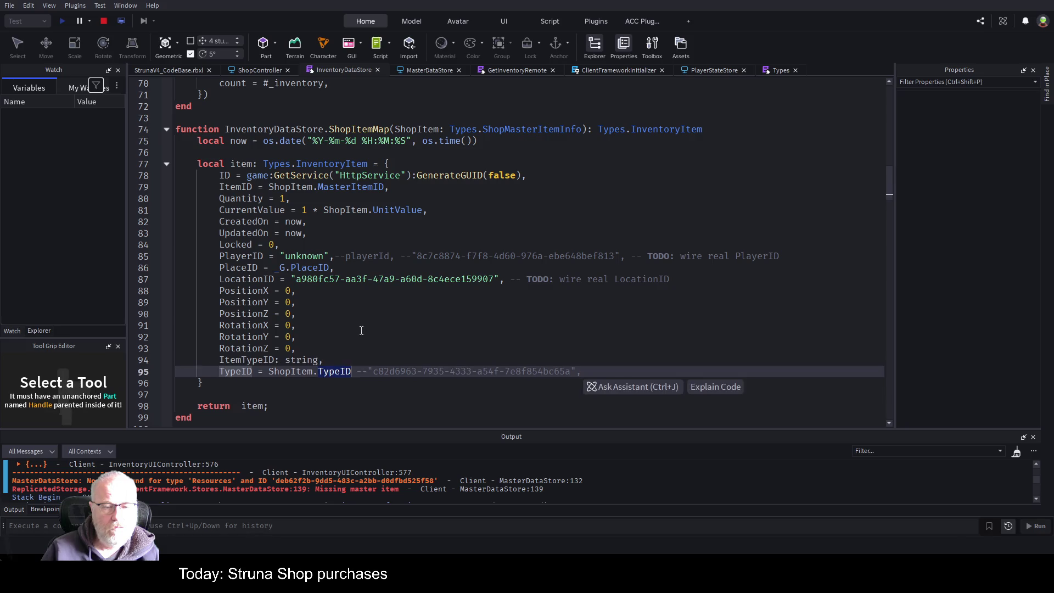
pyautogui.press('Tab')
pyautogui.click(411, 324)
pyautogui.hotkey('ctrl', 'z')
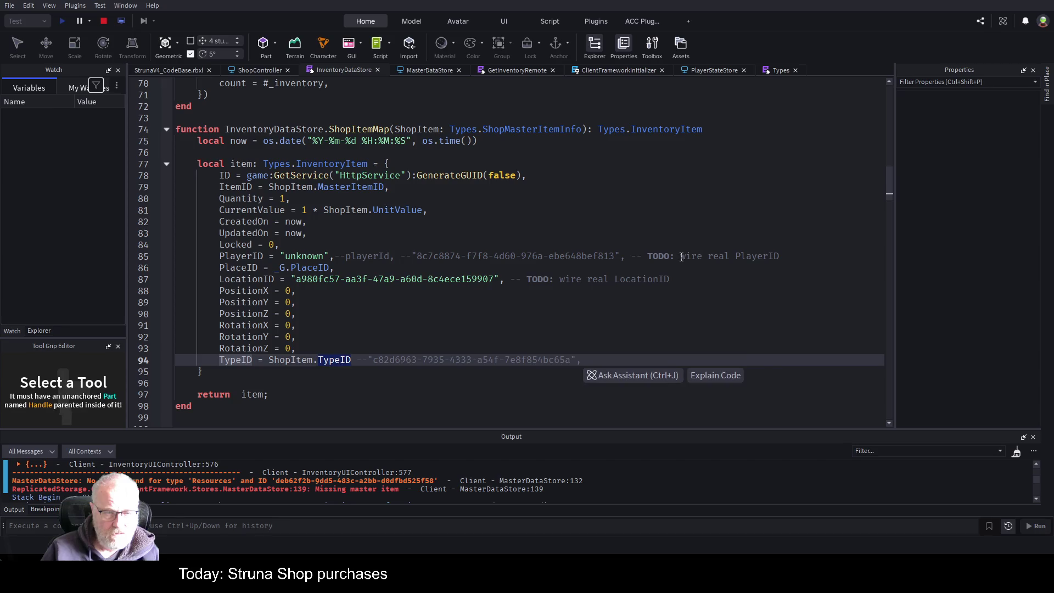
pyautogui.write('ItemTypeID')
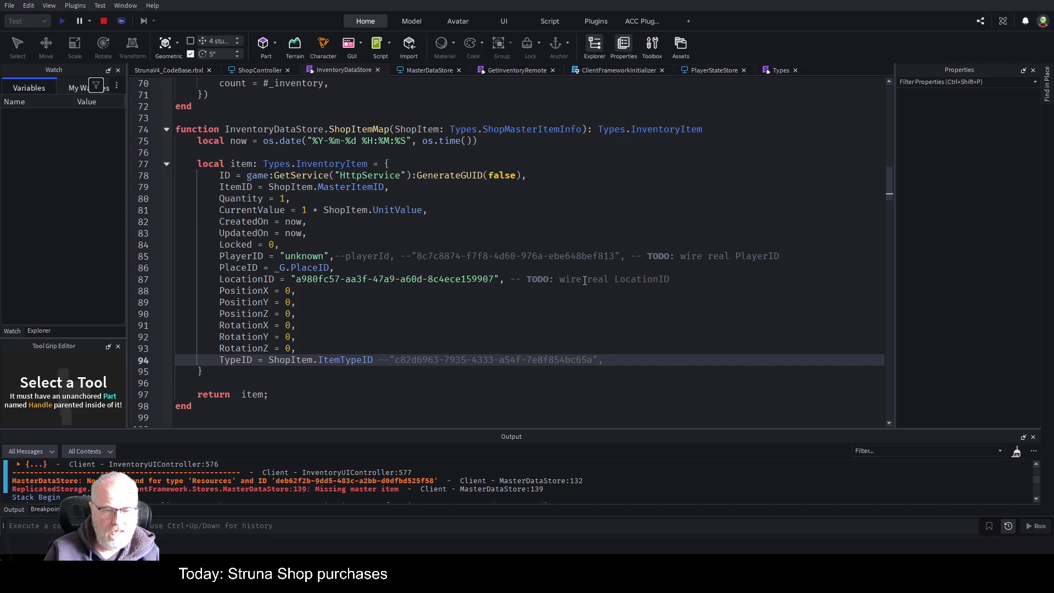
pyautogui.click(104, 20)
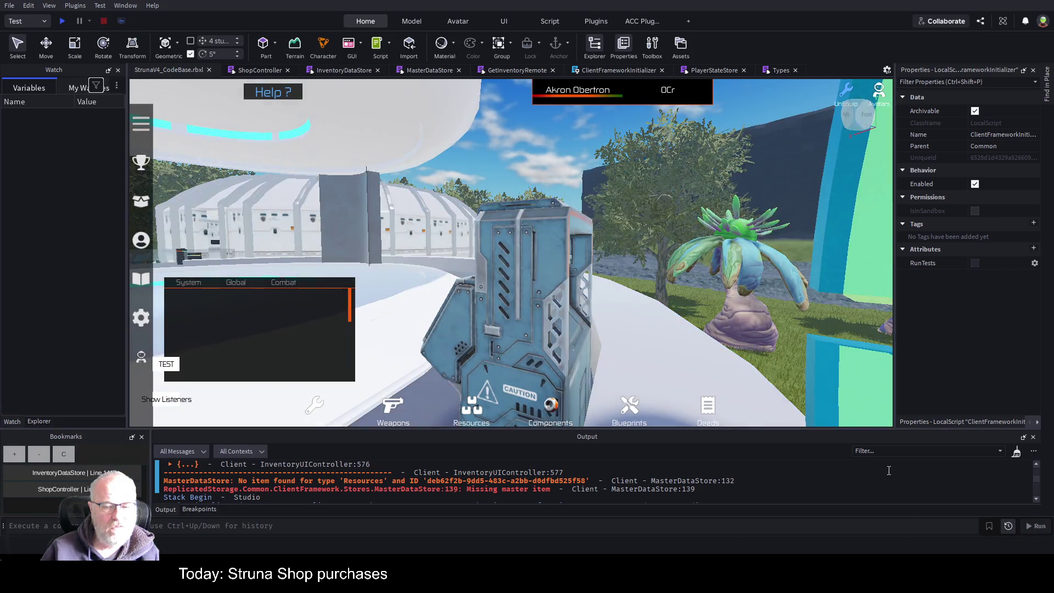
# Step: Start a new playtest and buy an item at the Struna Shop kiosk, halting at the AddItem breakpoint
pyautogui.click(62, 20)
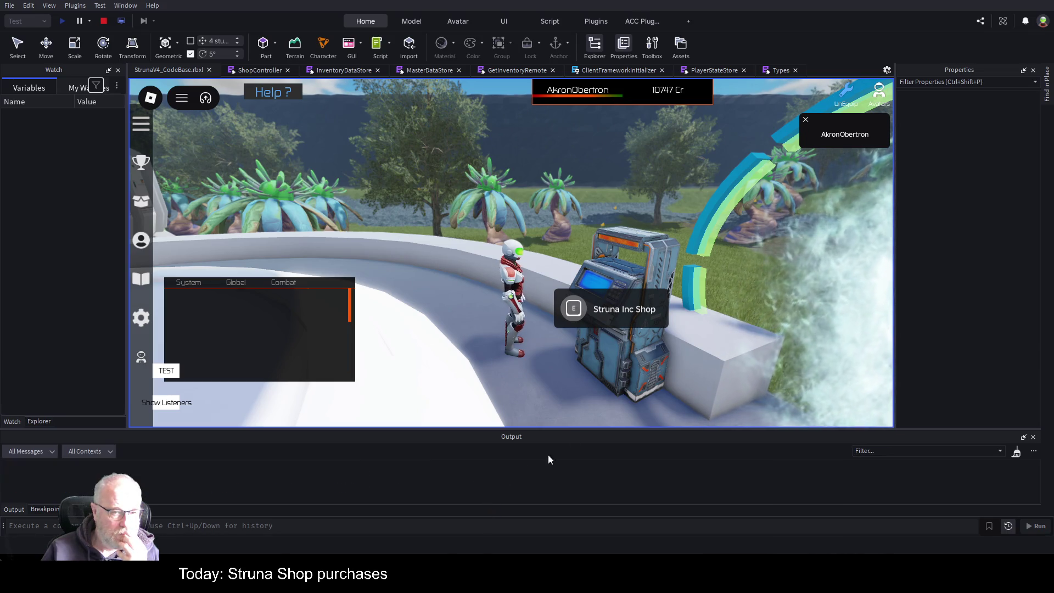
pyautogui.click(581, 316)
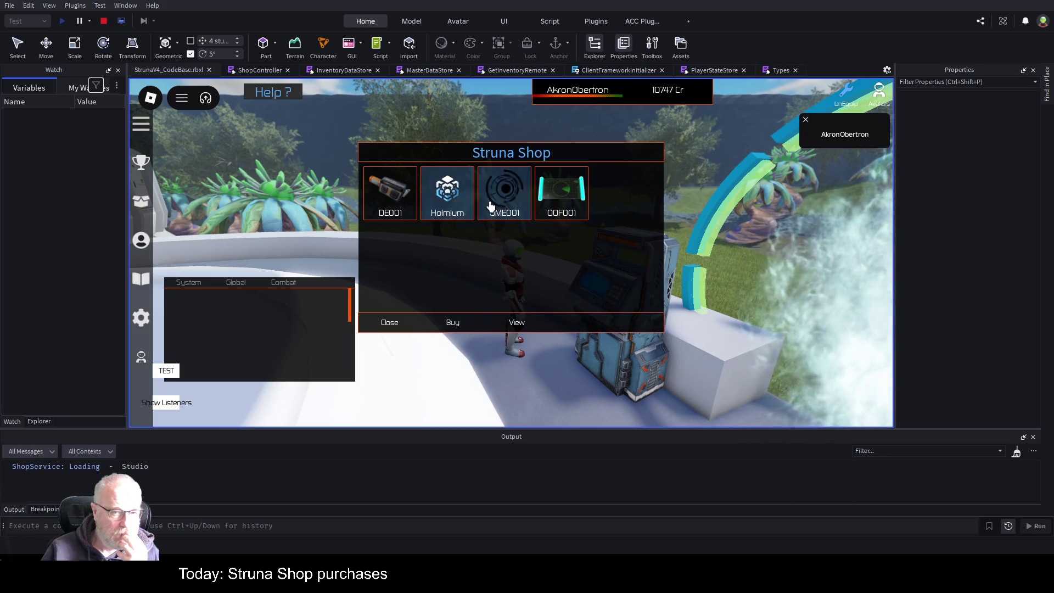
pyautogui.click(451, 324)
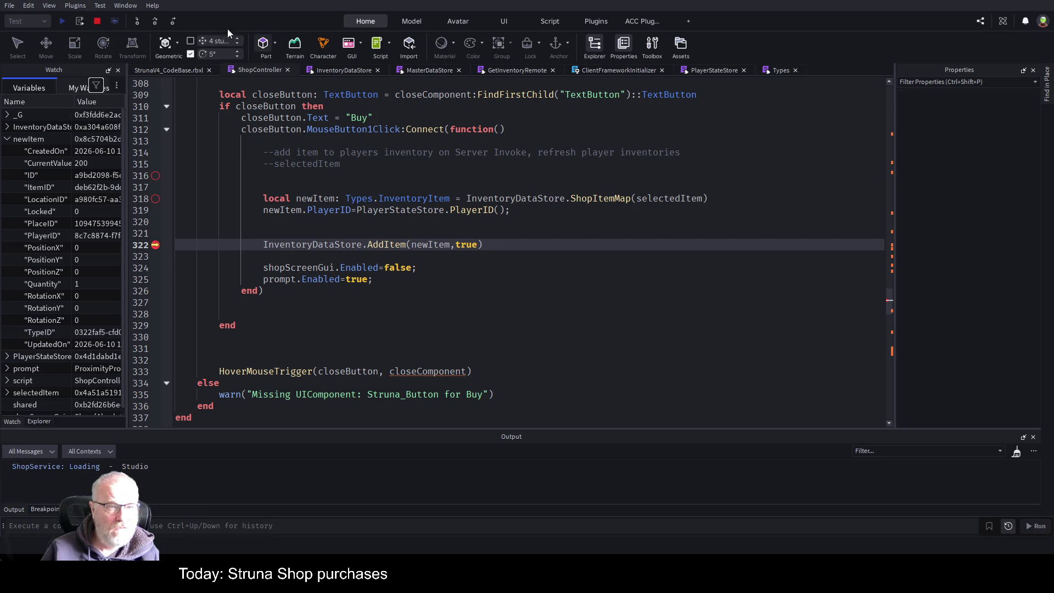
# Step: Step into AddItem, step over to line 200, then resume the playtest from the game view
pyautogui.click(136, 23)
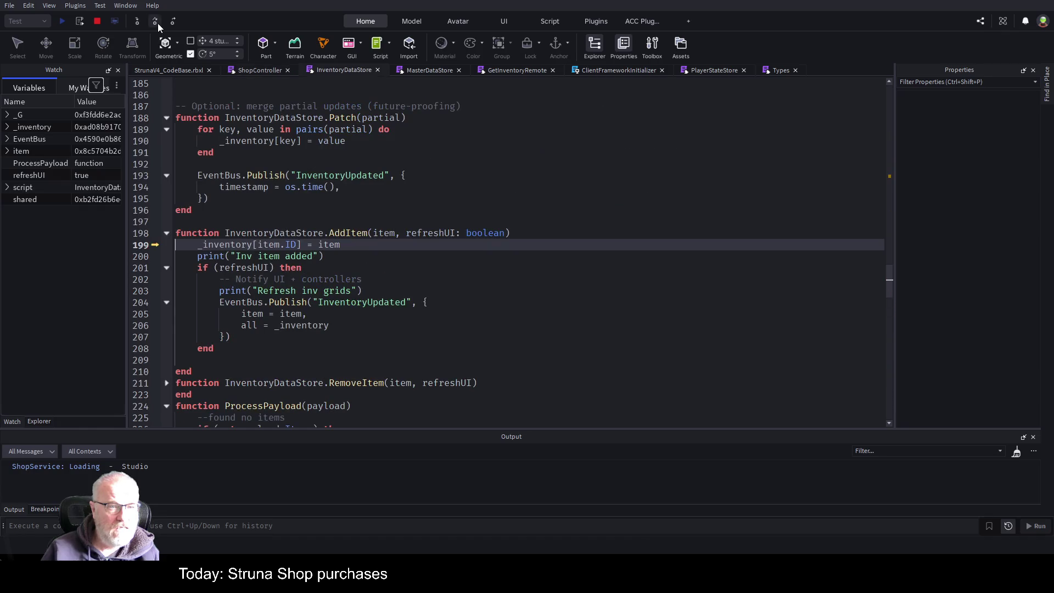
pyautogui.click(157, 20)
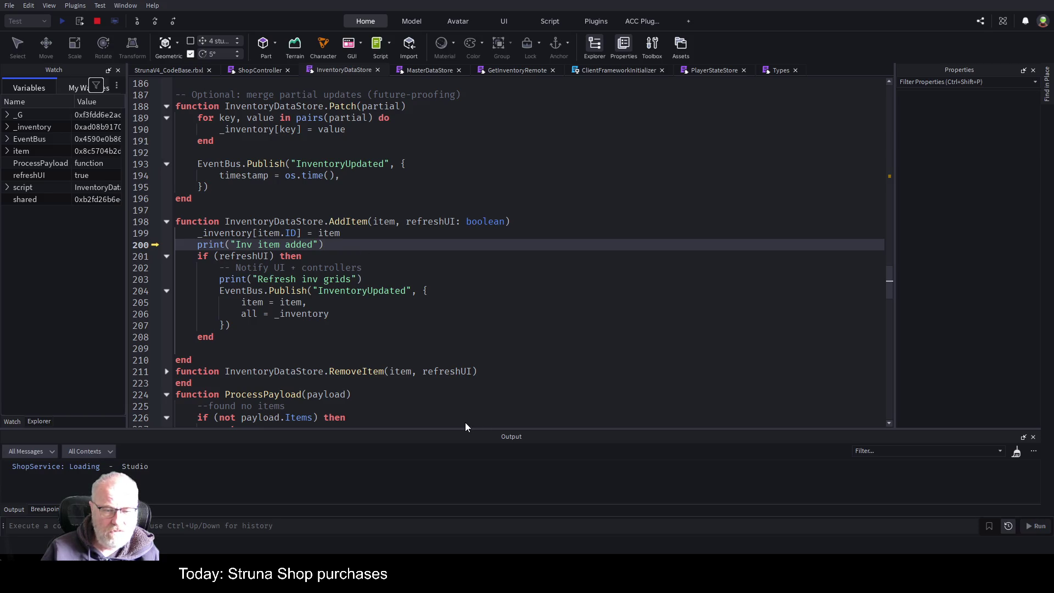
pyautogui.click(256, 349)
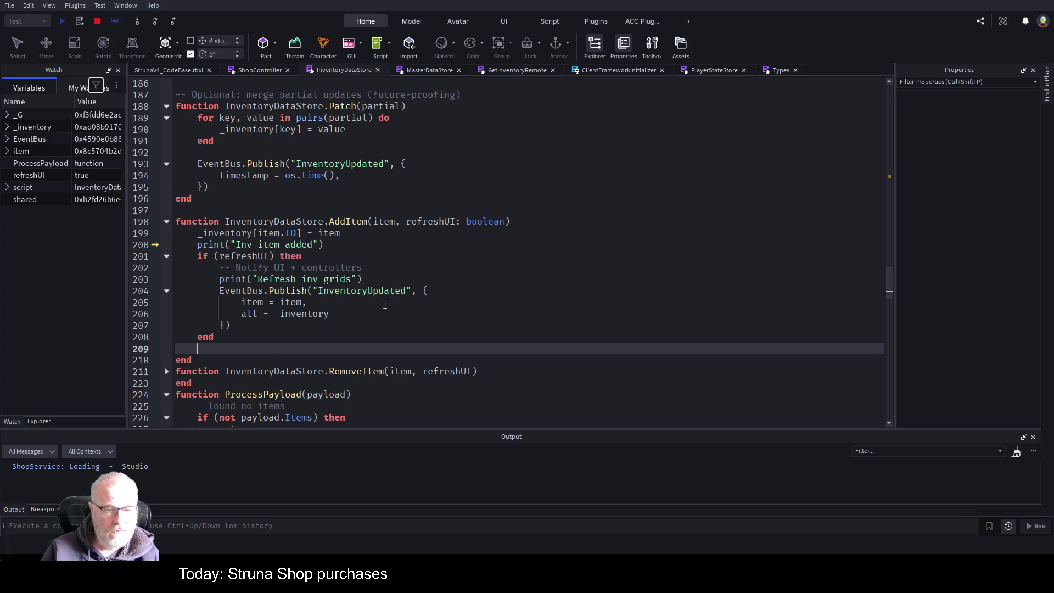
pyautogui.click(157, 70)
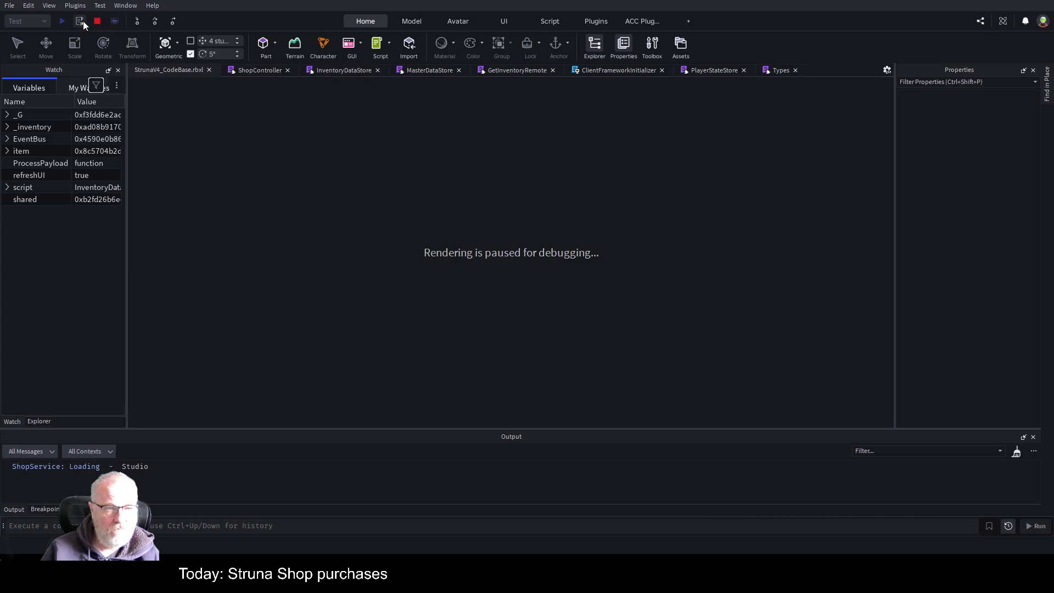
pyautogui.press('F5')
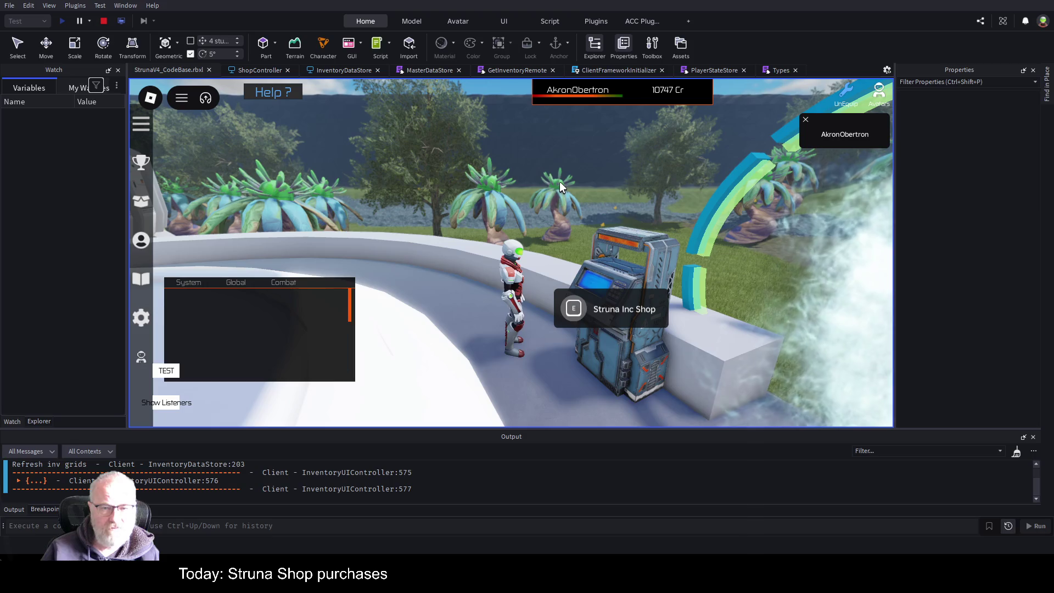
# Step: Open the Tools inventory and delete all ShopController breakpoints
pyautogui.press('e')
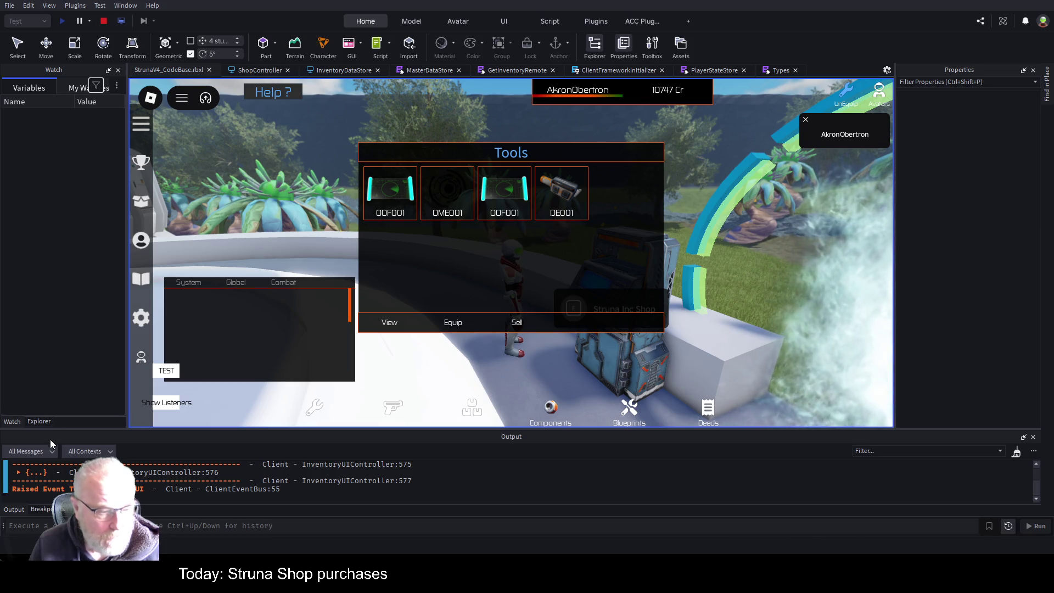
pyautogui.click(44, 510)
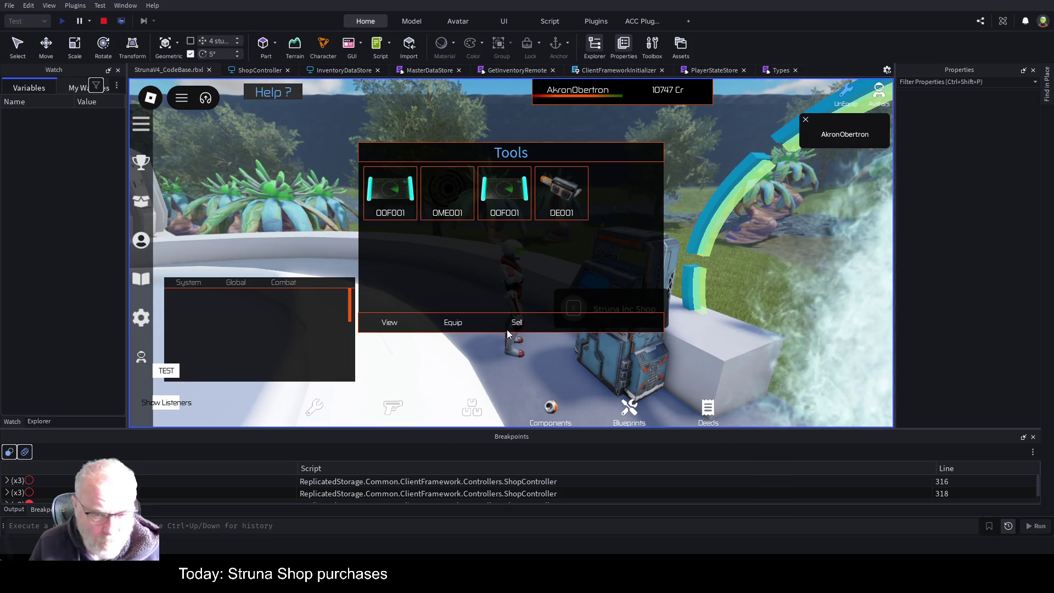
pyautogui.click(24, 452)
# Step: Buy OME001 from the Struna Shop, confirm it appears in the Tools inventory, and stop the playtest
pyautogui.moveTo(611, 269)
pyautogui.mouseDown()
pyautogui.moveTo(885, 284)
pyautogui.moveTo(837, 354)
pyautogui.mouseUp()
pyautogui.click(574, 308)
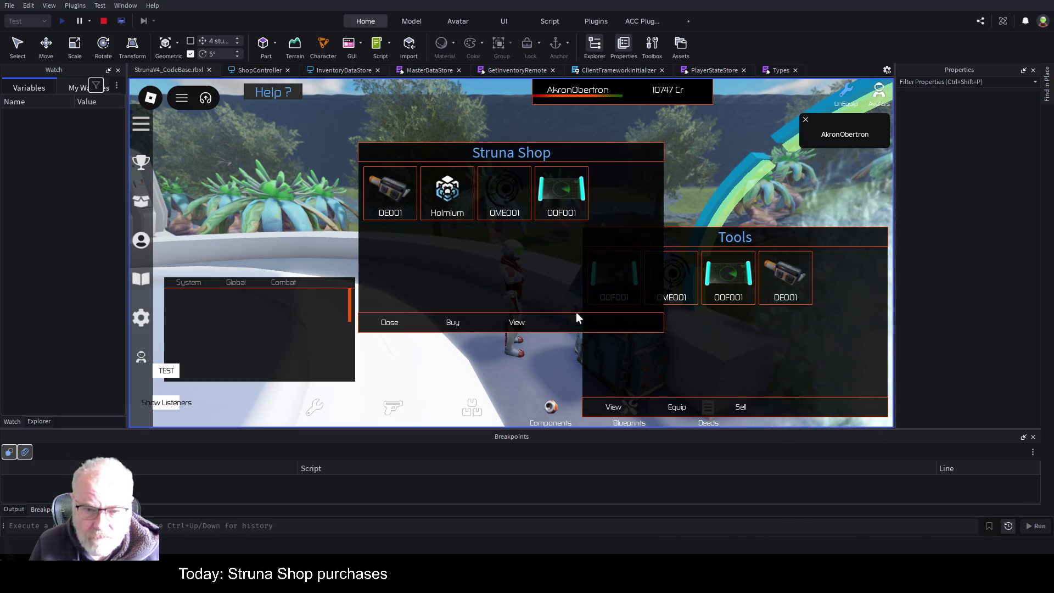
pyautogui.click(504, 198)
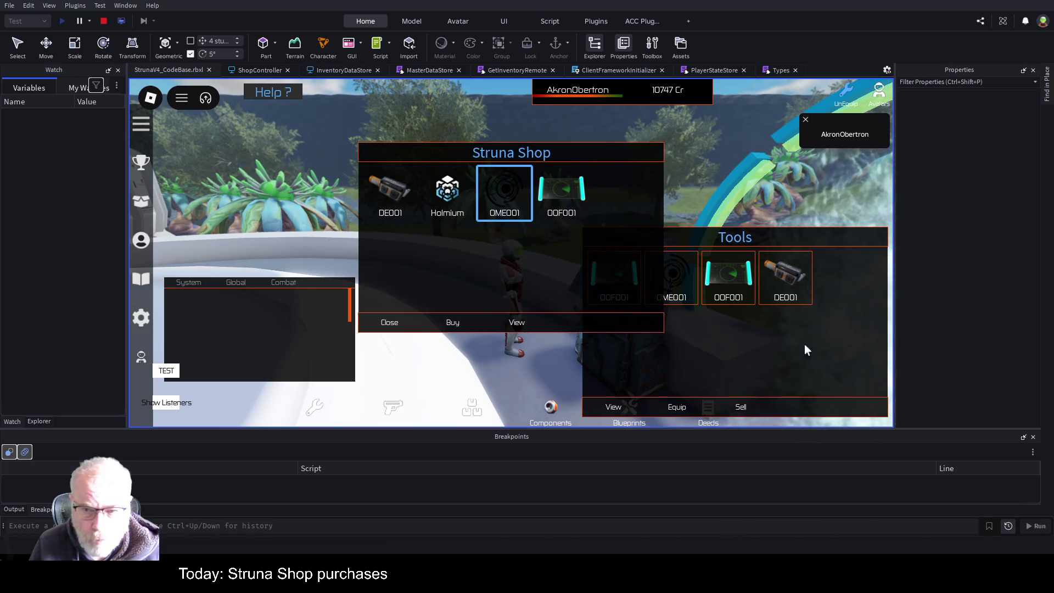
pyautogui.moveTo(588, 150); pyautogui.dragTo(456, 110)
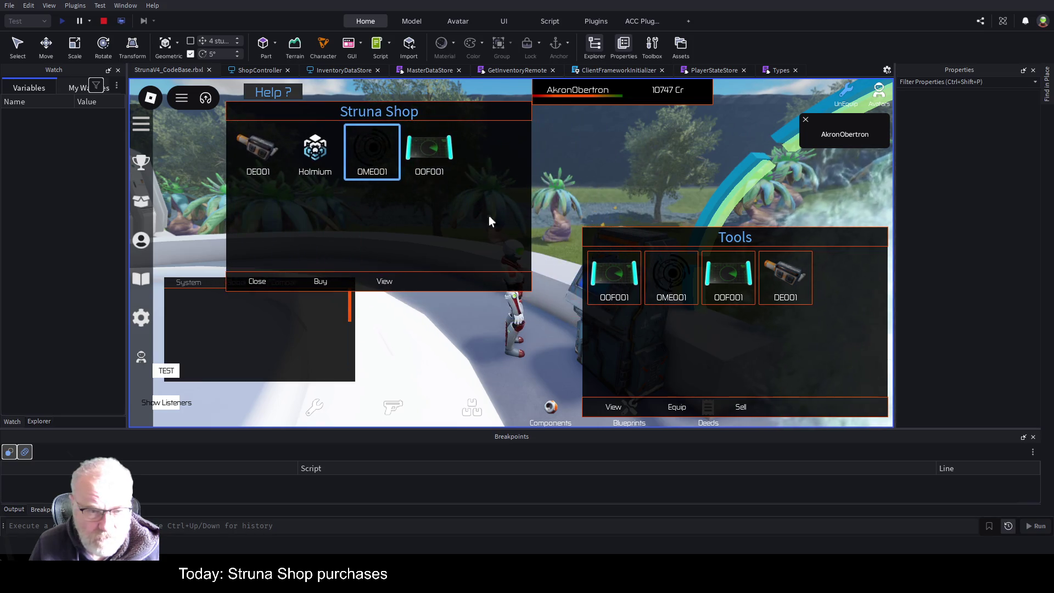
pyautogui.click(322, 282)
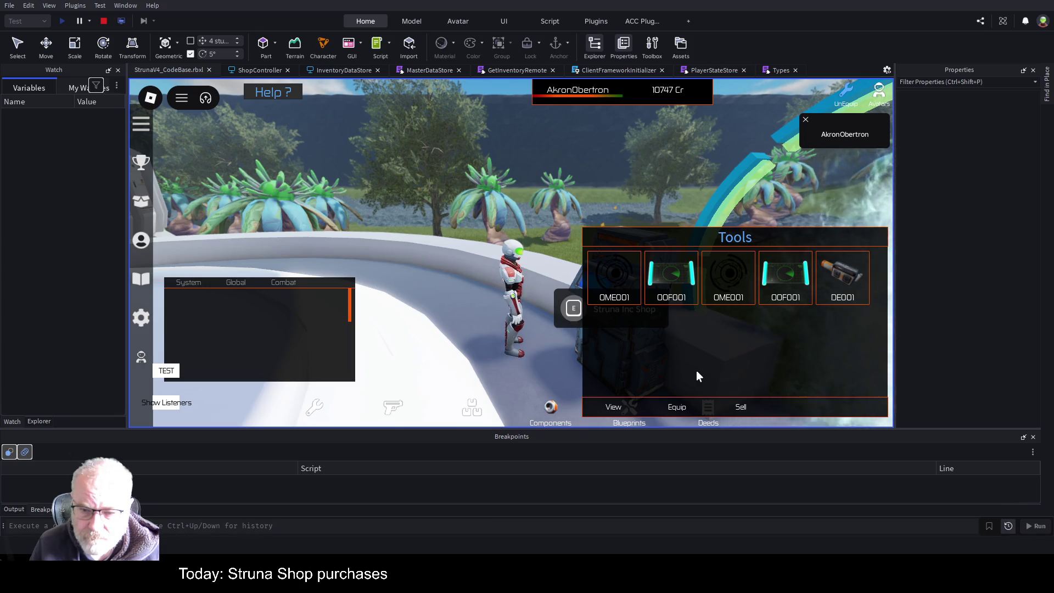
pyautogui.moveTo(678, 364)
pyautogui.mouseDown()
pyautogui.moveTo(441, 246)
pyautogui.moveTo(392, 239)
pyautogui.mouseUp()
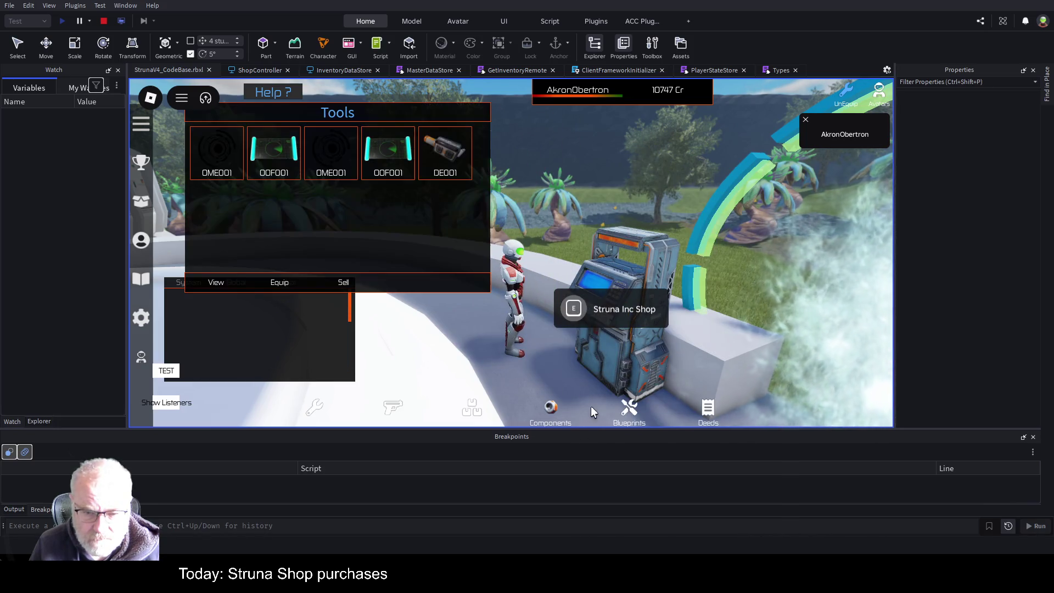
pyautogui.click(551, 409)
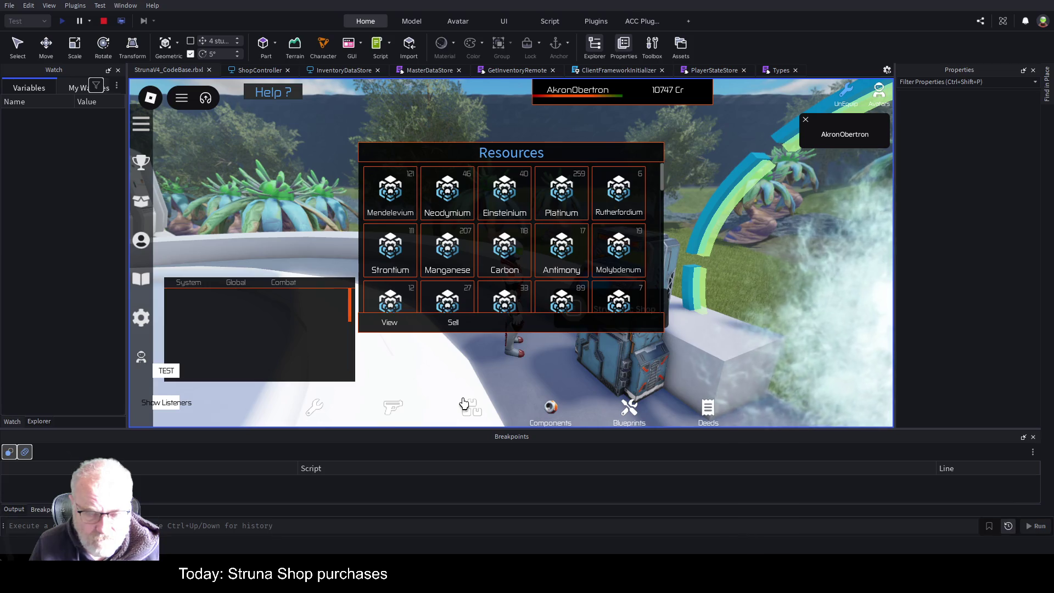
pyautogui.click(604, 309)
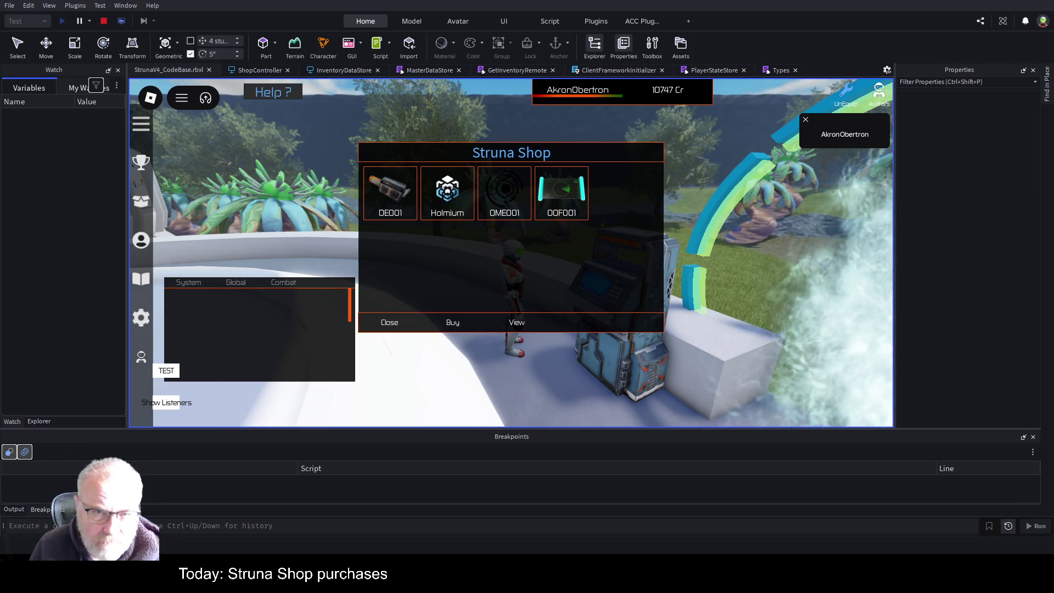
pyautogui.click(102, 25)
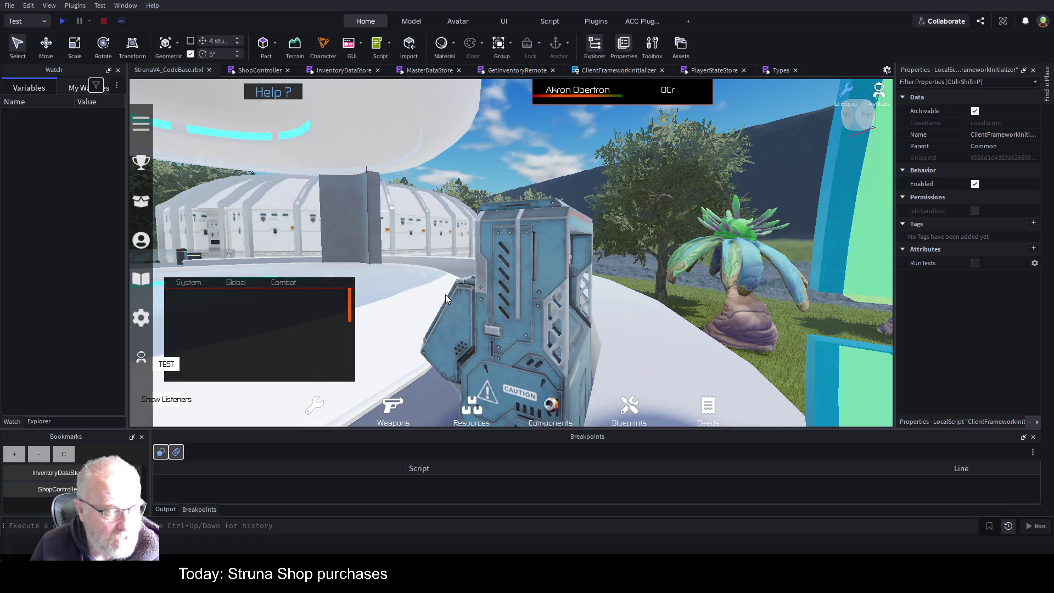
# Step: Save the place as StrunaV4_CodeBase.rbxl and return to the ShopController Buy handler near line 323
pyautogui.hotkey('ctrl', 's')
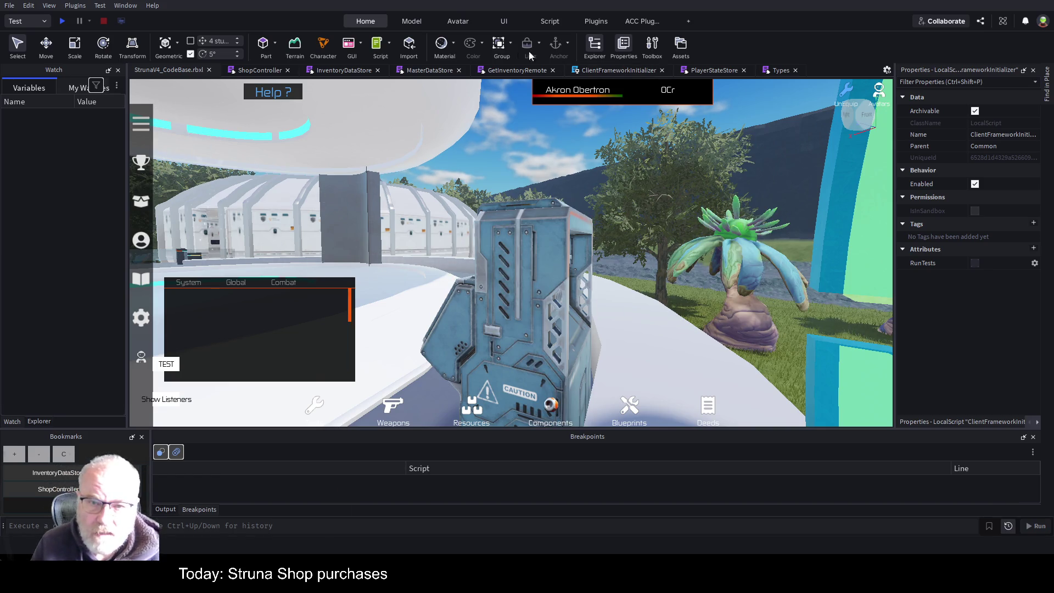
pyautogui.click(251, 74)
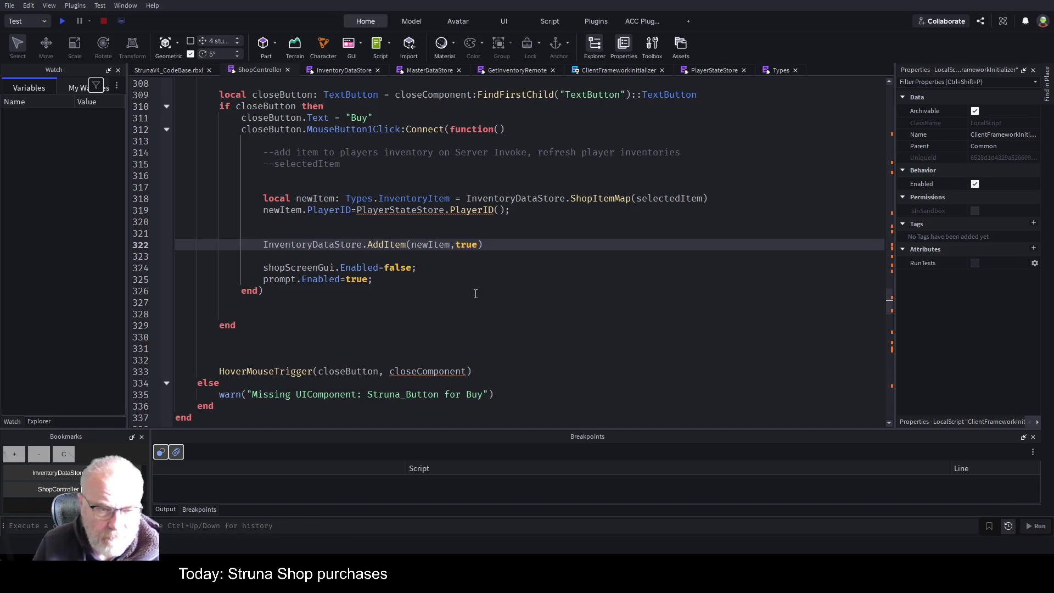
pyautogui.click(591, 265)
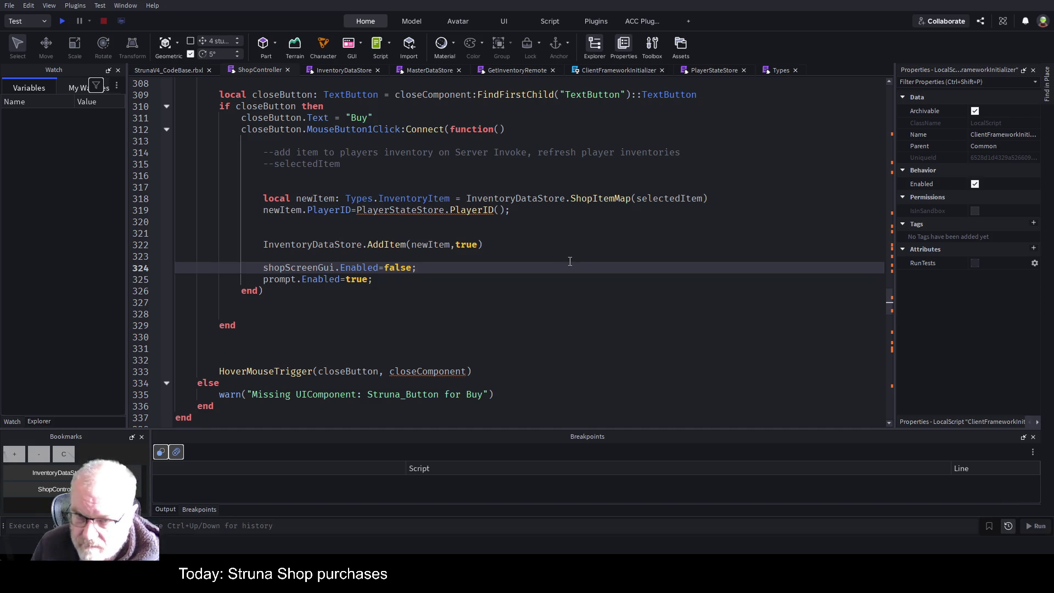
pyautogui.click(572, 252)
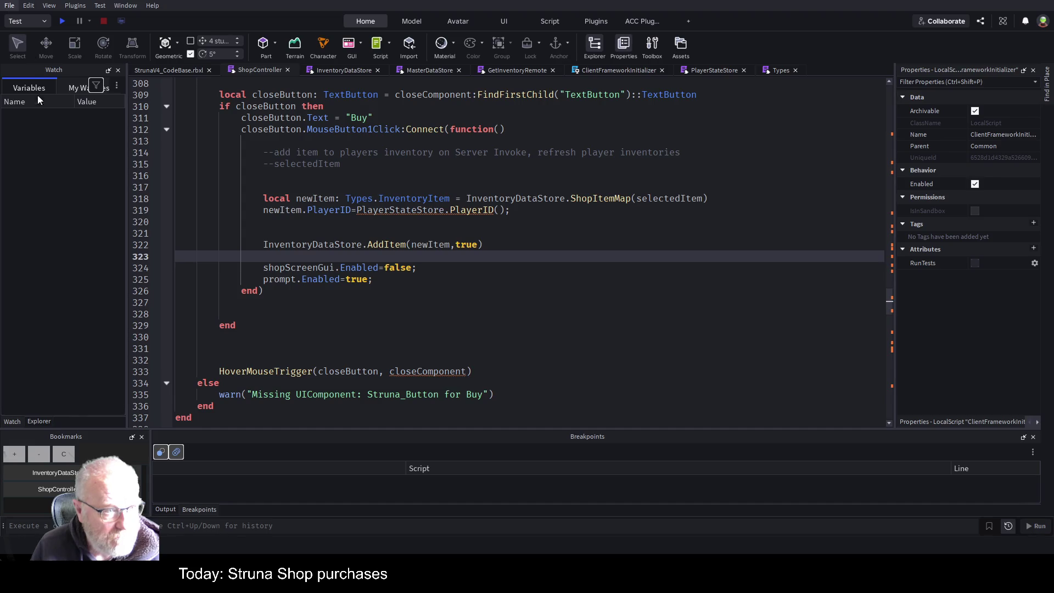
pyautogui.hotkey('ctrl', 's')
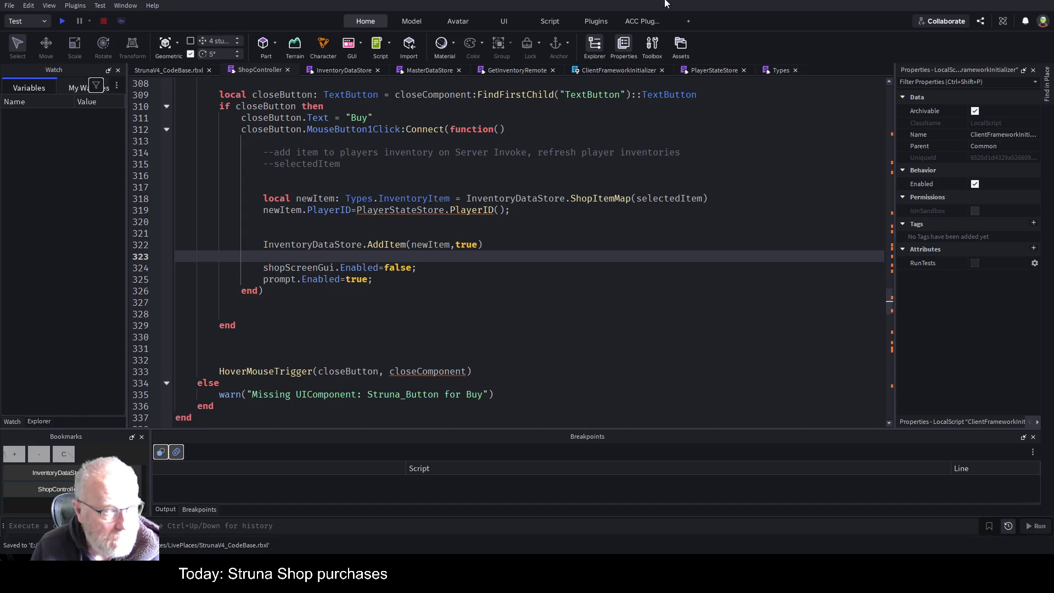